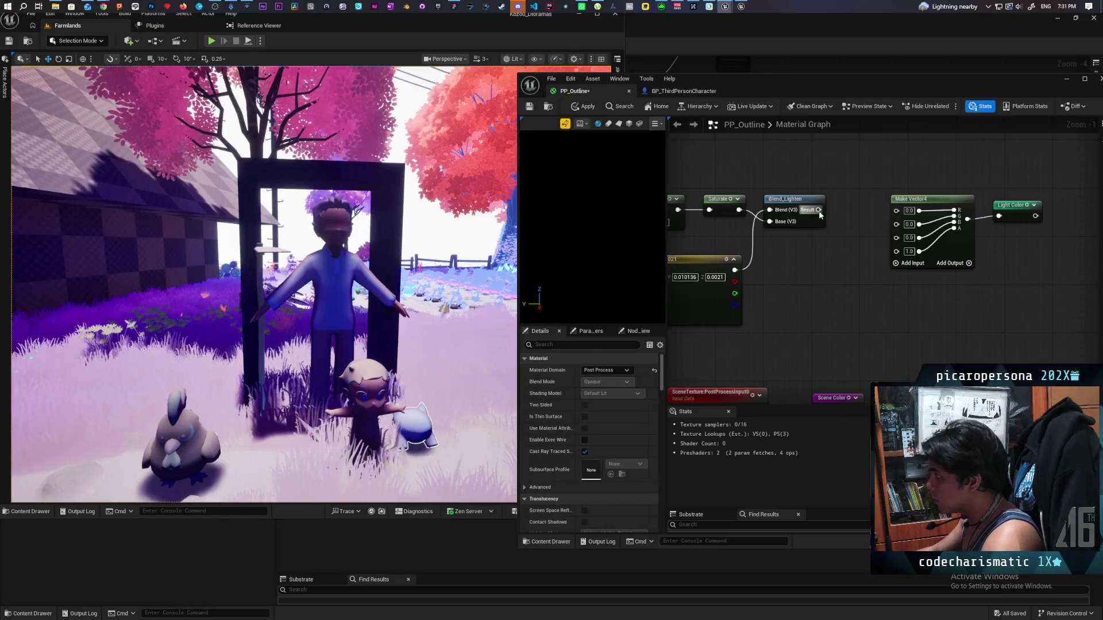
Step: Add a SplitComponents node from Blend_Lighten's Result and wire its R and G channels into Make Vector4
left_click_drag(819, 210, 833, 268)
type("split")
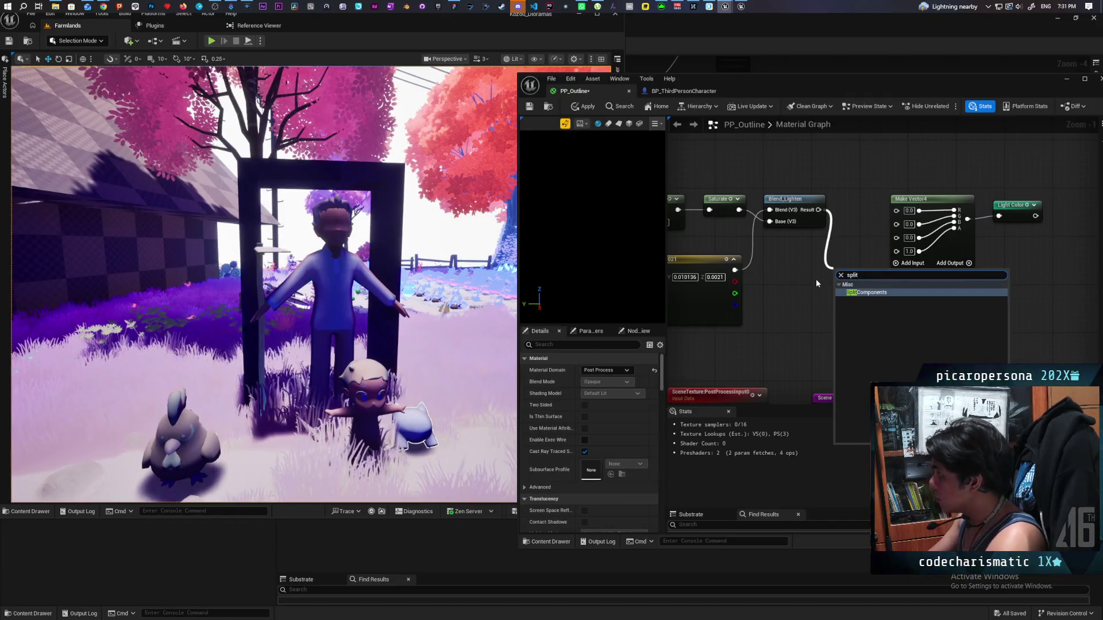
key("Return")
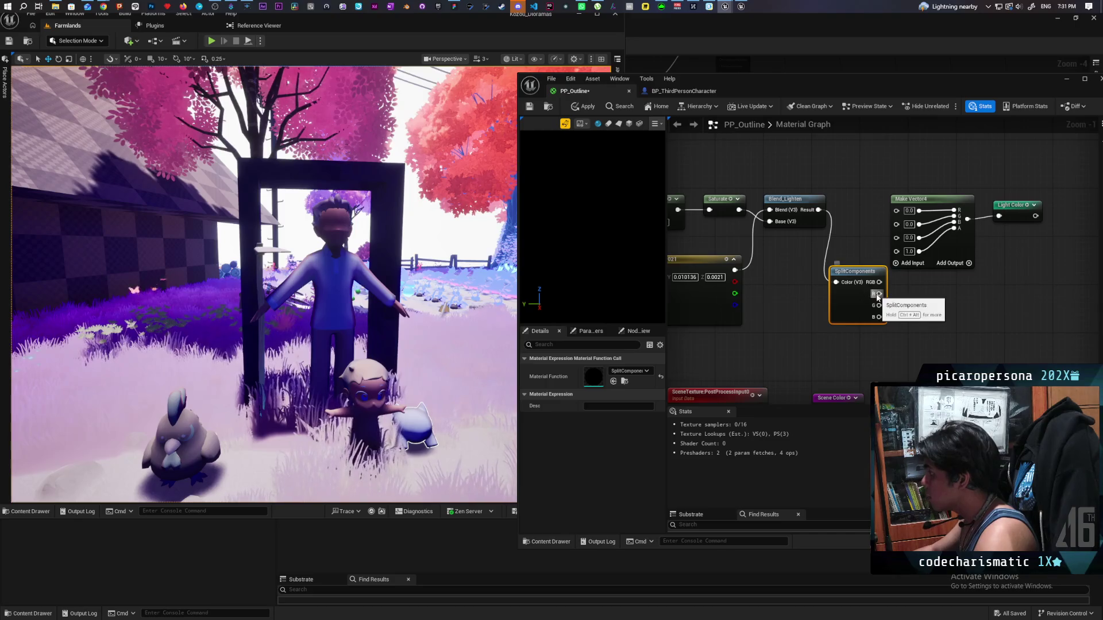
left_click_drag(879, 293, 896, 210)
mouse_move(880, 305)
left_mouse_down()
mouse_move(896, 222)
mouse_move(896, 233)
left_mouse_up()
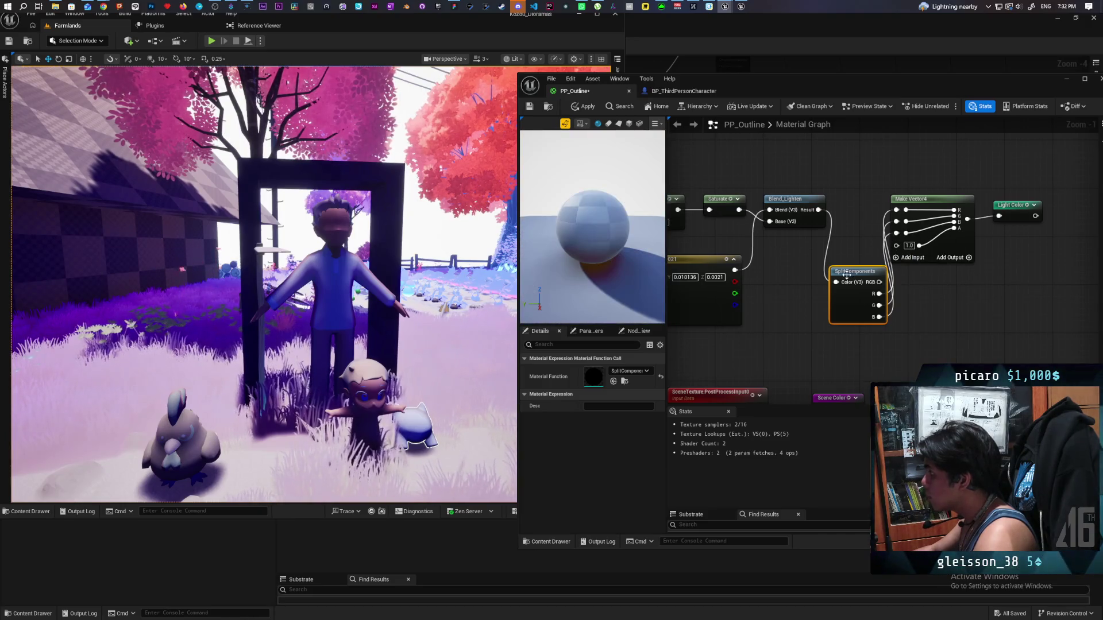
Step: Place SplitComponents beside Make Vector4, then apply and save PP_Outline
mouse_move(846, 275)
left_mouse_down()
mouse_move(861, 206)
mouse_move(887, 198)
mouse_move(976, 229)
left_mouse_up()
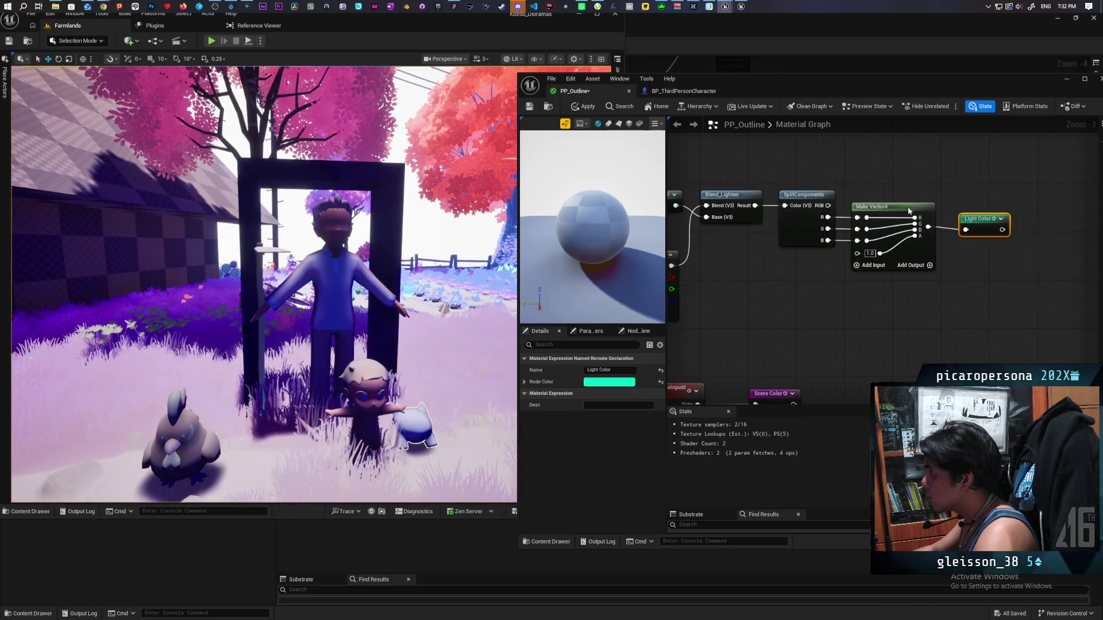
left_click(588, 107)
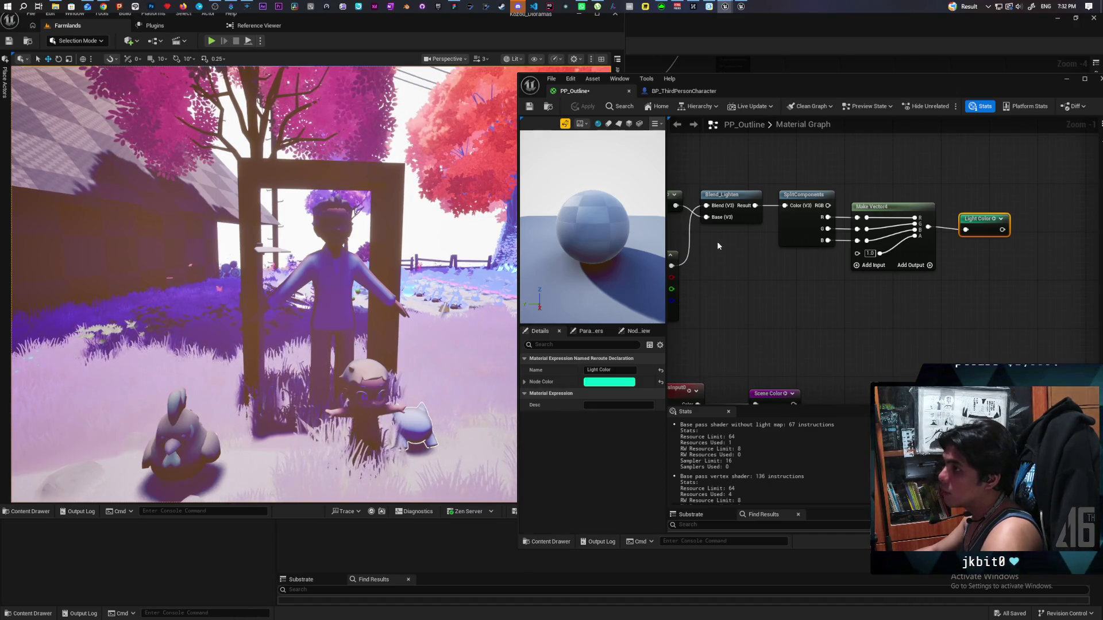
key("ctrl+s")
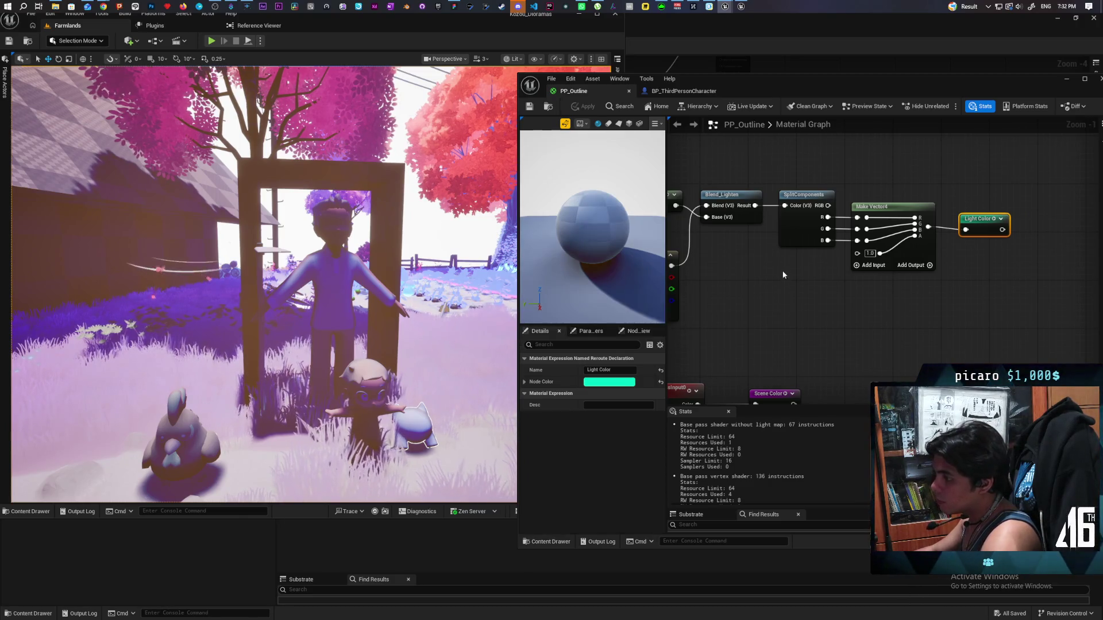
Step: Brighten the brown Constant3Vector to about 0.0365, 0.0187, 0.0073 using the Color Picker
mouse_move(782, 275)
left_mouse_down()
mouse_move(778, 305)
mouse_move(877, 296)
mouse_move(899, 312)
left_mouse_up()
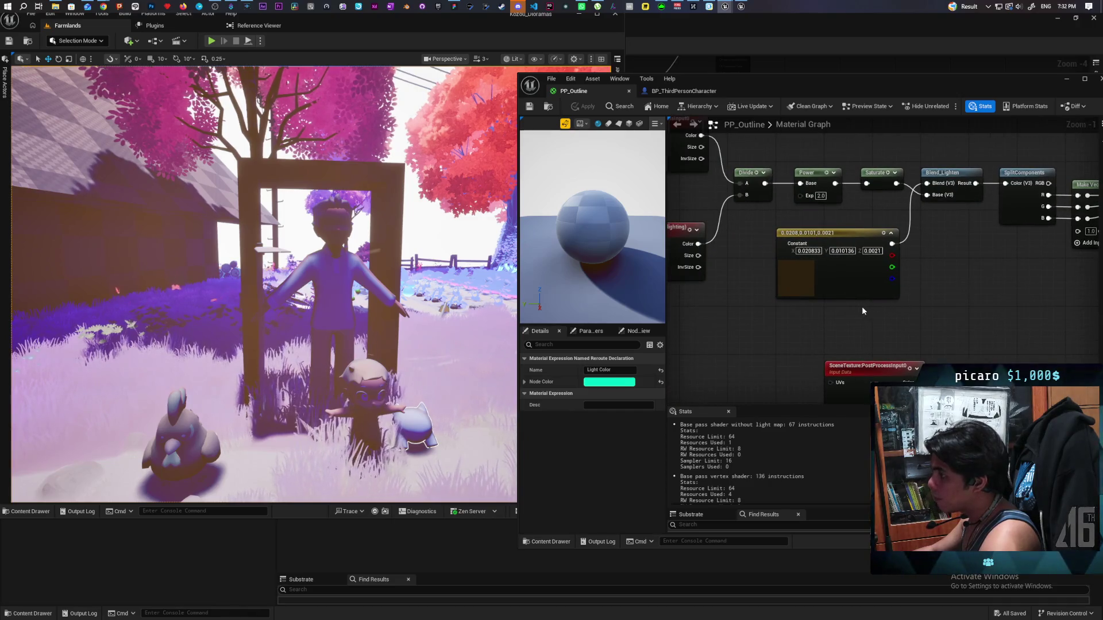
double_click(790, 281)
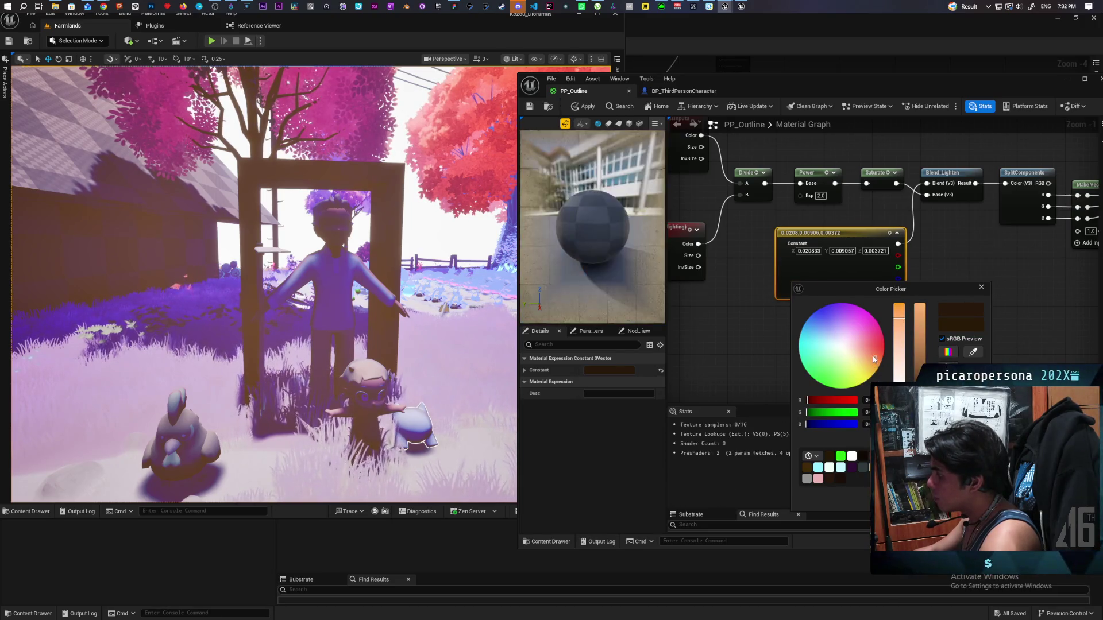
left_click_drag(875, 357, 870, 356)
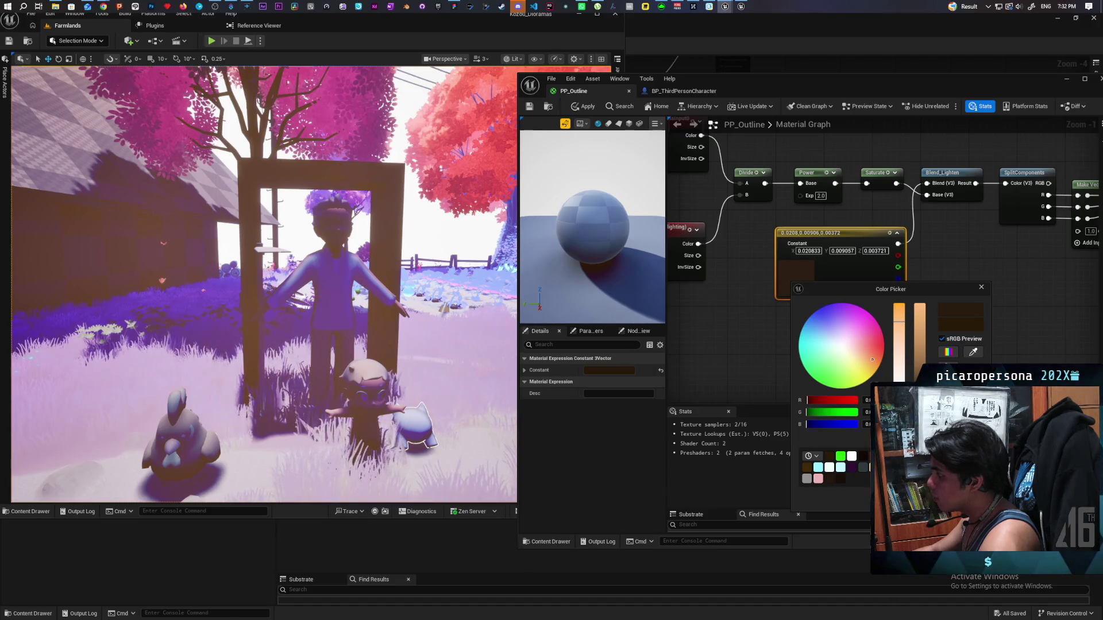
left_click_drag(920, 328, 919, 316)
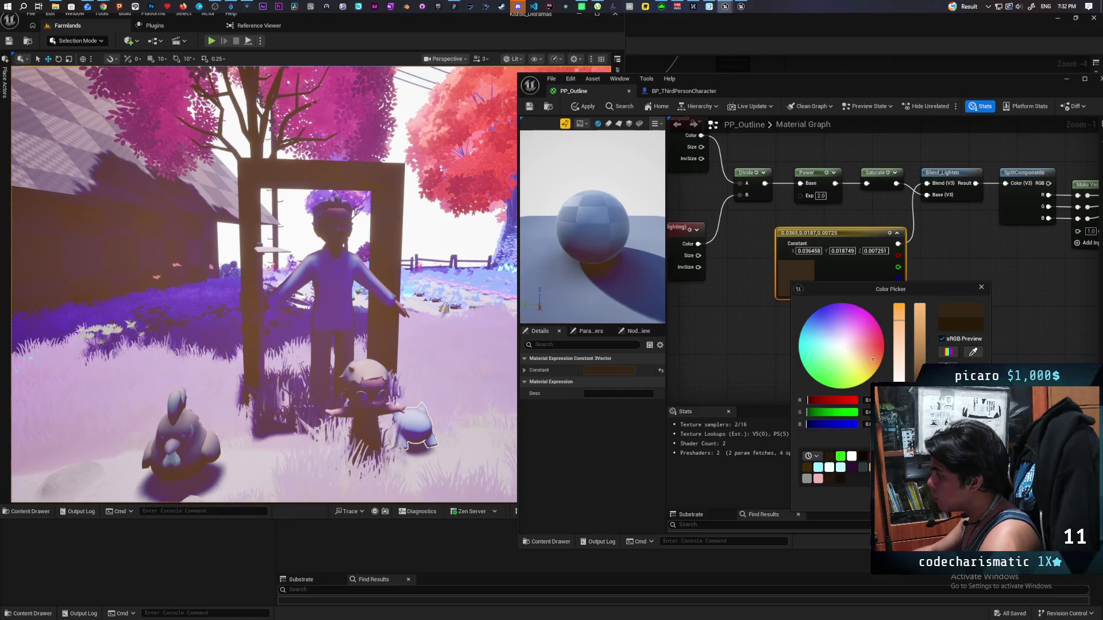
left_click(702, 215)
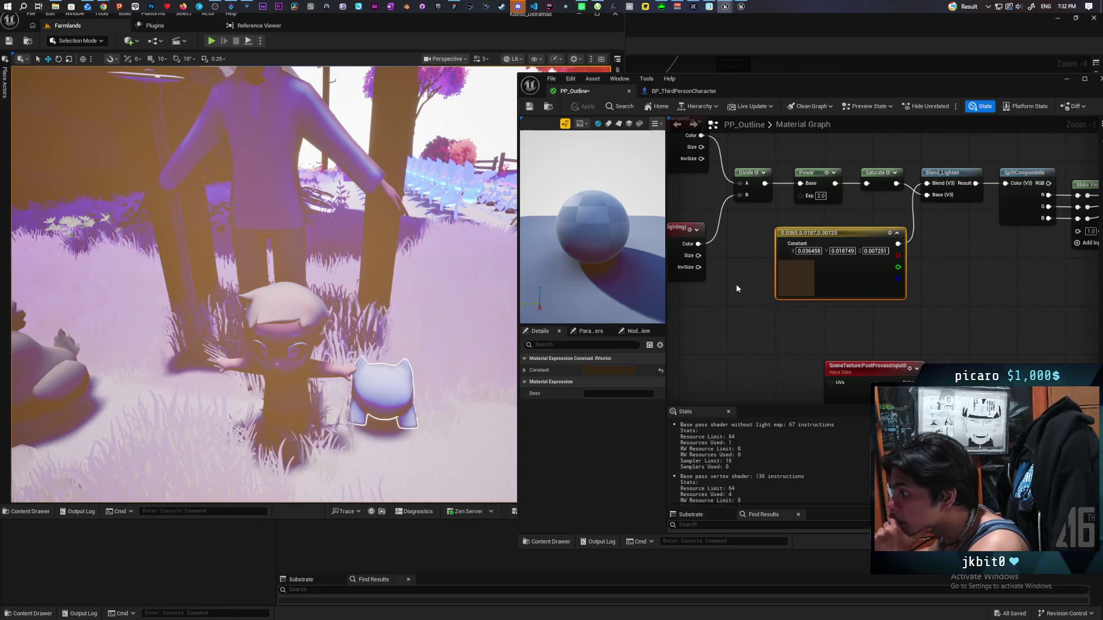
Step: Reset the gremlin's Overlay Material to None in Details and save PP_Outline
left_click(383, 383)
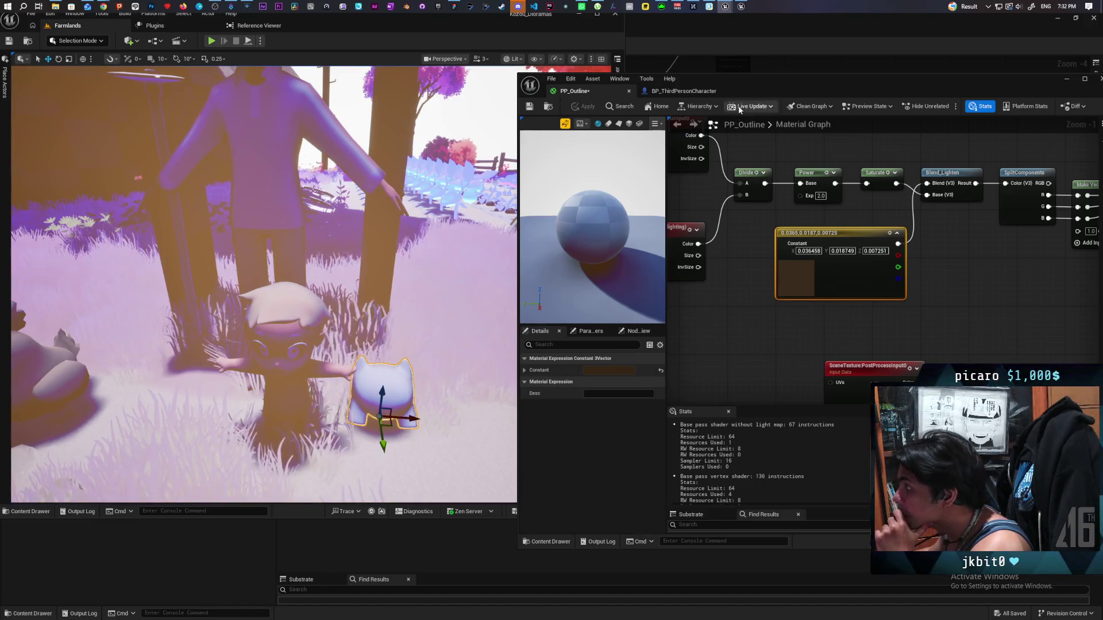
left_click_drag(751, 89, 878, 67)
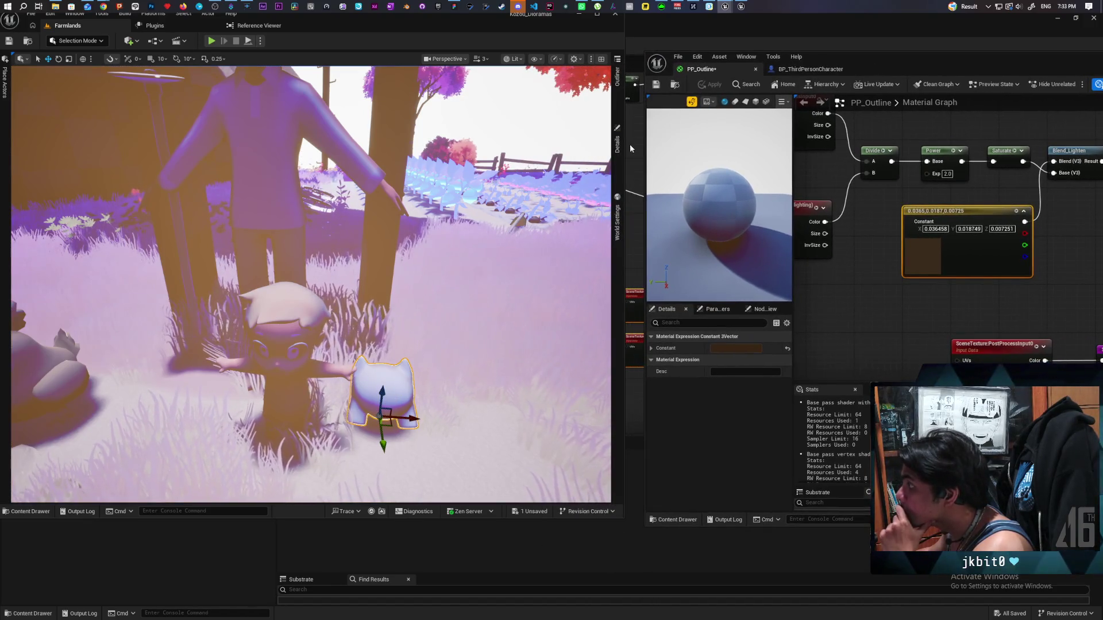
left_click(618, 144)
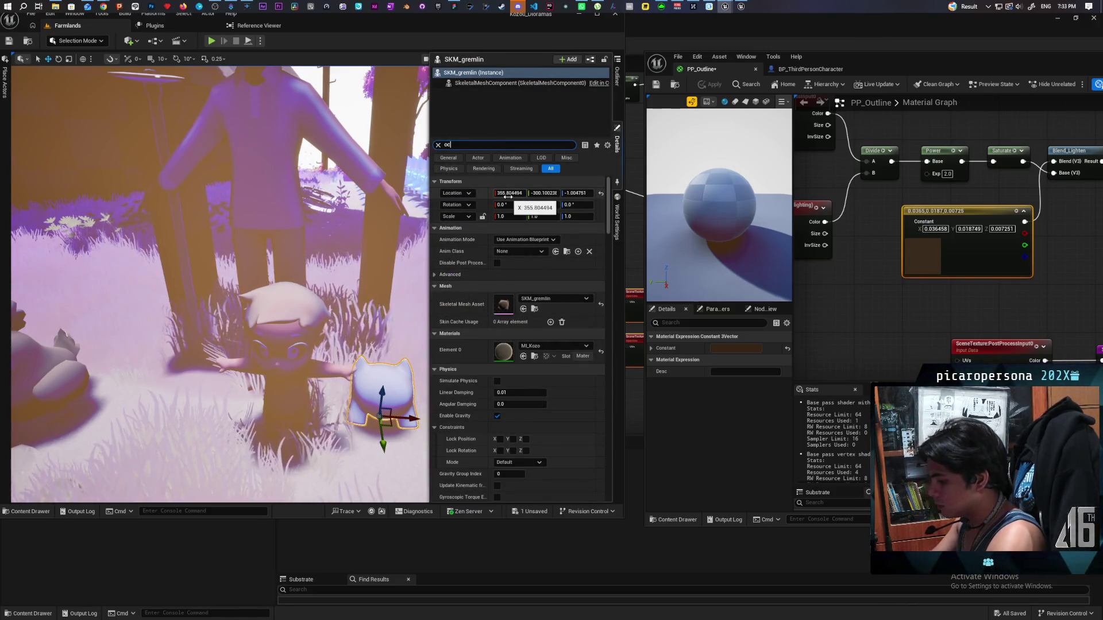
type("verl")
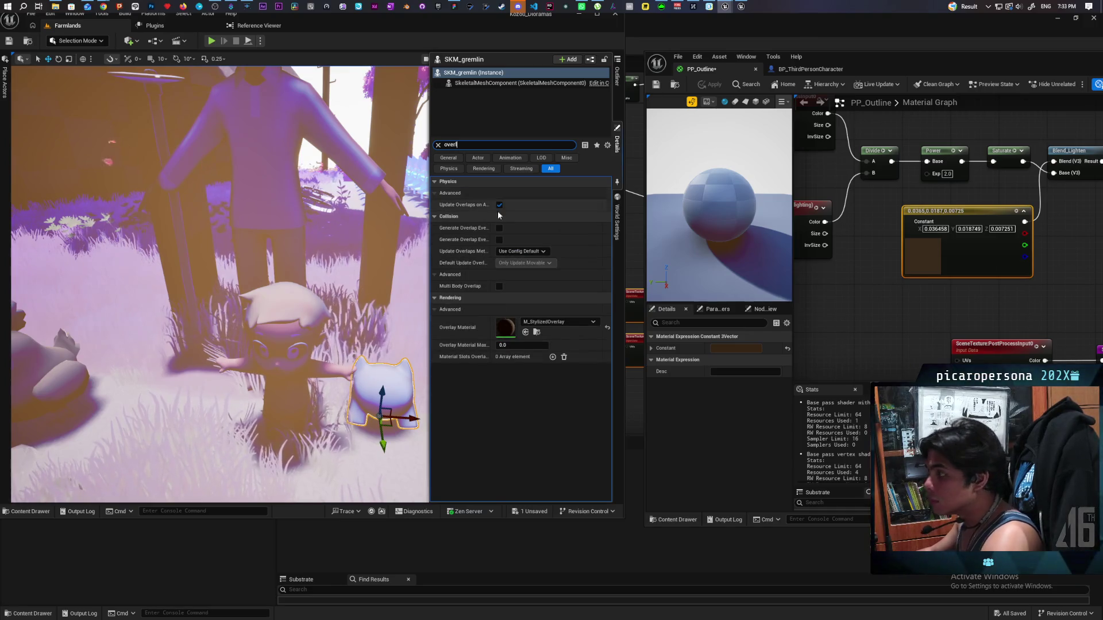
left_click(607, 329)
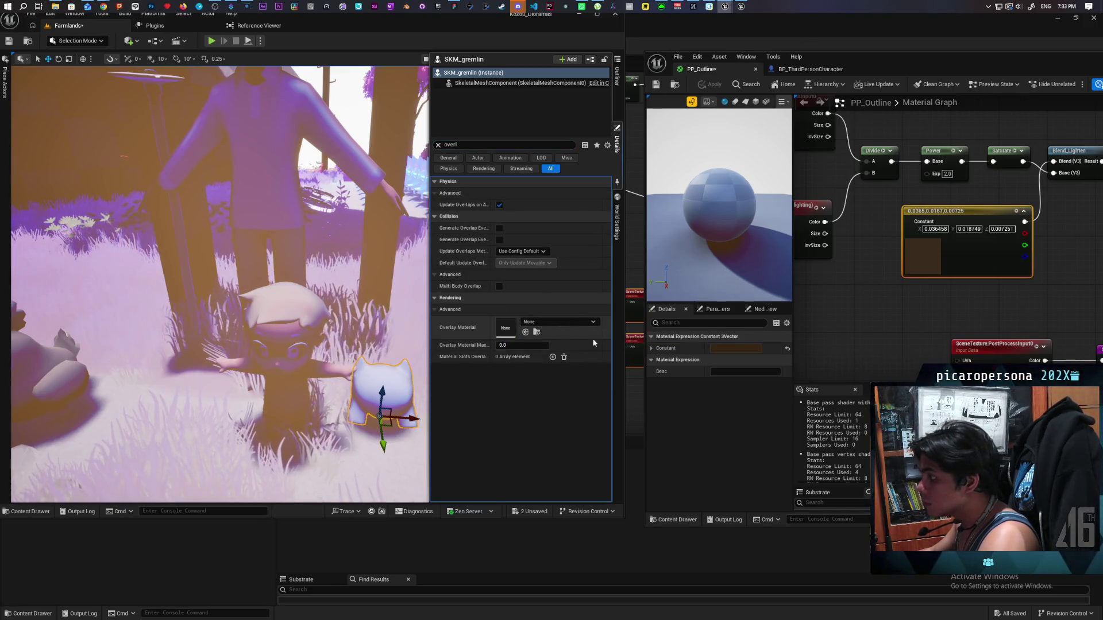
left_click(357, 136)
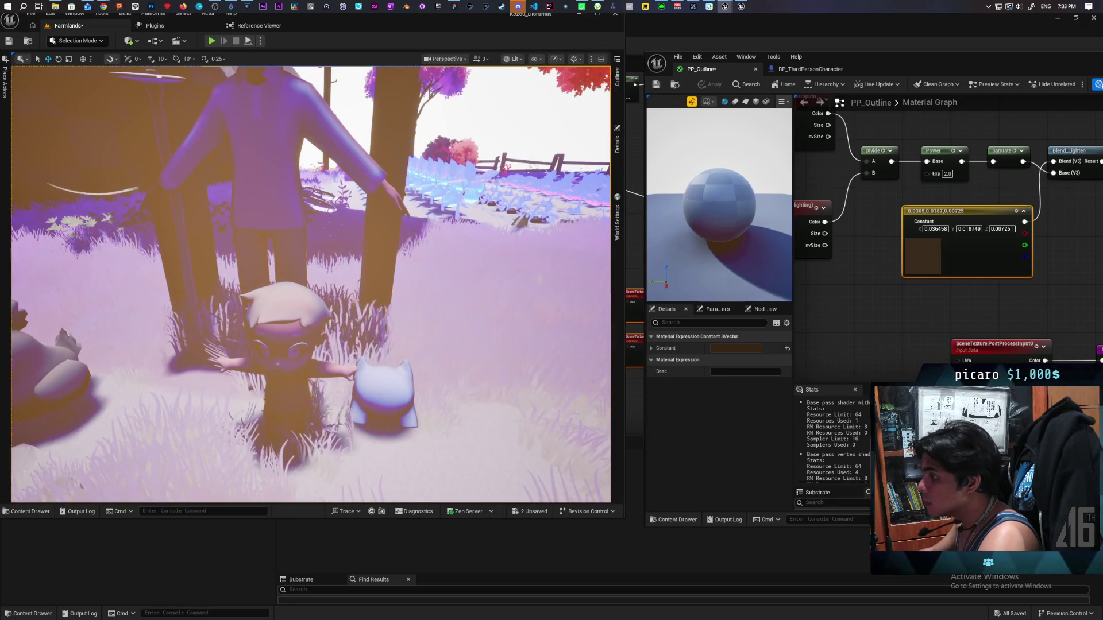
key("ctrl+s")
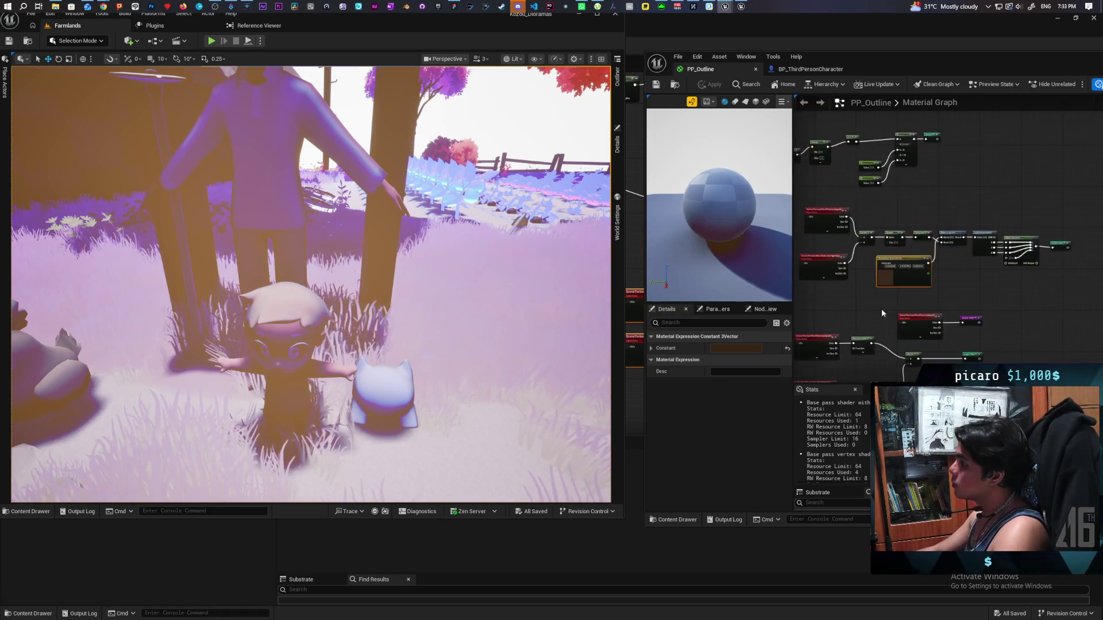
Step: Delete the Mask (RGB) node and wire Scene Color directly into Lerp A
scroll(882, 308, "down", 5)
scroll(890, 208, "up", 5)
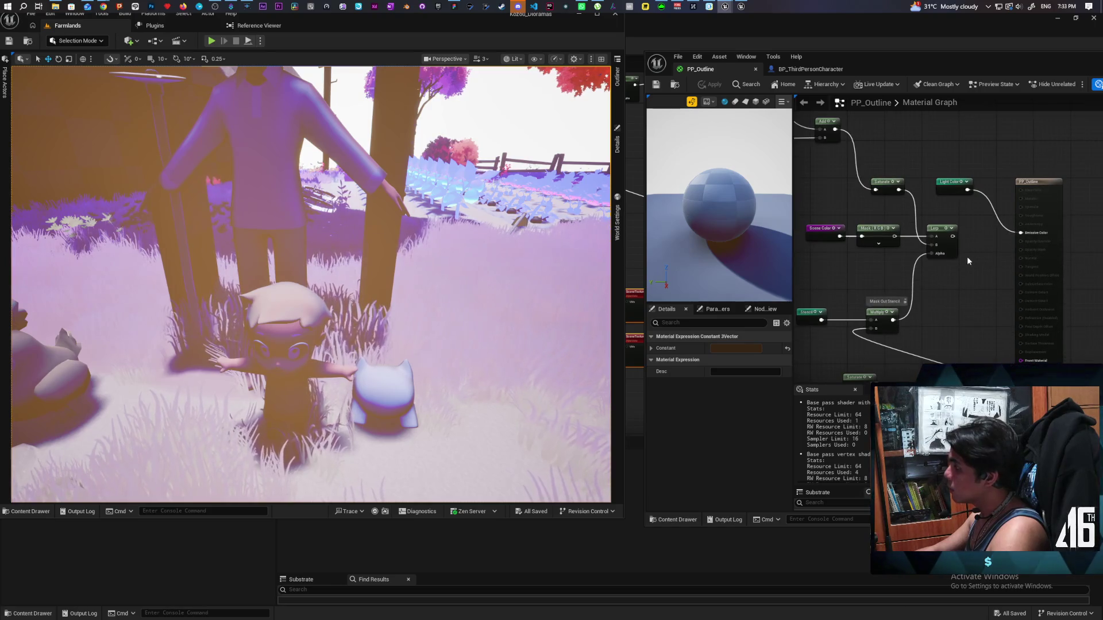
left_click_drag(884, 247, 919, 249)
left_click(944, 304)
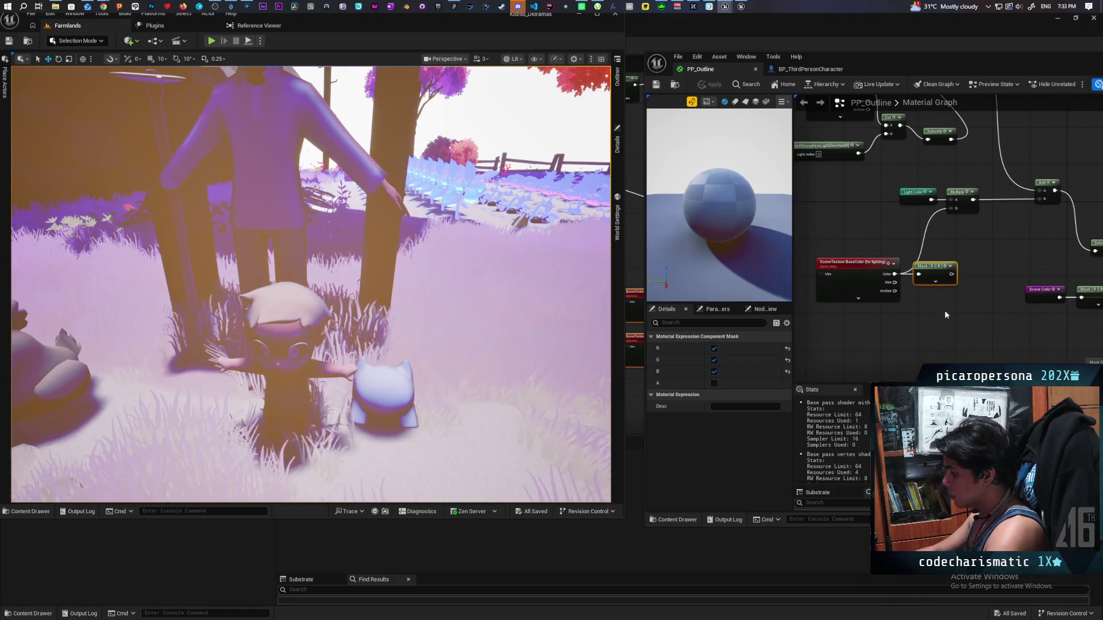
left_click_drag(944, 310, 801, 305)
left_click(953, 290)
key("Delete")
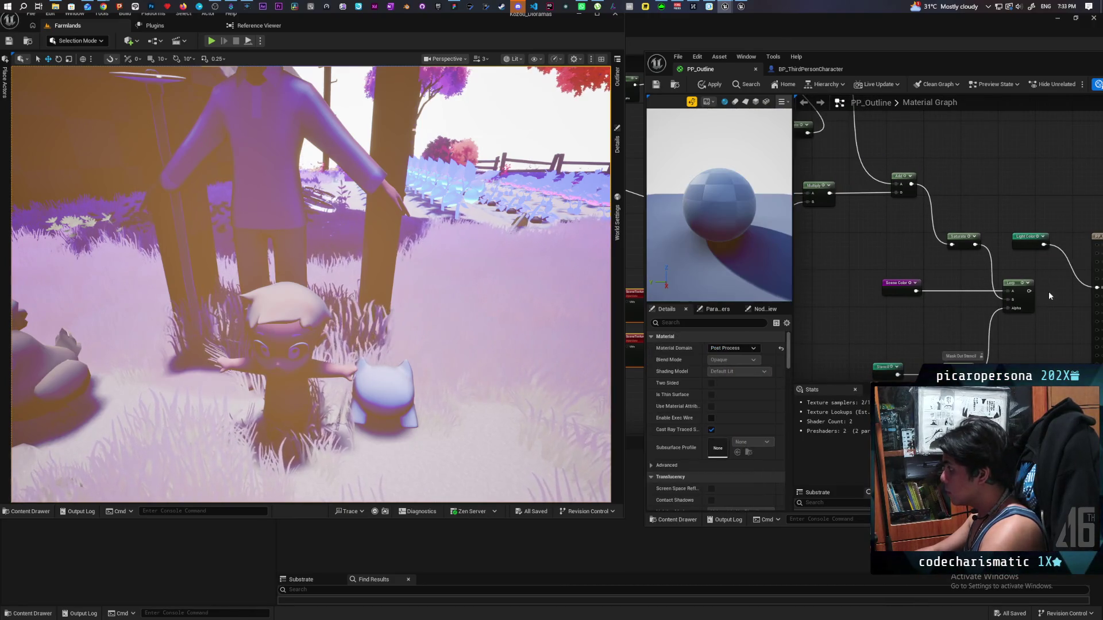
mouse_move(1049, 291)
left_mouse_down()
mouse_move(984, 291)
mouse_move(1046, 287)
left_mouse_up()
Step: Delete the Light Color reroute and connect the Lerp to the result node's Emissive Color
left_click(979, 241)
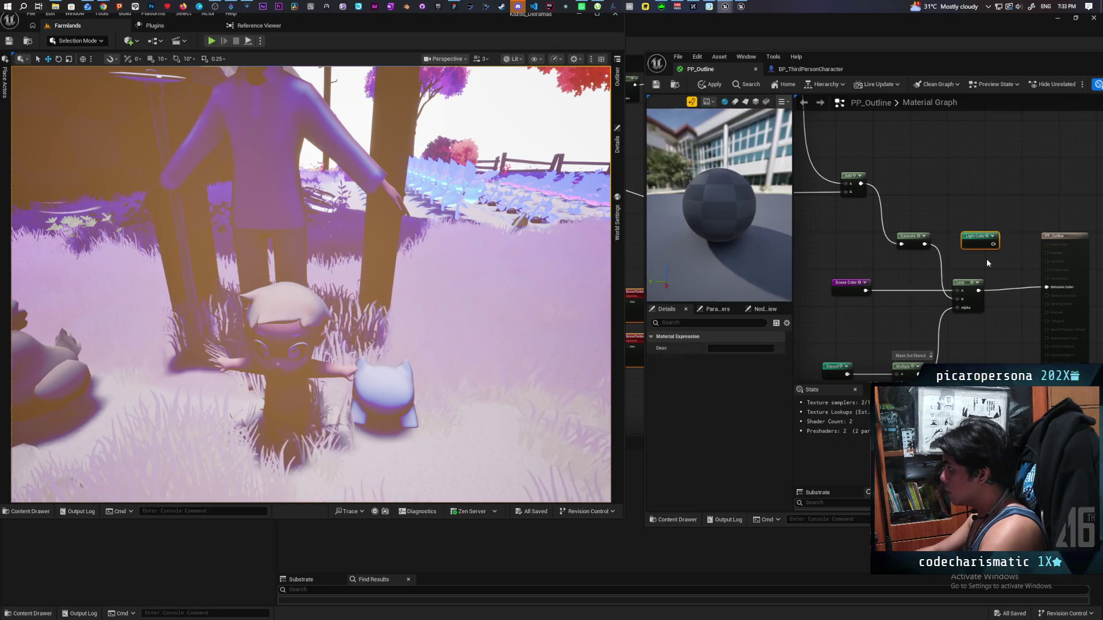
key("Delete")
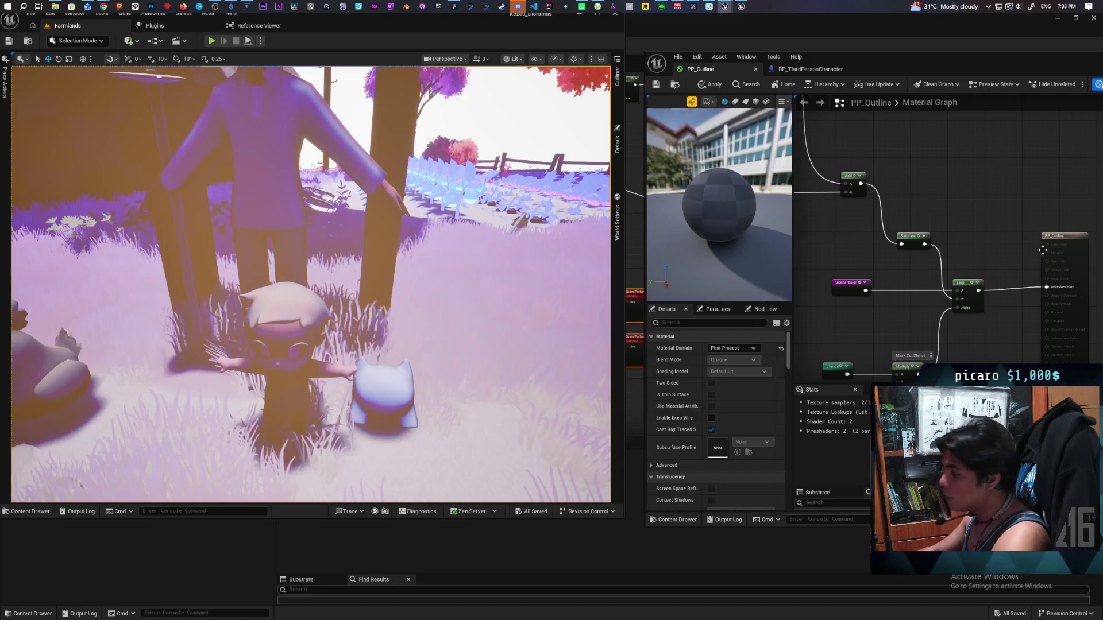
left_click_drag(1072, 268, 1070, 272)
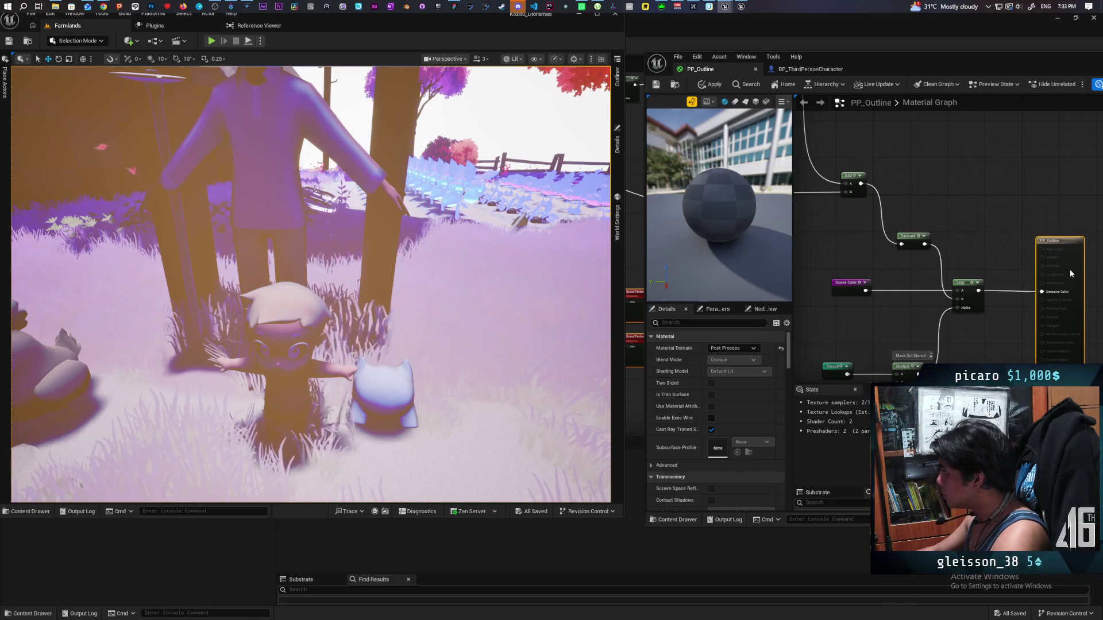
left_click(830, 281)
left_click_drag(830, 281, 1073, 296)
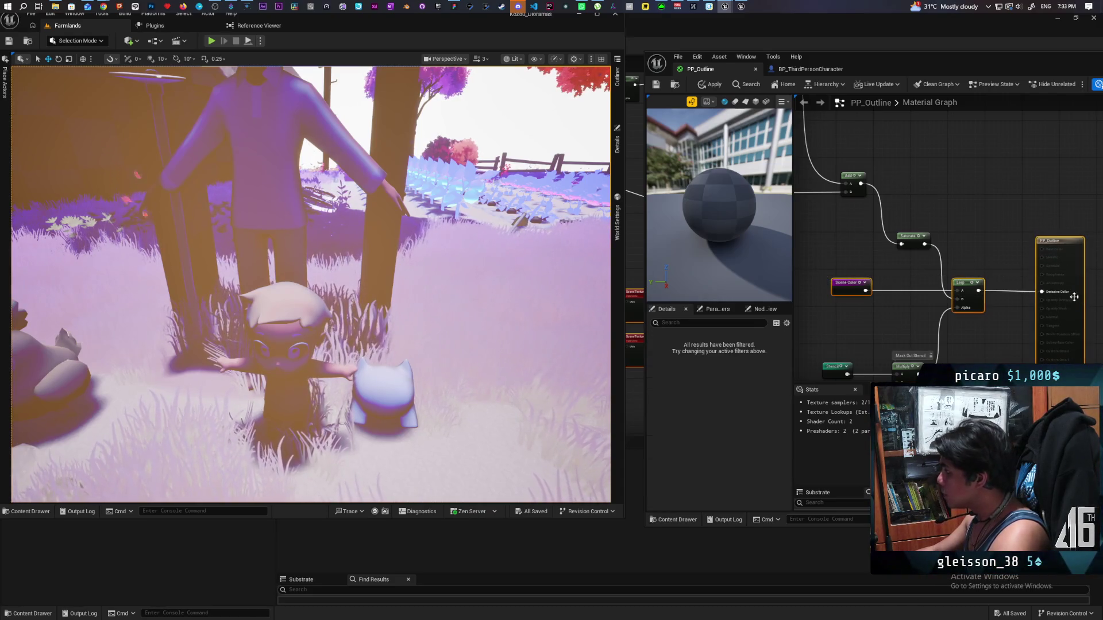
left_click(989, 251)
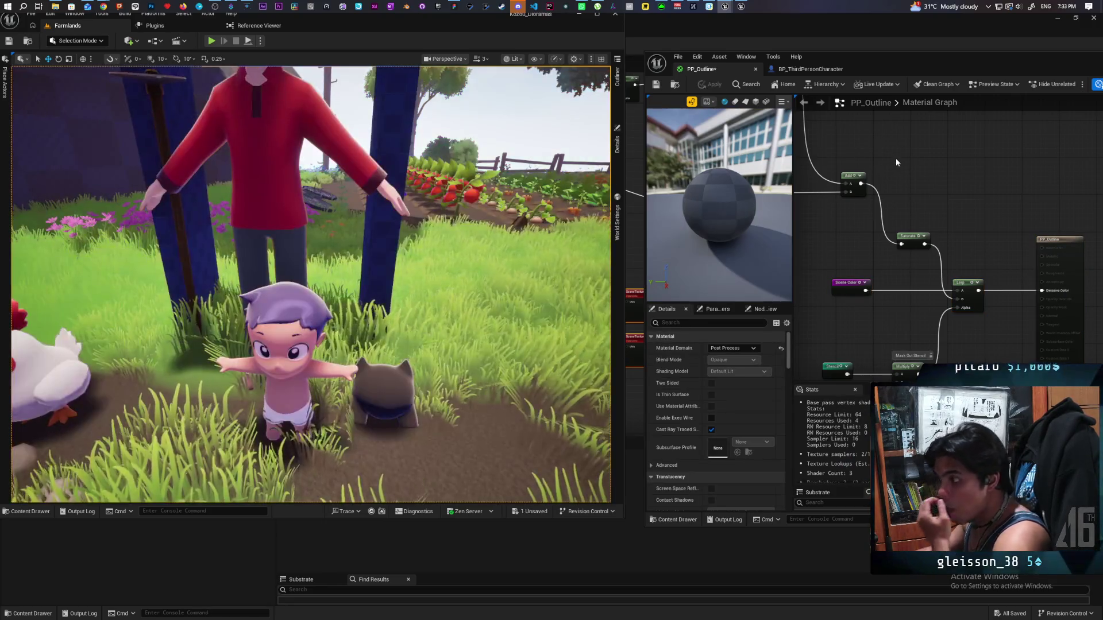
scroll(220, 211, "up", 10)
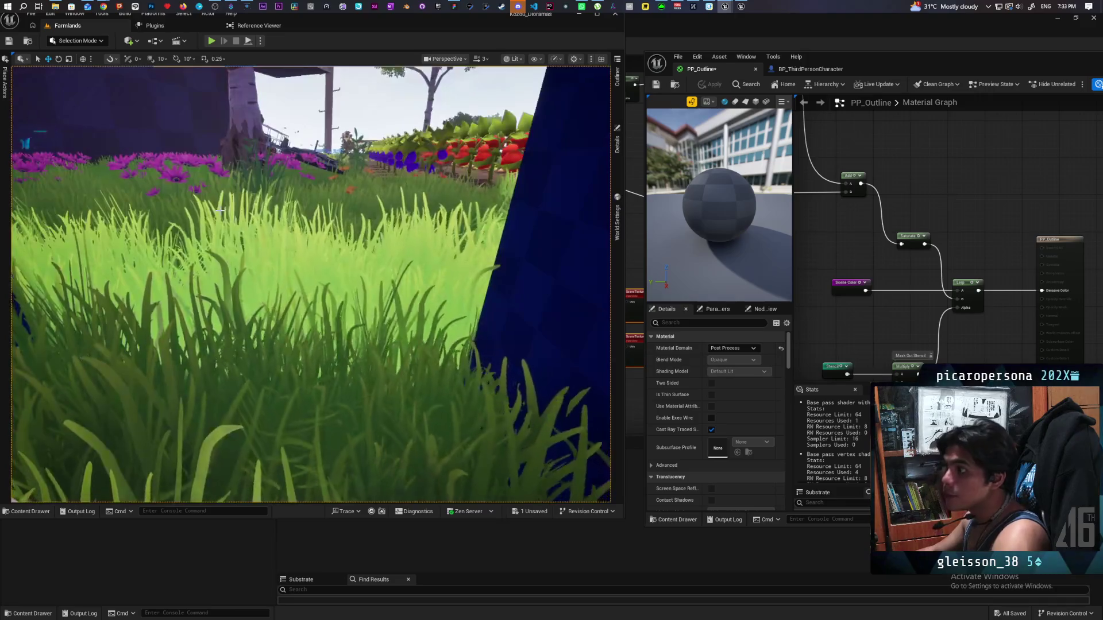
key("d")
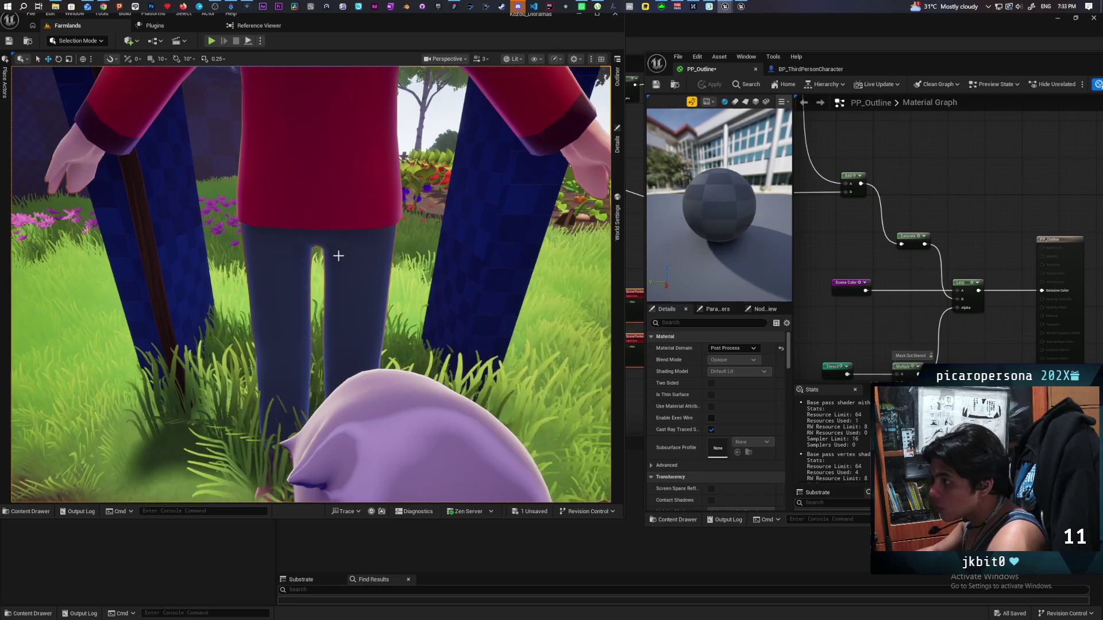
left_click_drag(801, 252, 945, 276)
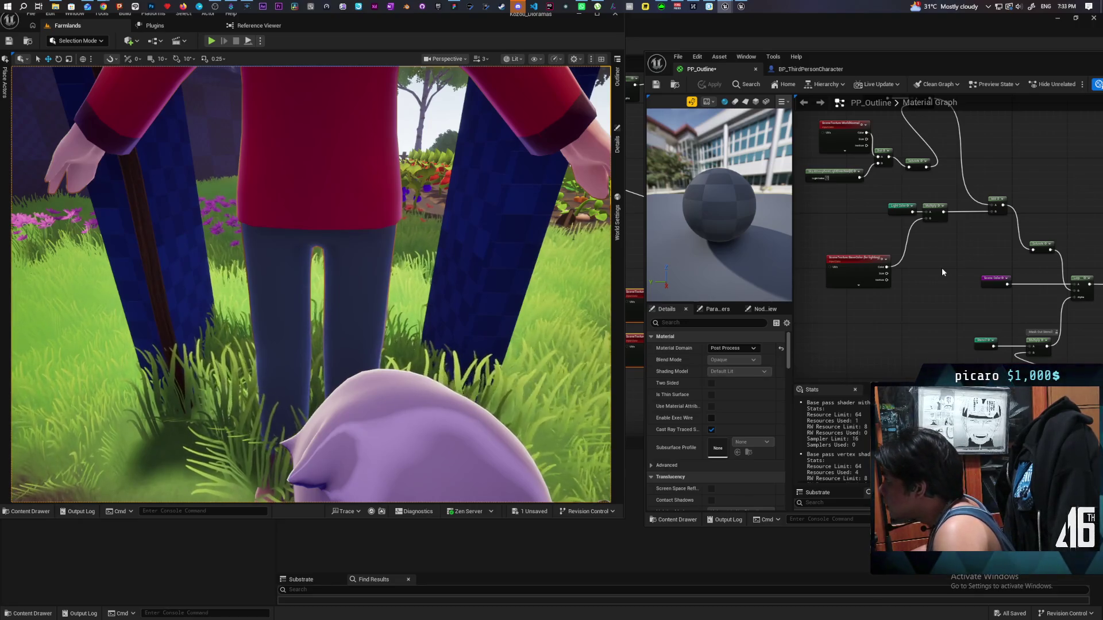
scroll(942, 270, "up", 1)
left_click_drag(942, 271, 941, 274)
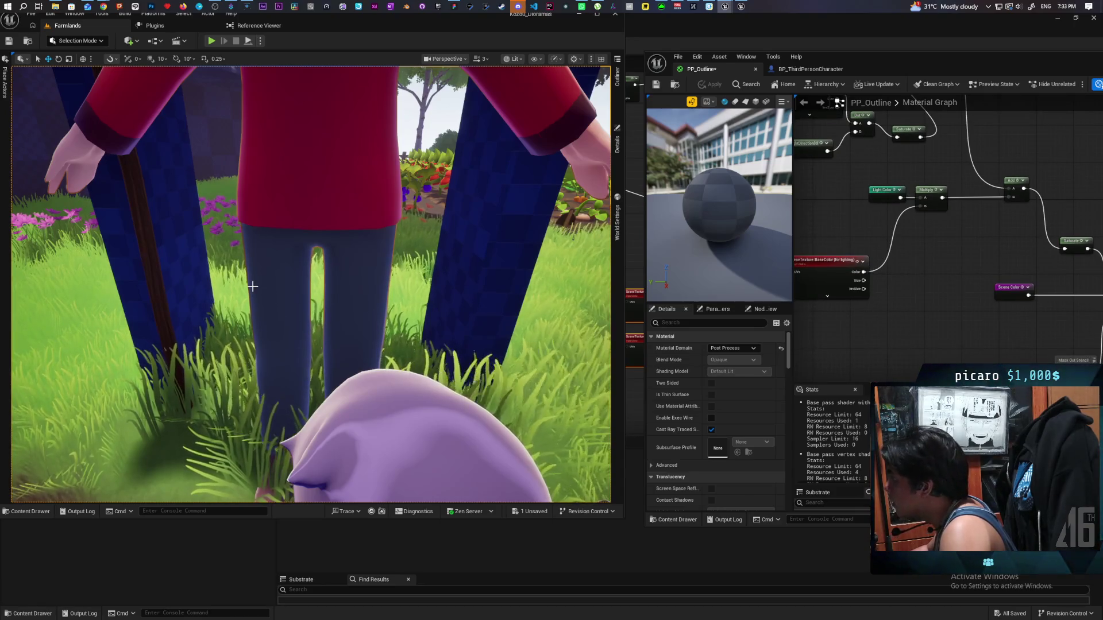
mouse_move(870, 272)
left_mouse_down()
mouse_move(924, 332)
mouse_move(918, 311)
mouse_move(963, 338)
mouse_move(987, 332)
mouse_move(908, 224)
mouse_move(872, 202)
mouse_move(901, 211)
left_mouse_up()
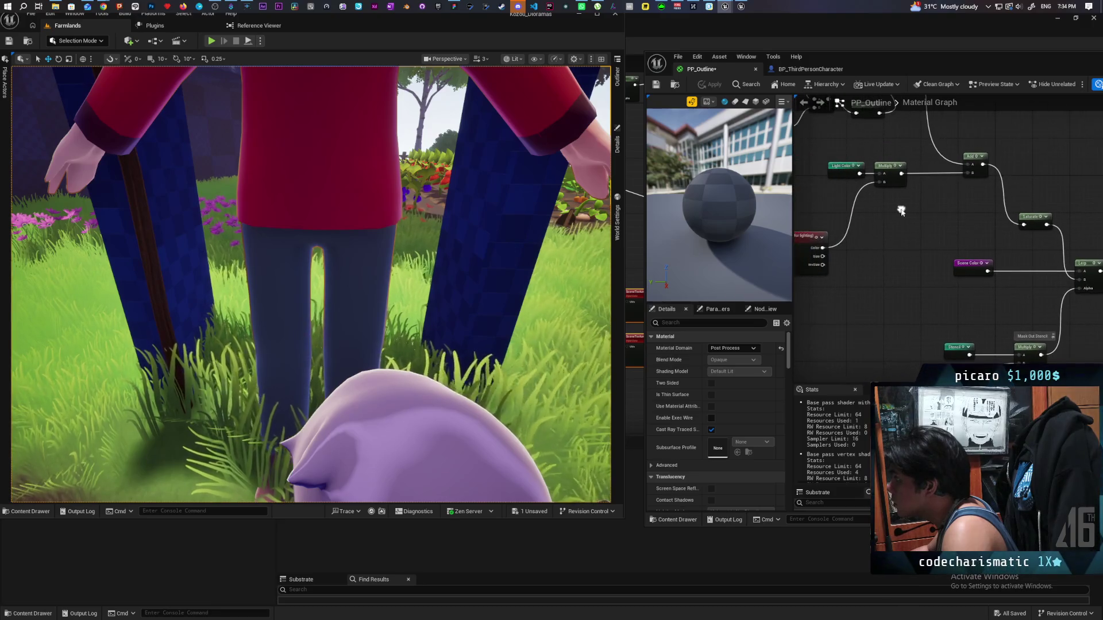
Step: Move the Light Color, Multiply and SceneTexture nodes lower in the graph and apply
left_click_drag(809, 163, 901, 253)
mouse_move(902, 174)
left_mouse_down()
mouse_move(888, 276)
mouse_move(1077, 278)
left_mouse_up()
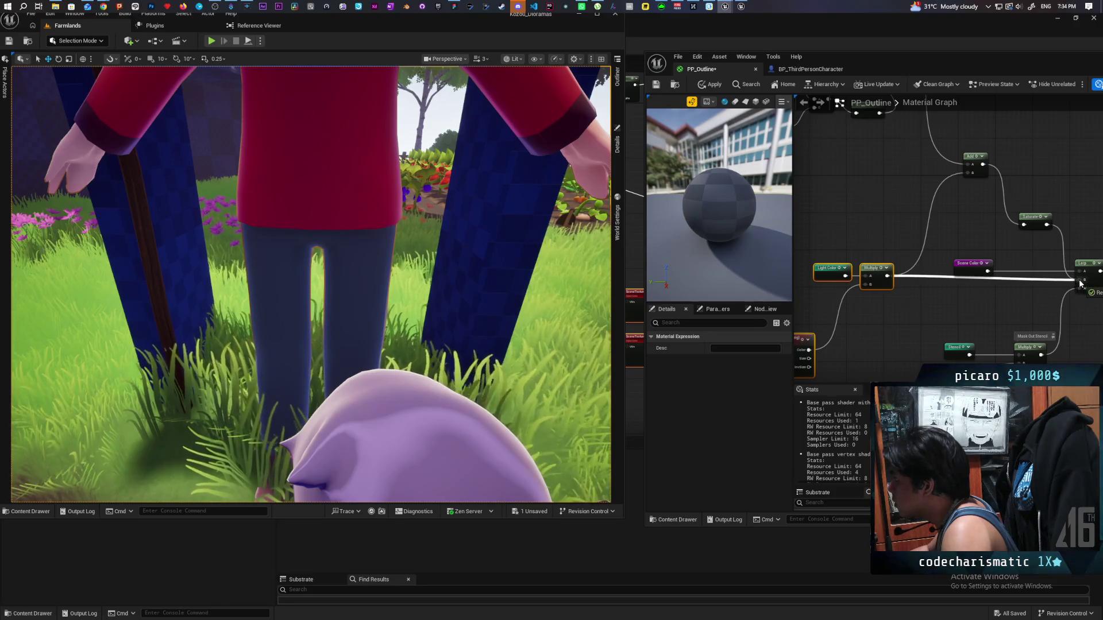
left_click(703, 86)
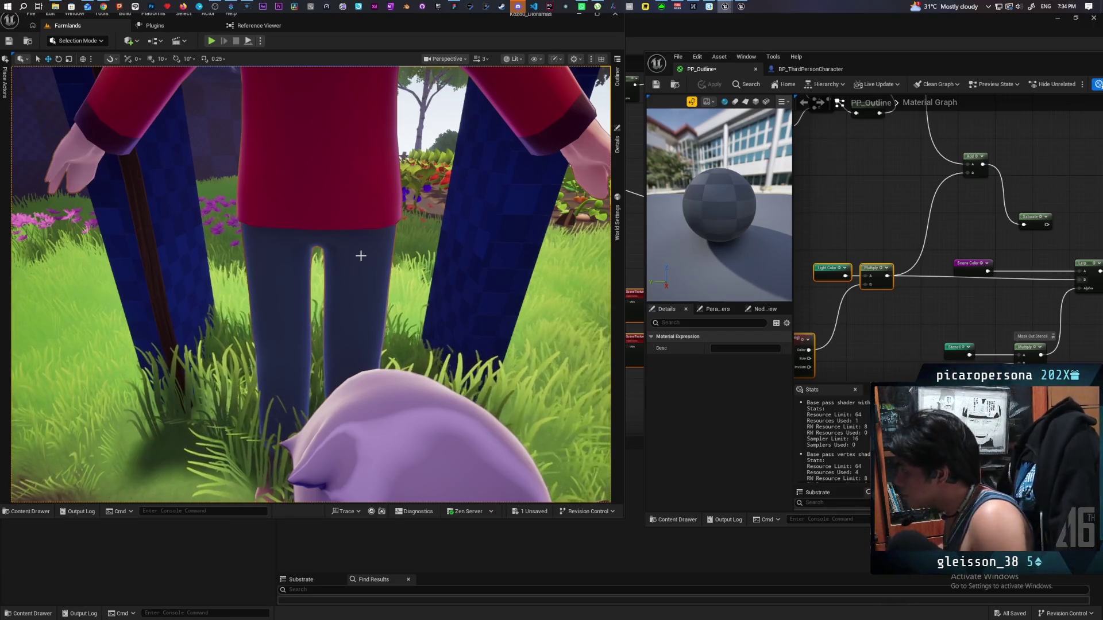
Step: Wire the BaseColor SceneTexture into the graph and apply, giving the characters outlines
scroll(940, 292, "down", 3)
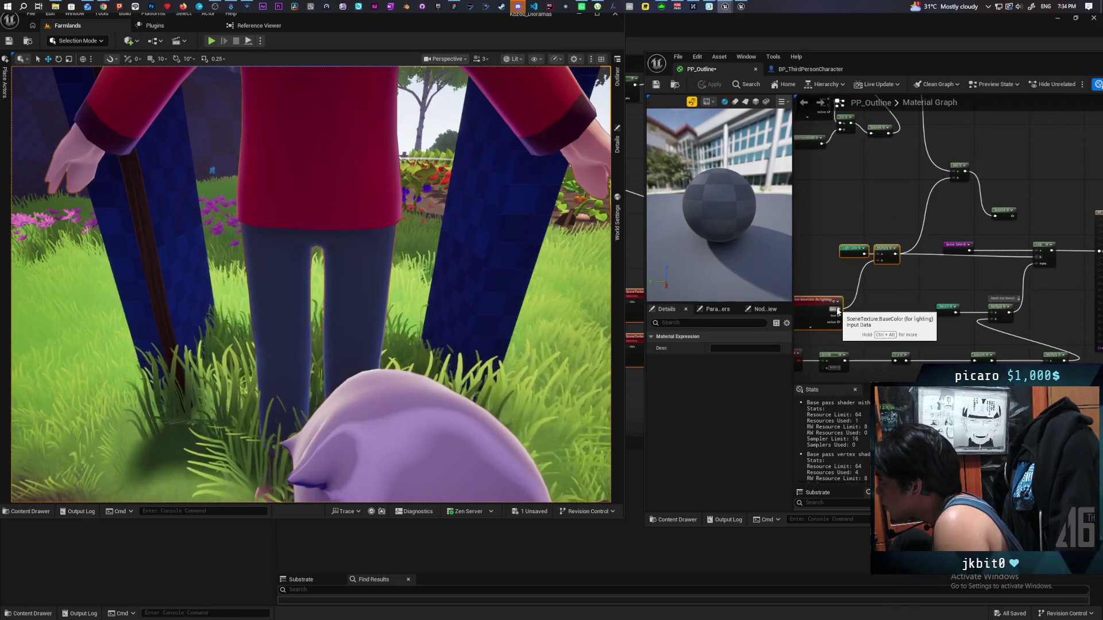
mouse_move(837, 305)
left_mouse_down()
mouse_move(1000, 261)
mouse_move(1038, 267)
left_mouse_up()
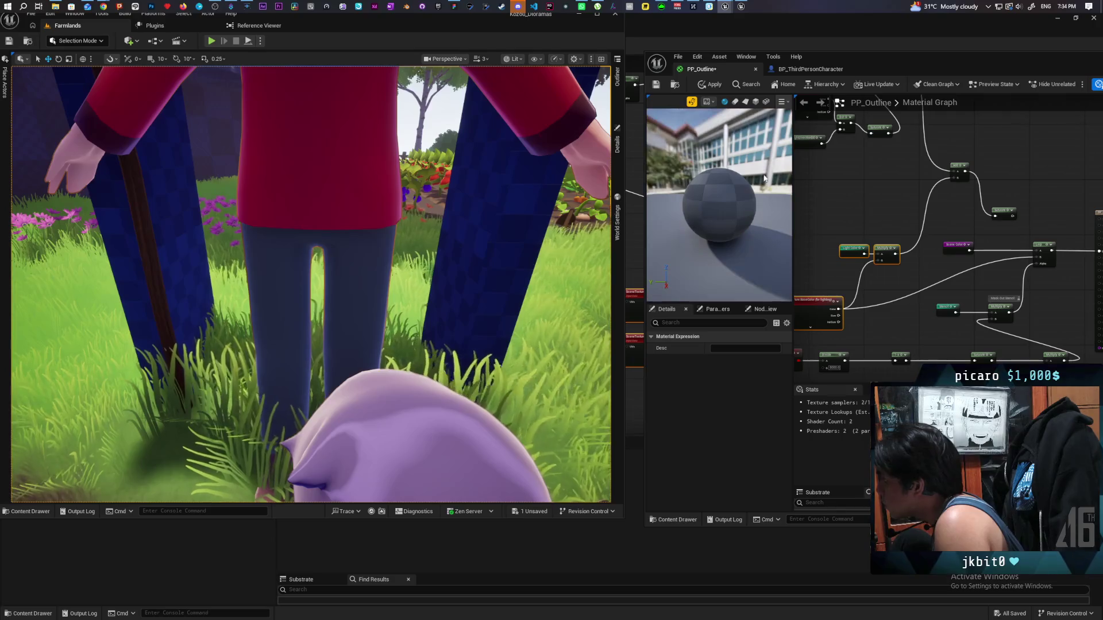
left_click(702, 85)
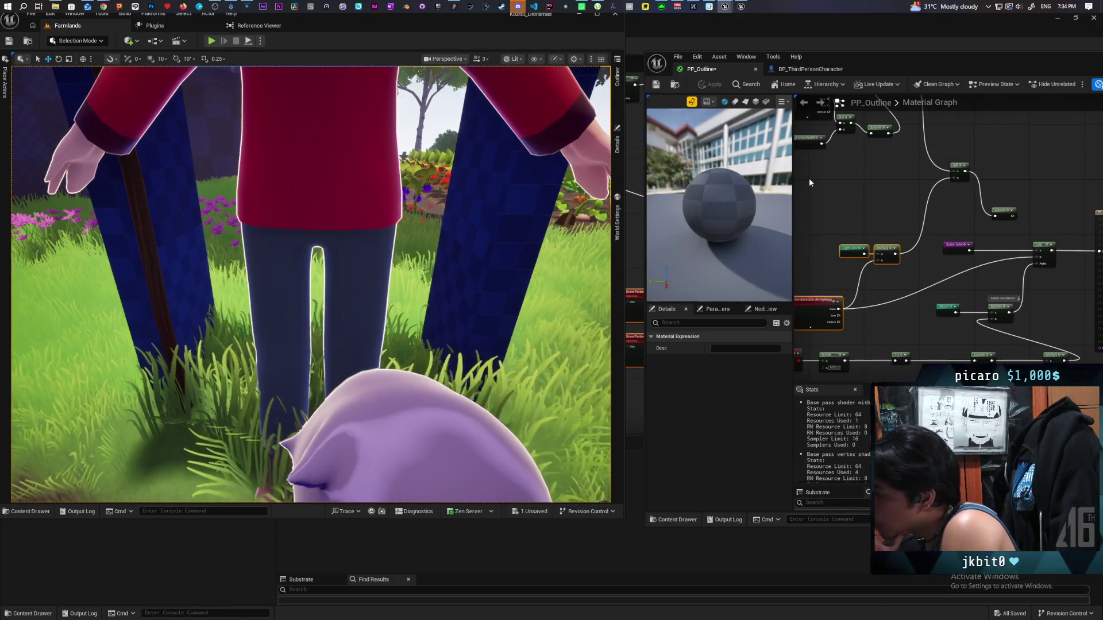
scroll(829, 188, "up", 3)
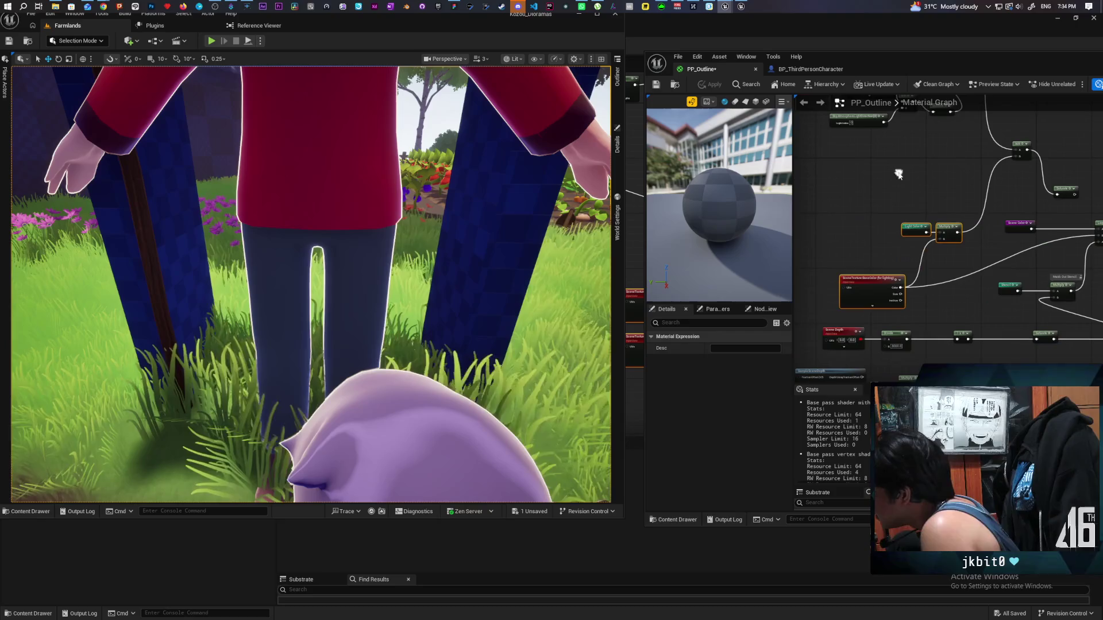
mouse_move(834, 220)
left_mouse_down()
mouse_move(863, 198)
mouse_move(855, 204)
left_mouse_up()
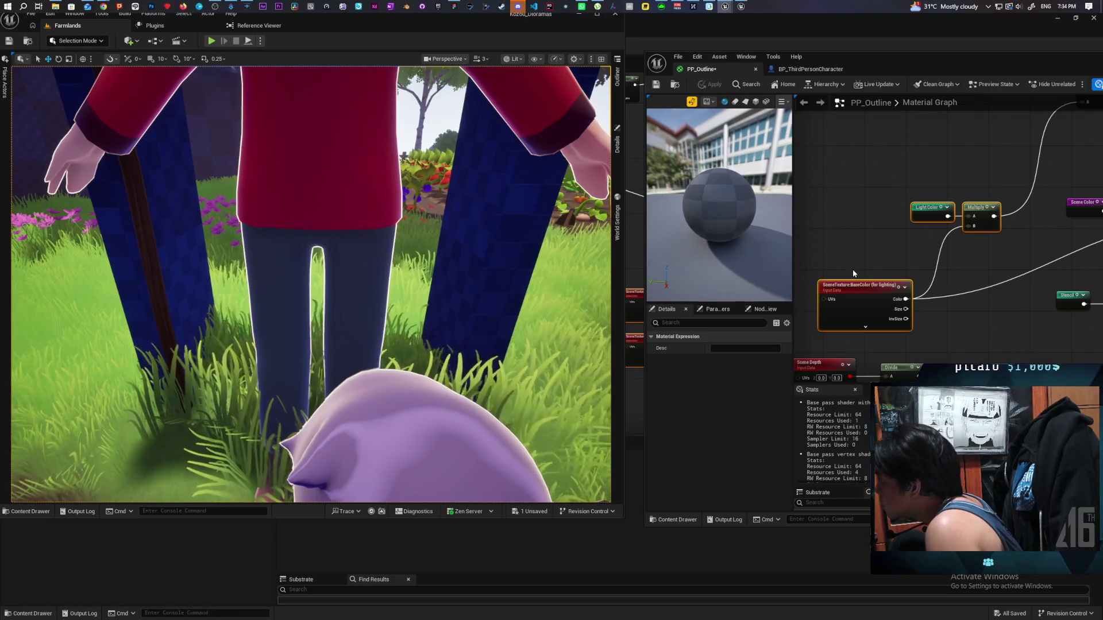
left_click_drag(853, 274, 847, 238)
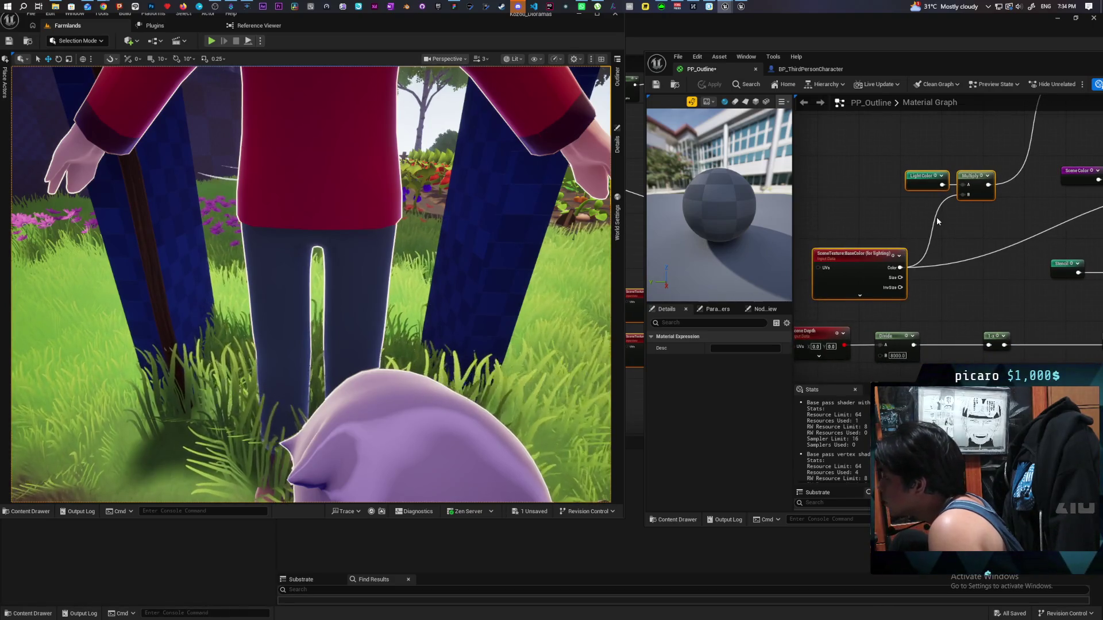
left_click_drag(936, 221, 956, 228)
scroll(484, 246, "down", 5)
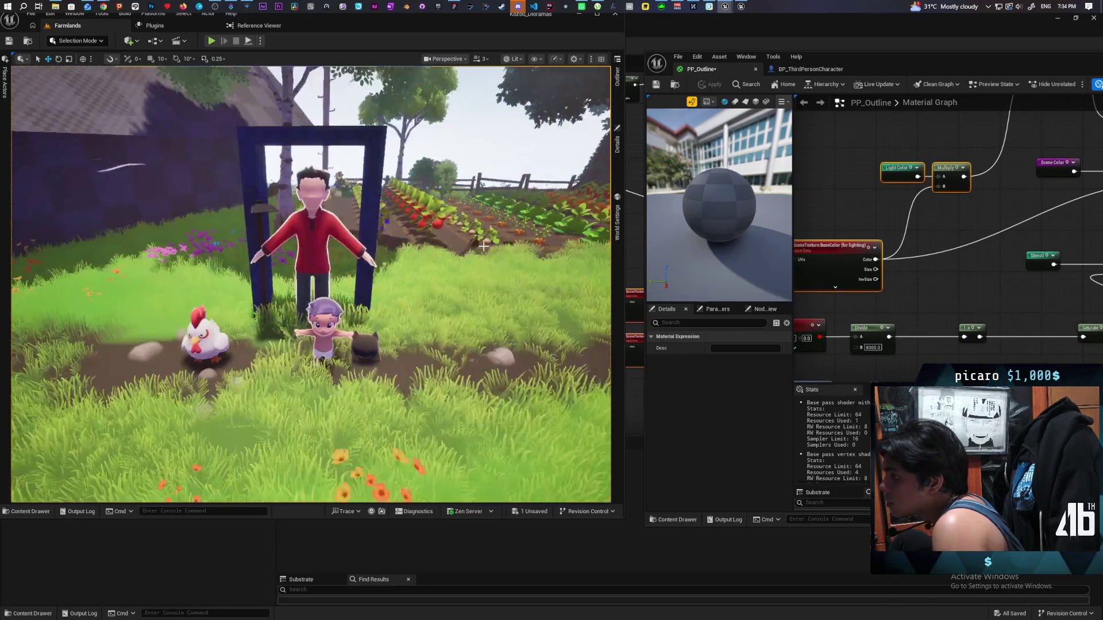
scroll(483, 246, "up", 3)
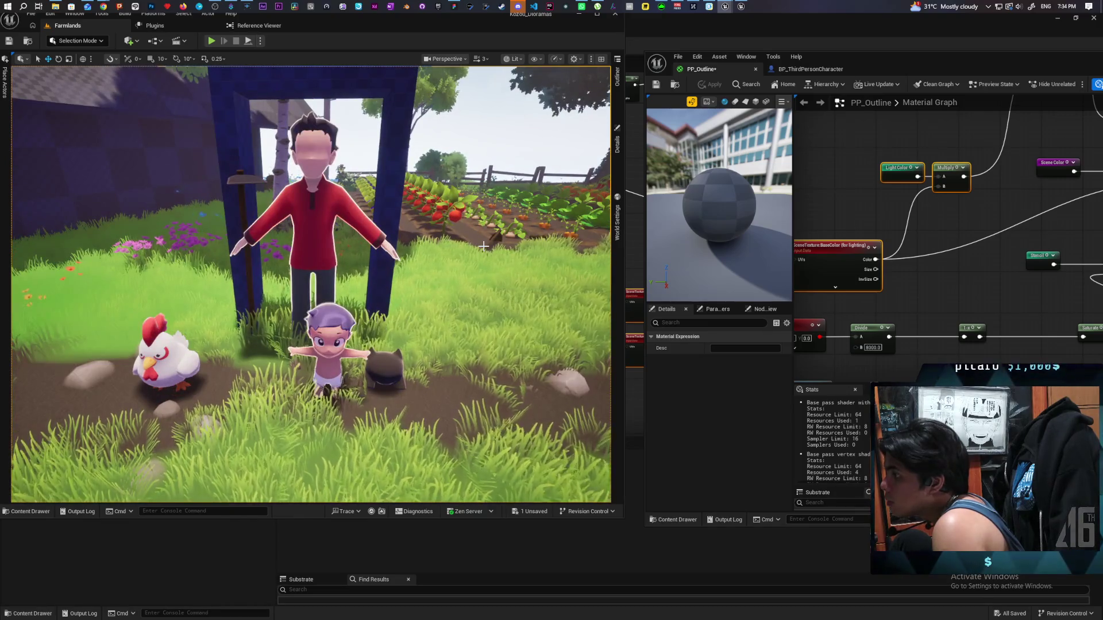
scroll(851, 261, "down", 4)
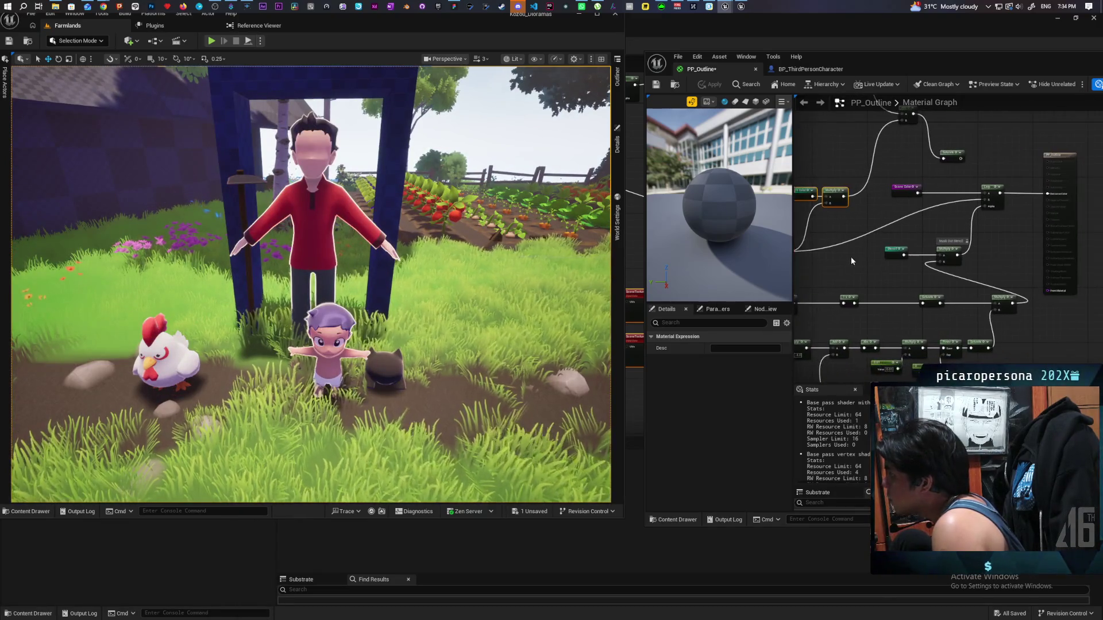
mouse_move(852, 261)
left_mouse_down()
mouse_move(930, 221)
mouse_move(1033, 196)
left_mouse_up()
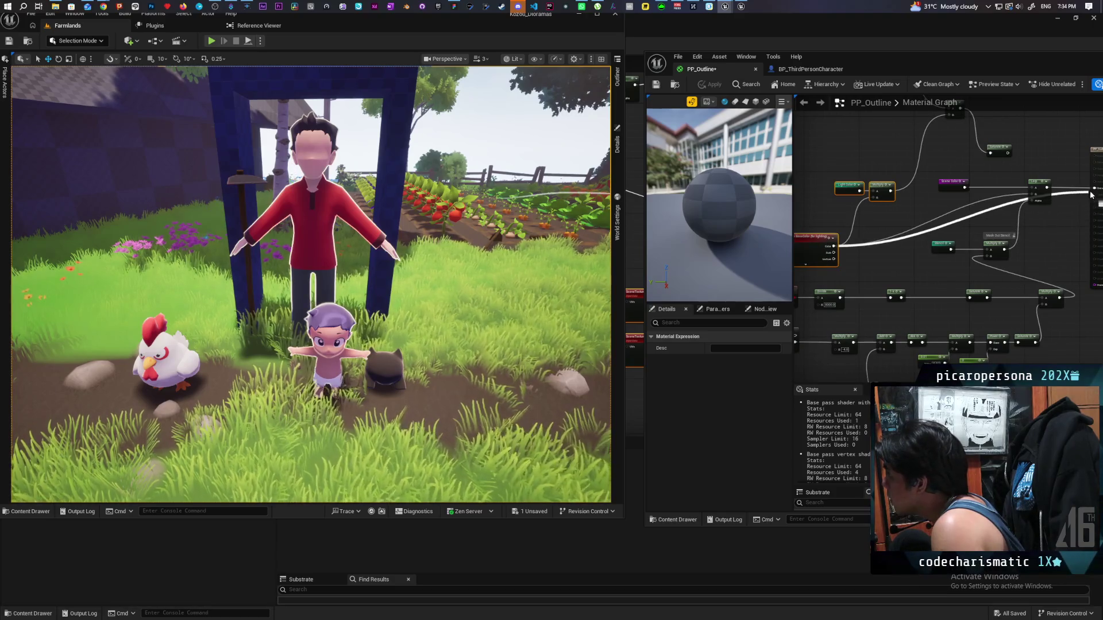
left_click(710, 84)
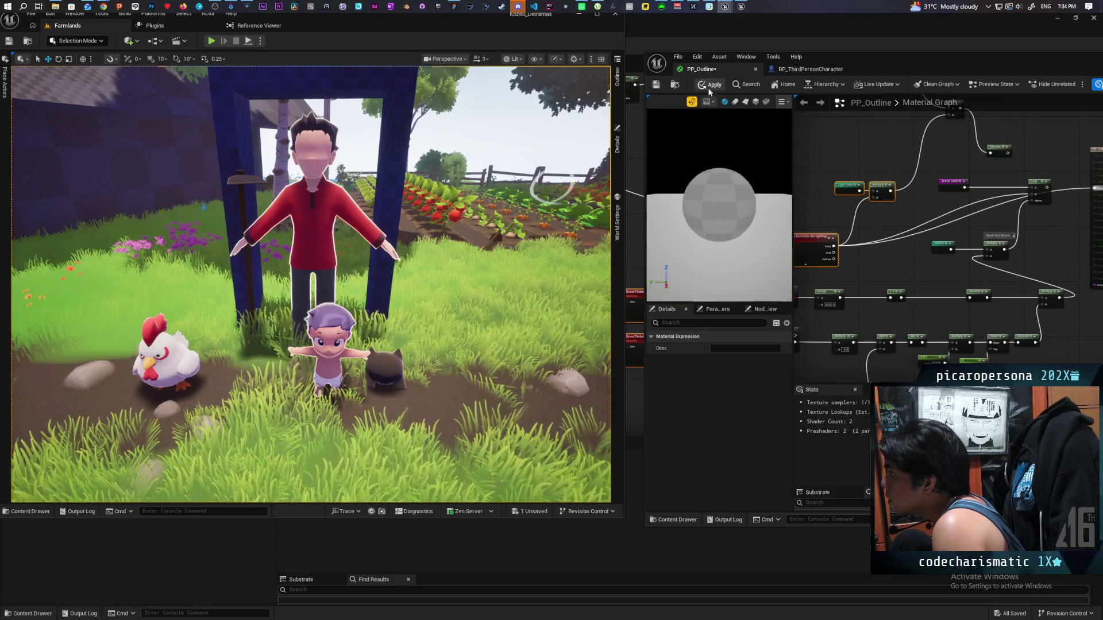
scroll(310, 285, "up", 6)
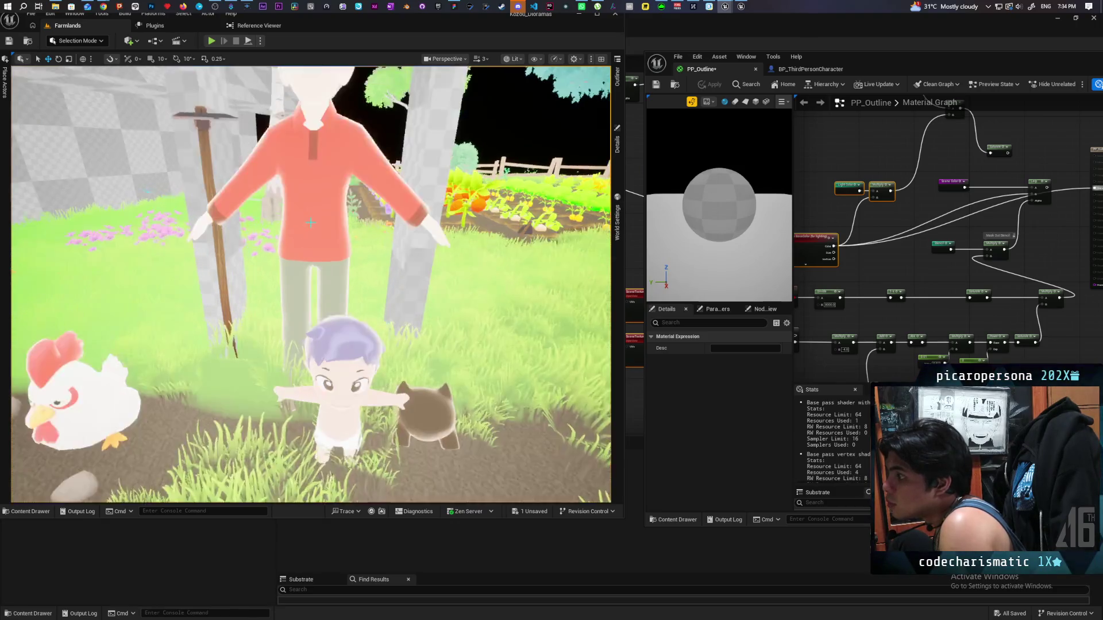
scroll(311, 285, "down", 6)
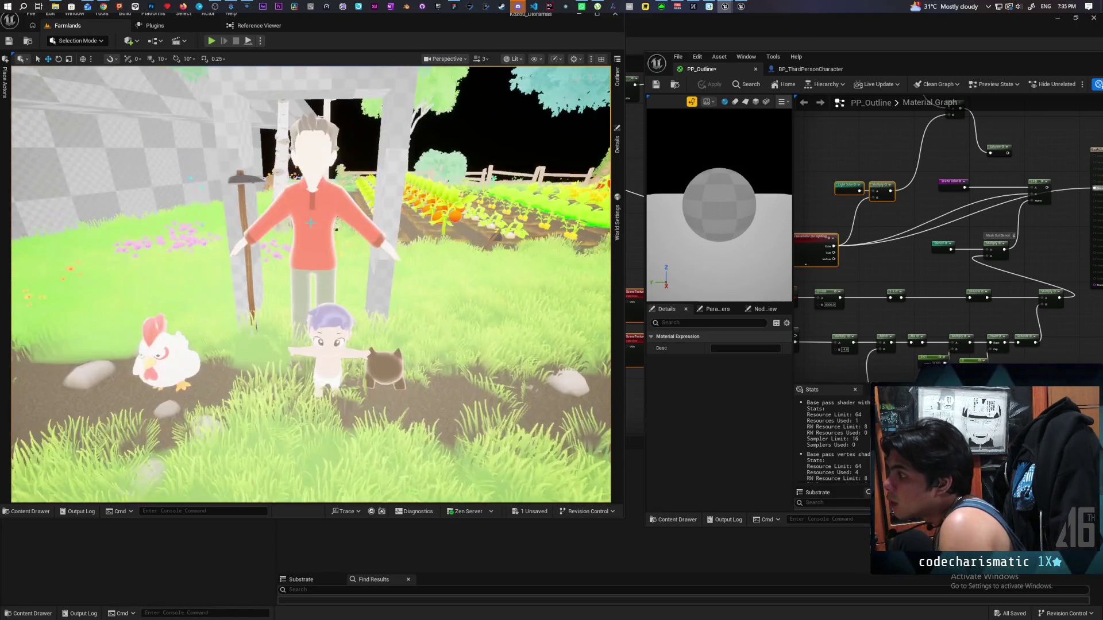
scroll(311, 285, "up", 3)
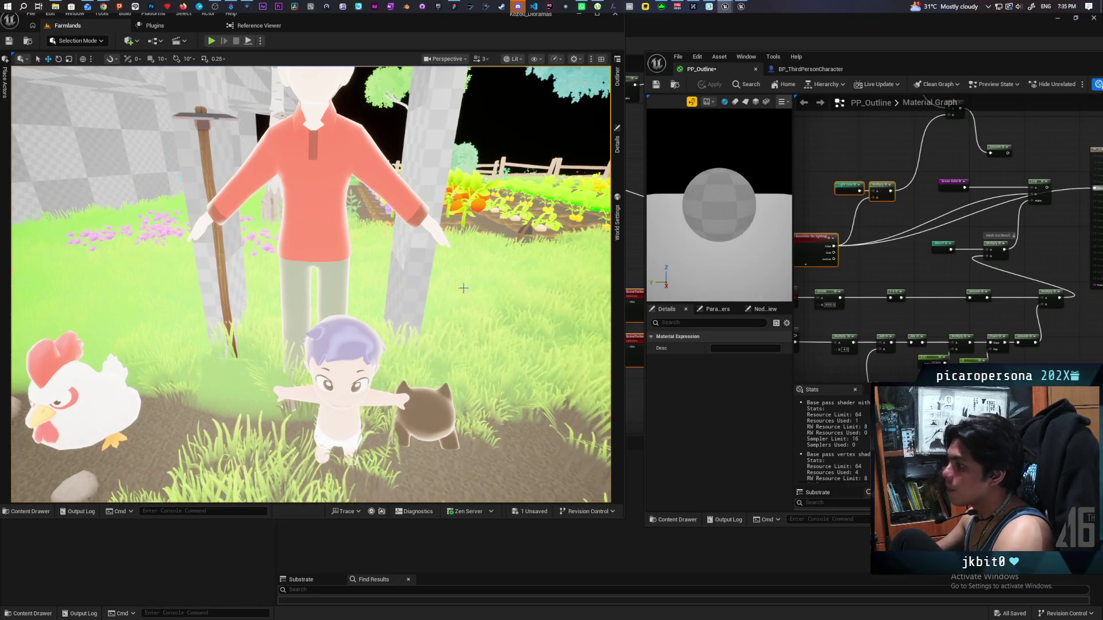
Step: Reconnect the Lerp output to the PP_Outline result node, then apply and save
left_click(432, 412)
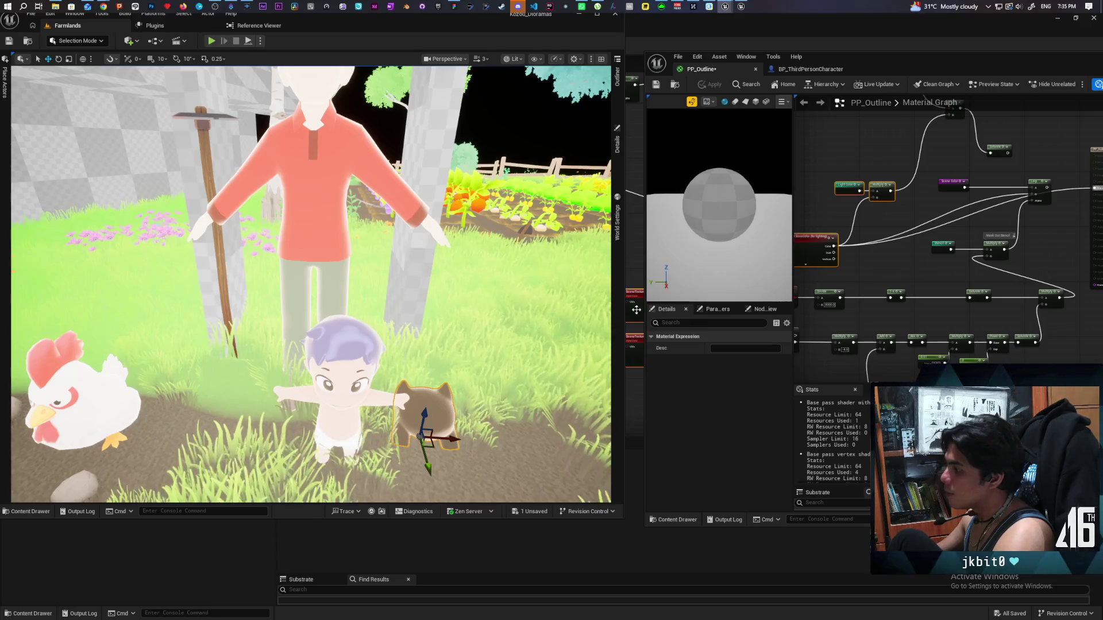
scroll(859, 224, "up", 2)
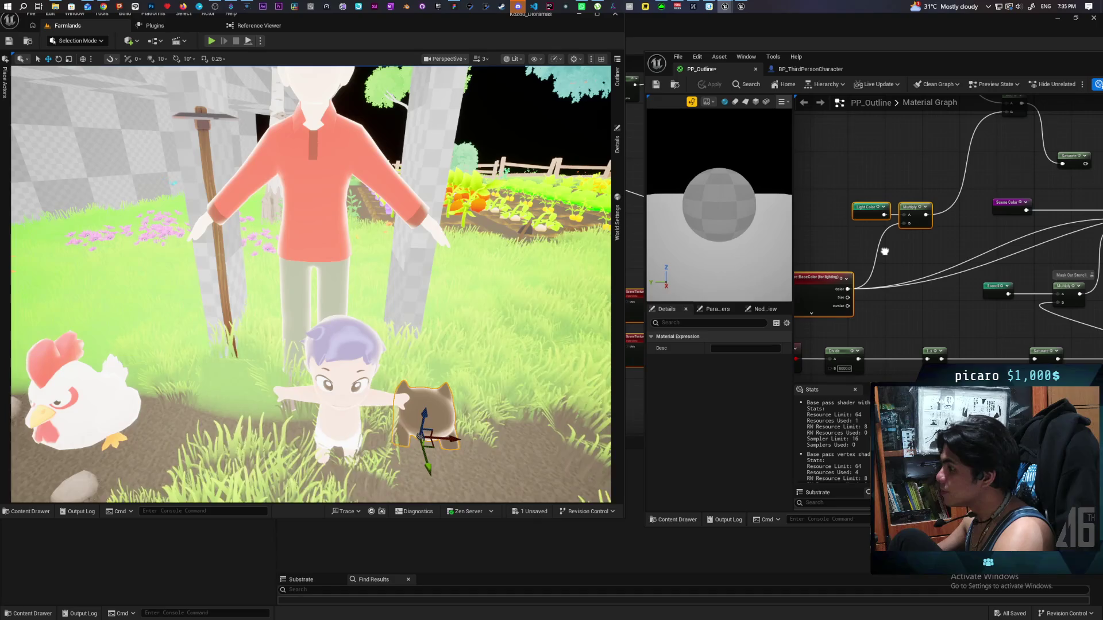
mouse_move(884, 251)
left_mouse_down()
mouse_move(890, 226)
mouse_move(928, 222)
left_mouse_up()
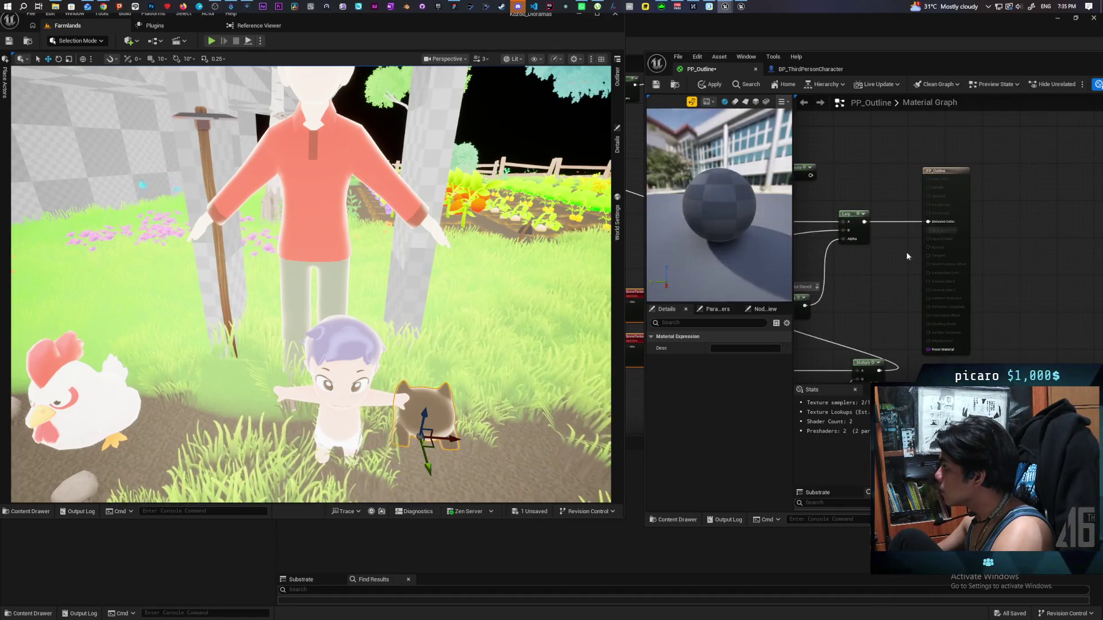
left_click_drag(816, 299, 941, 267)
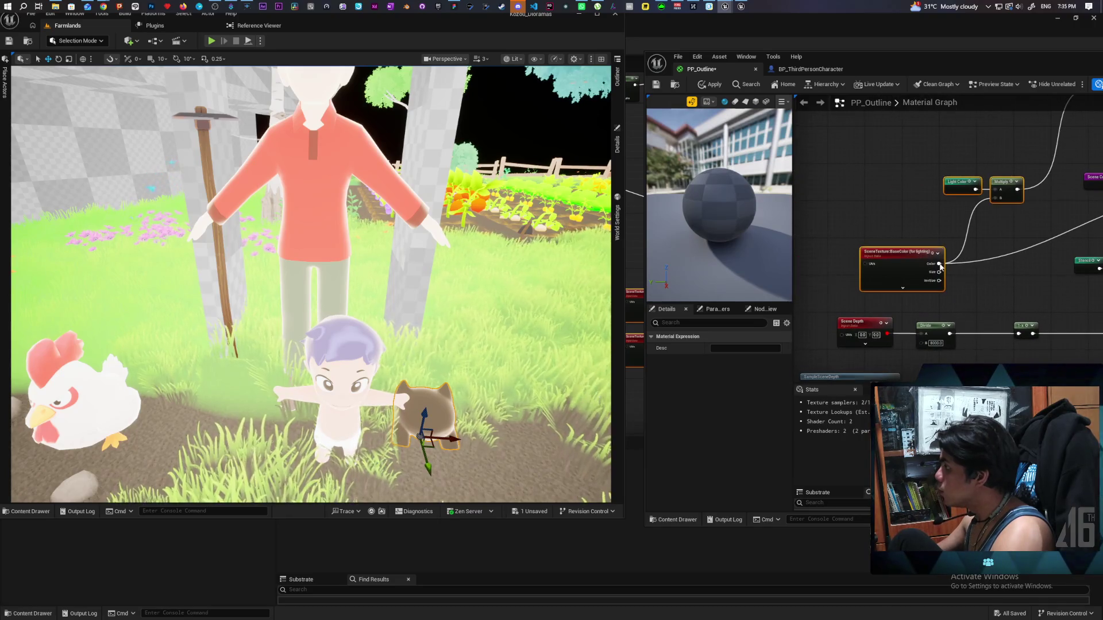
left_click(712, 84)
left_click(656, 84)
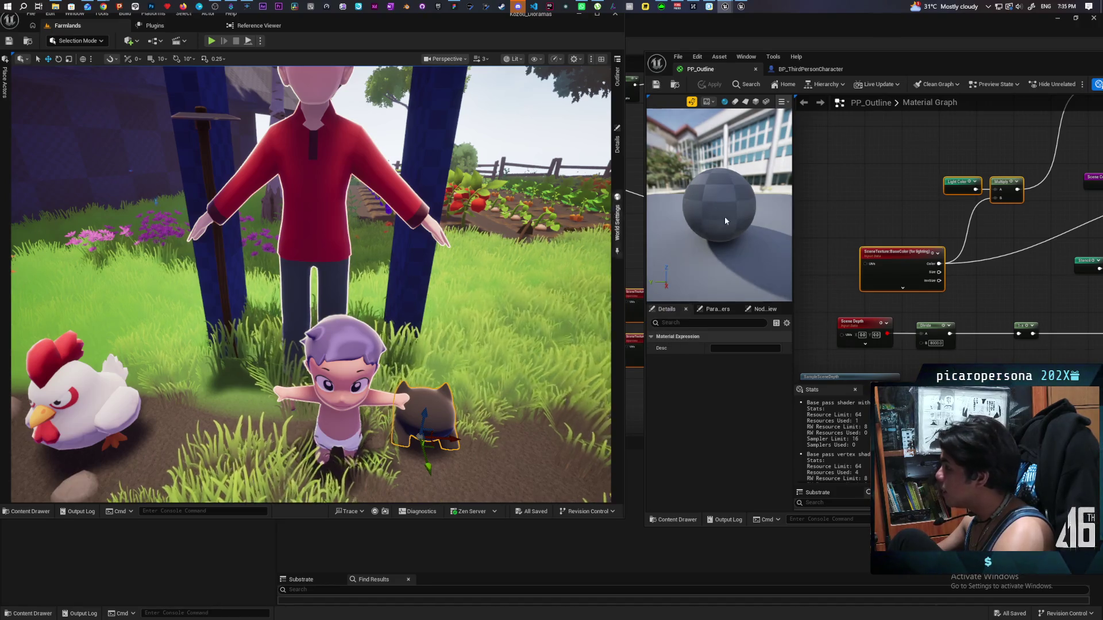
Step: Move the BaseColor SceneTexture node higher and run a wire from Multiply toward the Lerp
mouse_move(909, 201)
left_mouse_down()
mouse_move(830, 266)
mouse_move(827, 235)
mouse_move(917, 303)
mouse_move(856, 305)
mouse_move(911, 313)
mouse_move(911, 278)
mouse_move(828, 286)
mouse_move(885, 276)
mouse_move(925, 250)
mouse_move(896, 241)
mouse_move(942, 276)
left_mouse_up()
mouse_move(822, 245)
left_mouse_down()
mouse_move(833, 271)
mouse_move(834, 219)
mouse_move(746, 240)
left_mouse_up()
left_click(833, 274)
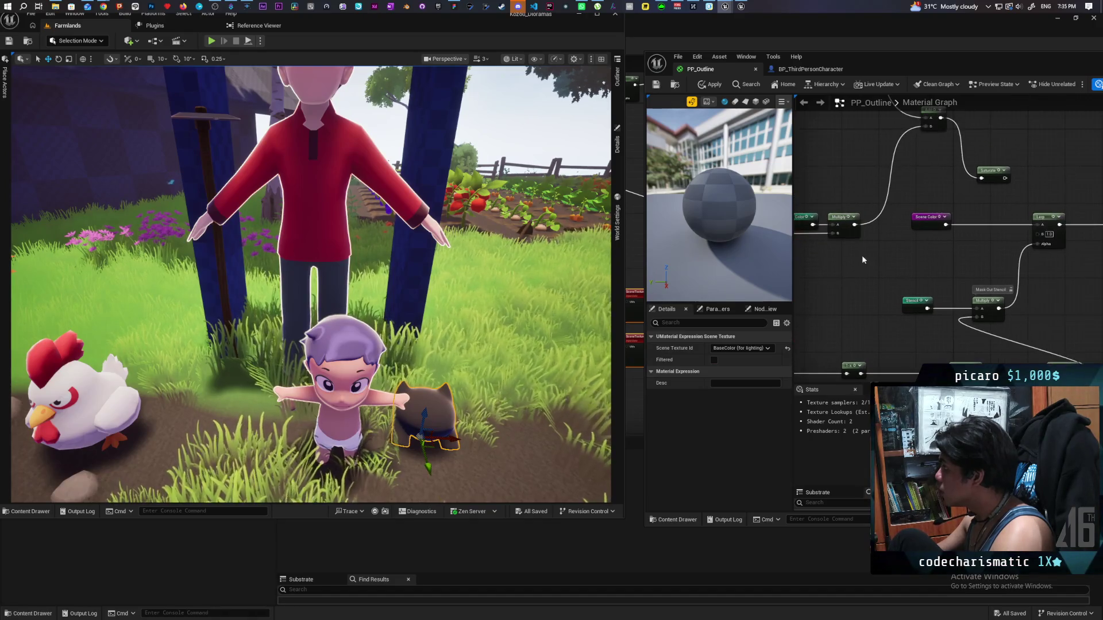
mouse_move(854, 224)
left_mouse_down()
mouse_move(1062, 239)
mouse_move(1042, 234)
left_mouse_up()
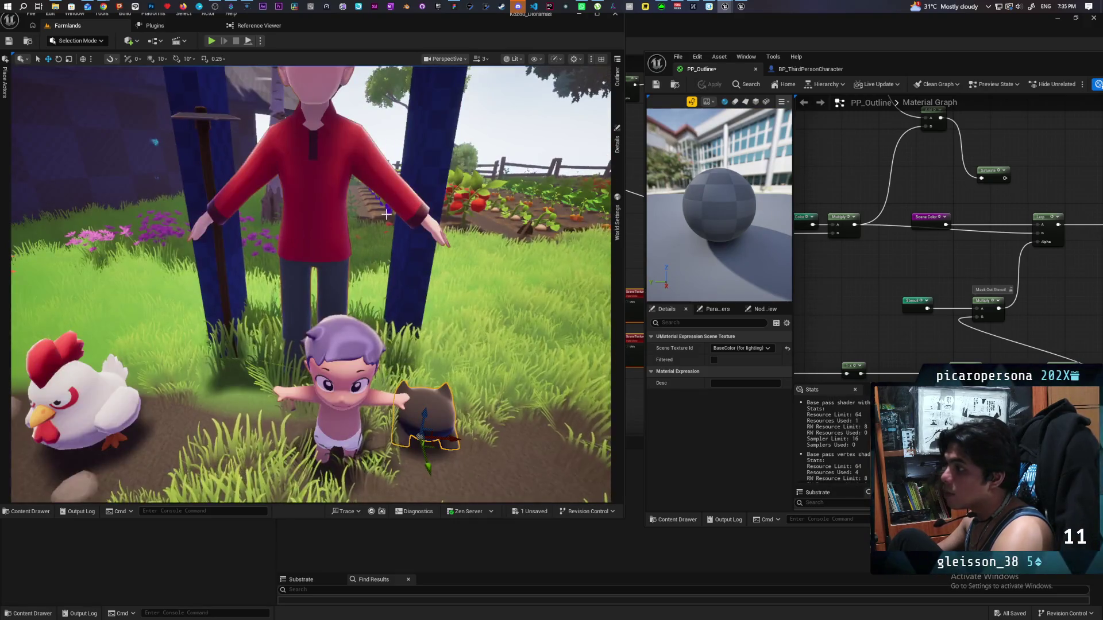
Step: Save all modified packages and zoom in on the farm scene
key("ctrl+s")
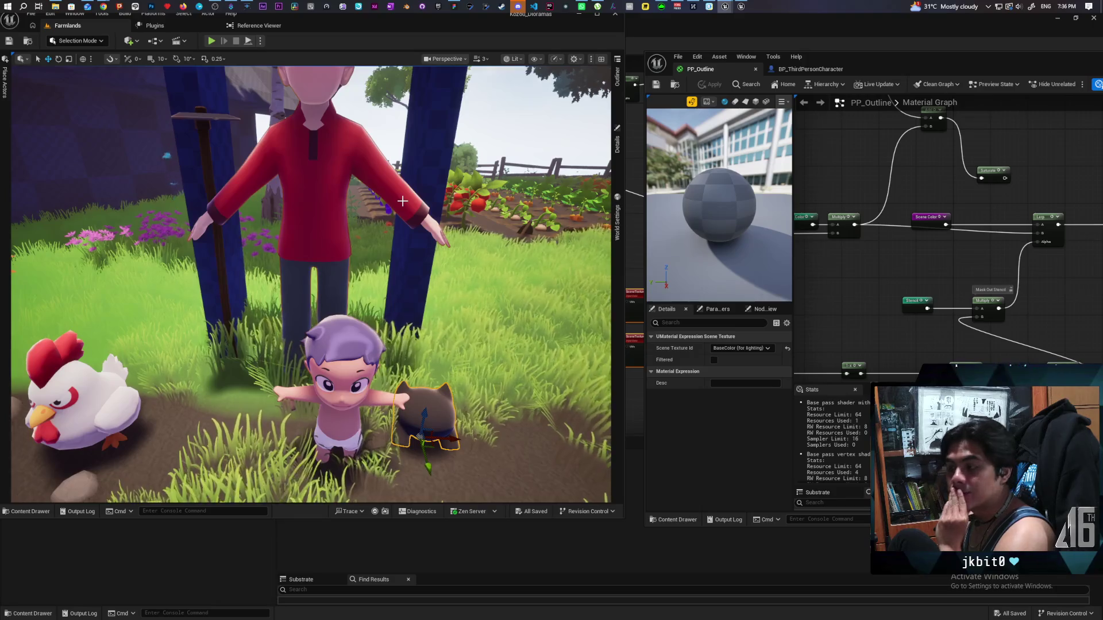
scroll(402, 201, "up", 3)
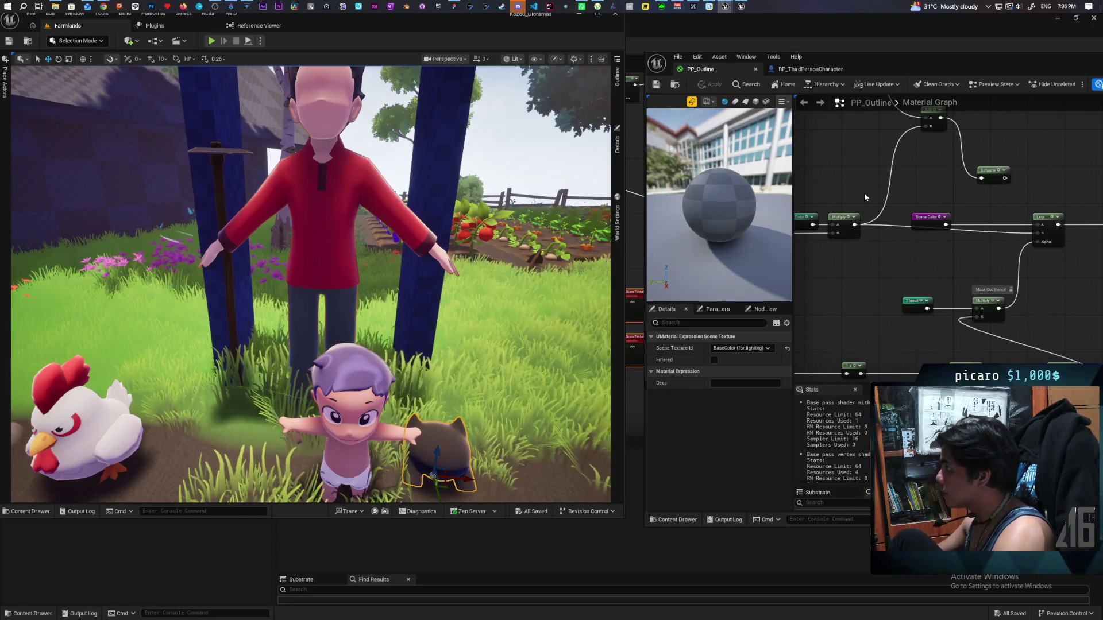
Step: Open SK_Man's MI_Man material instance, turn off Fresnel on Base Color, and save it
left_click(351, 397)
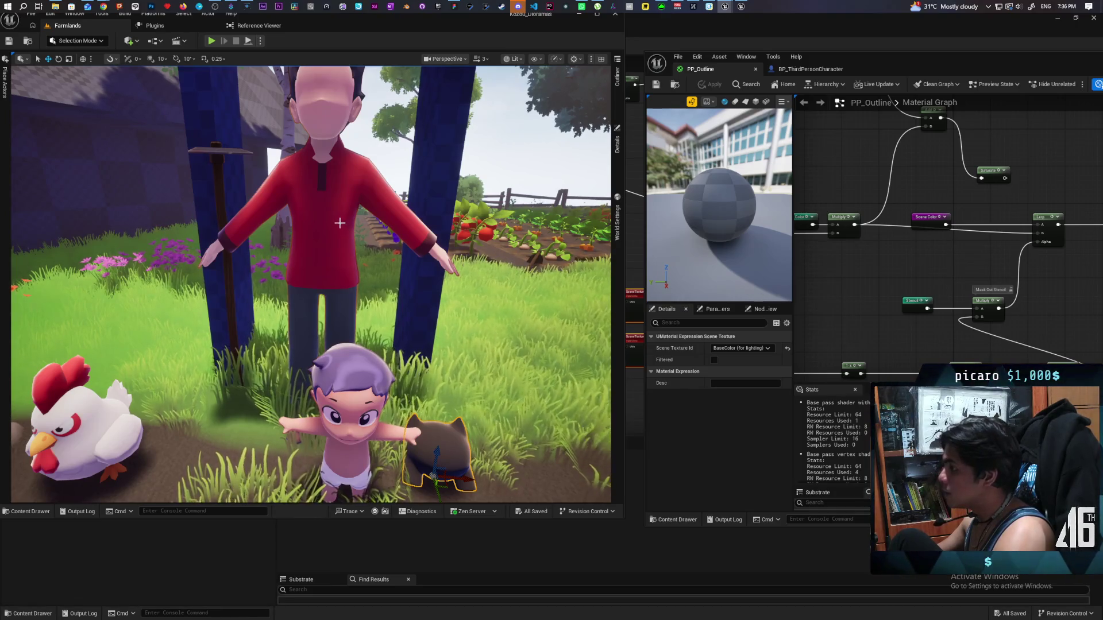
left_click(616, 86)
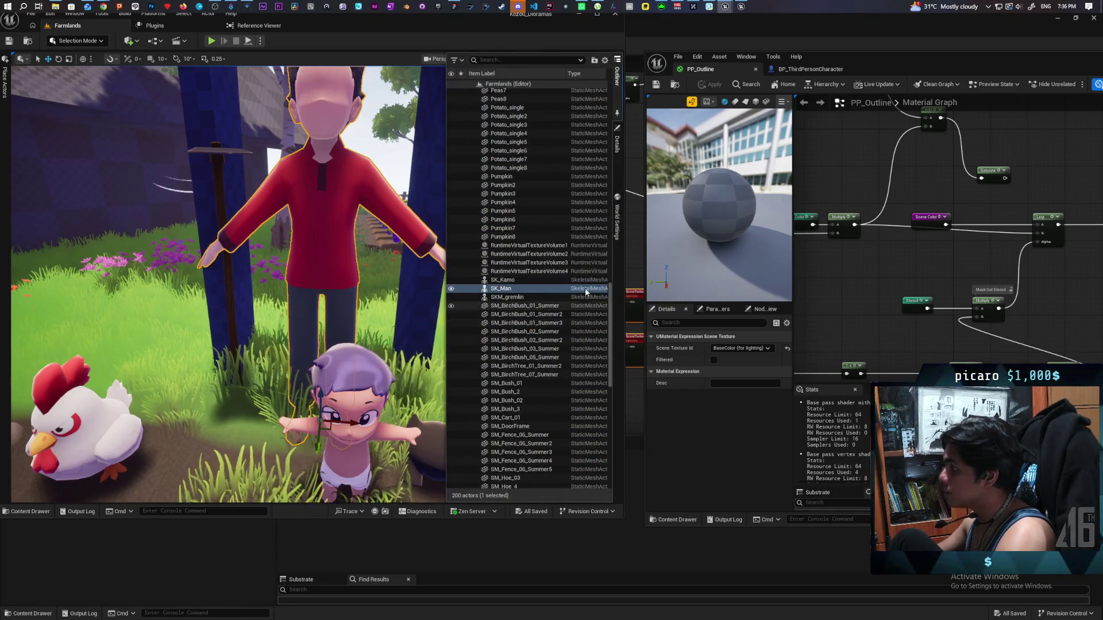
left_click(617, 145)
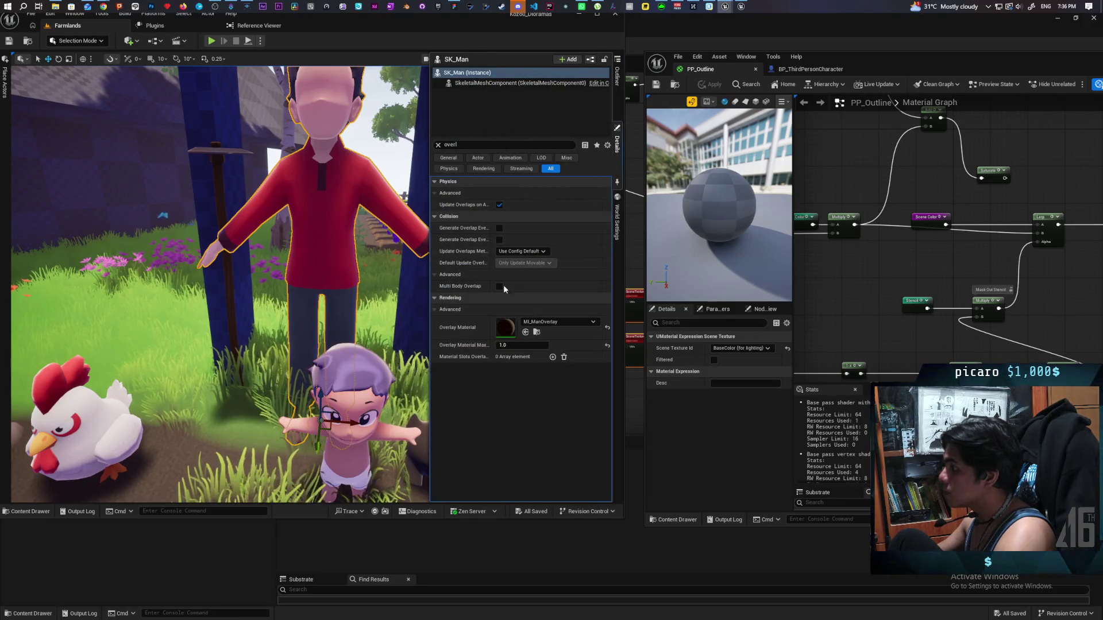
left_click(437, 146)
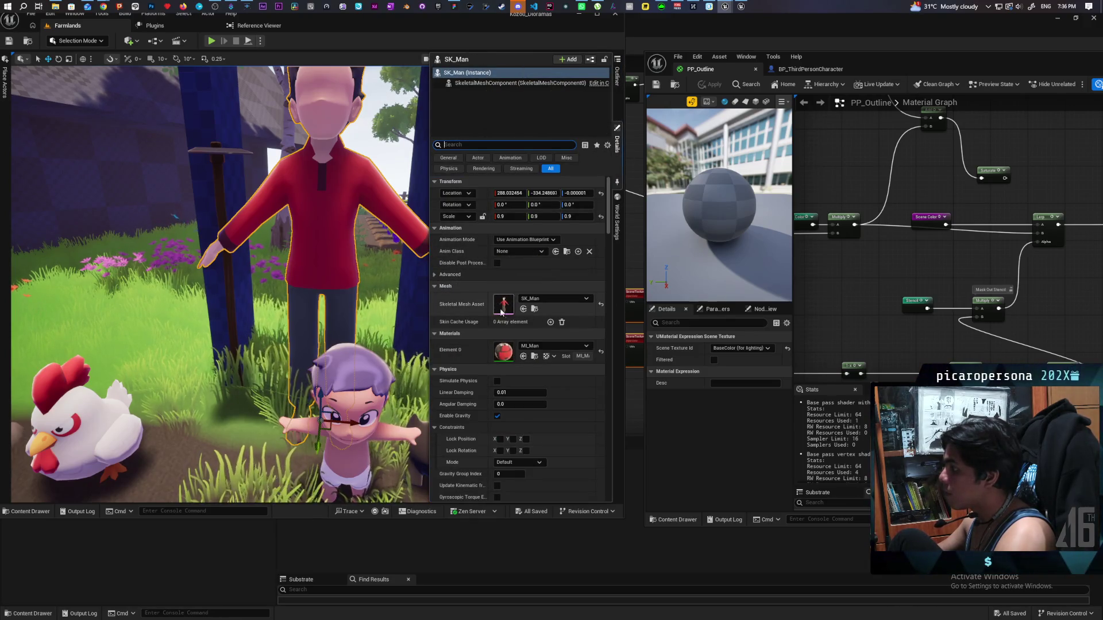
double_click(505, 353)
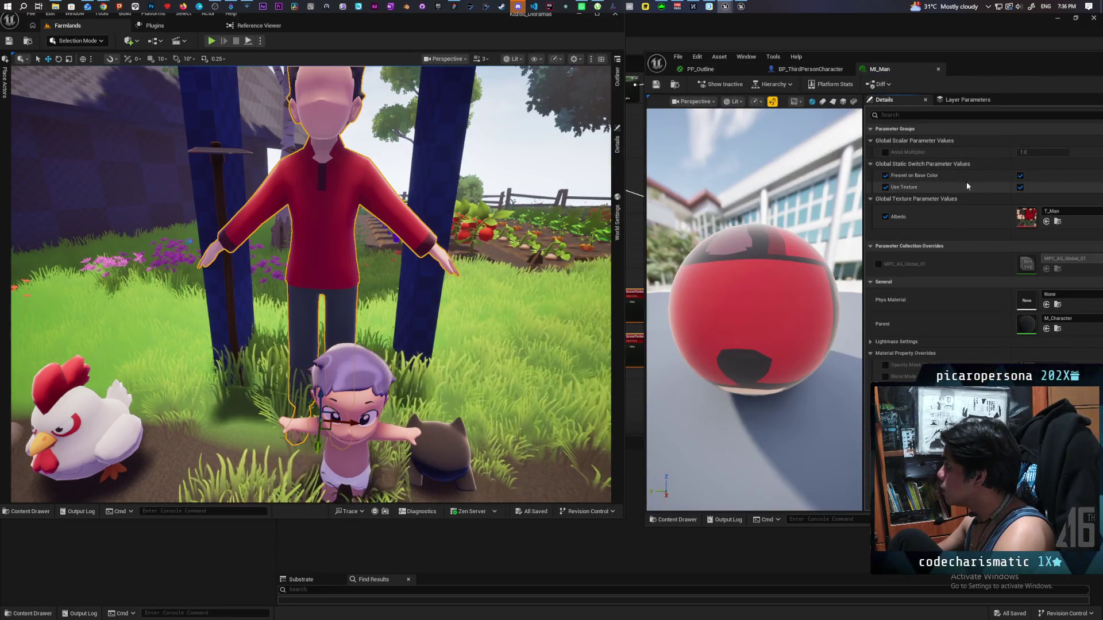
left_click(1021, 176)
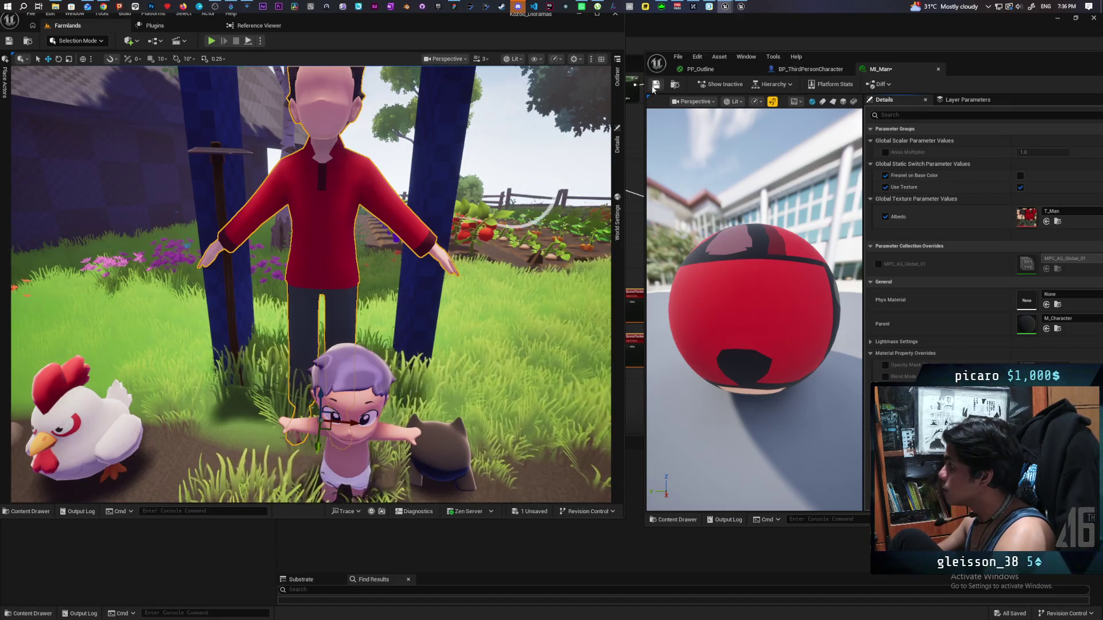
key("ctrl+s")
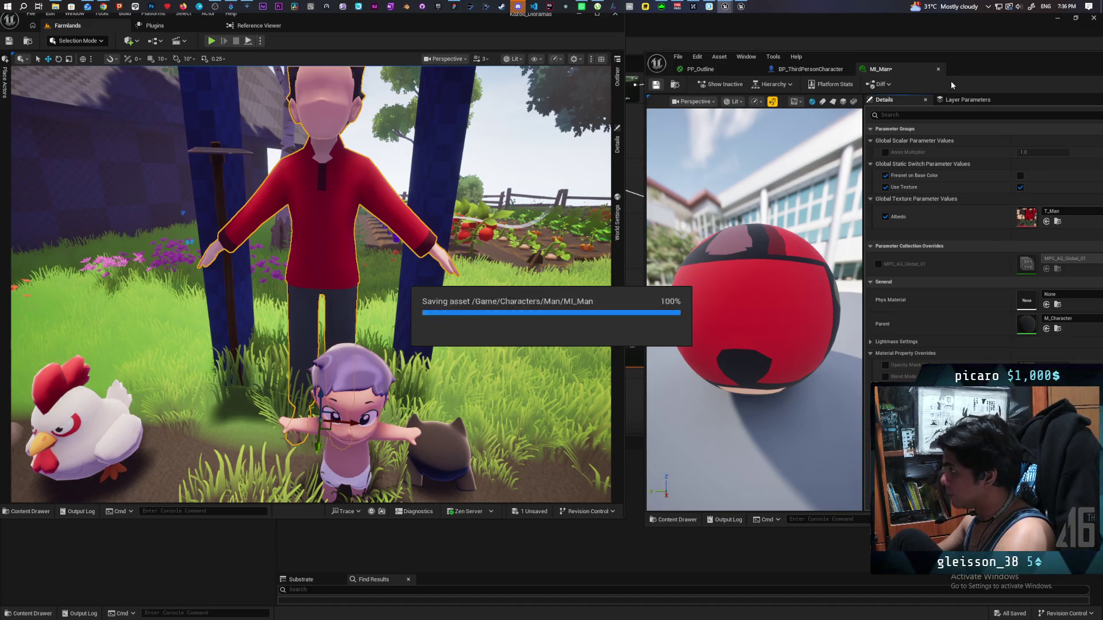
left_click(722, 68)
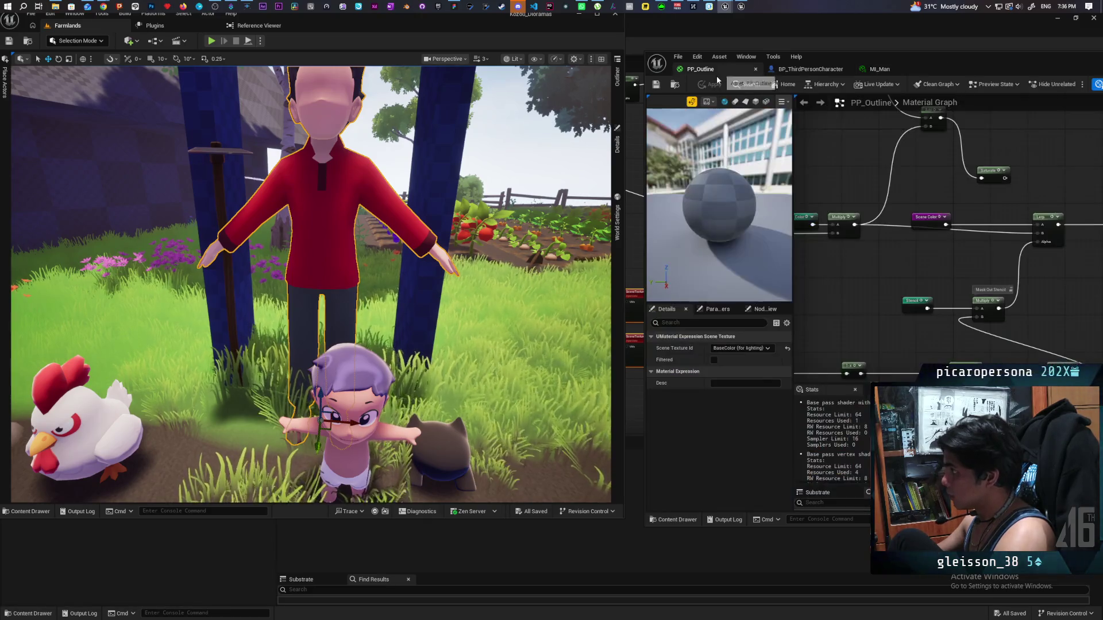
left_click_drag(883, 267, 846, 277)
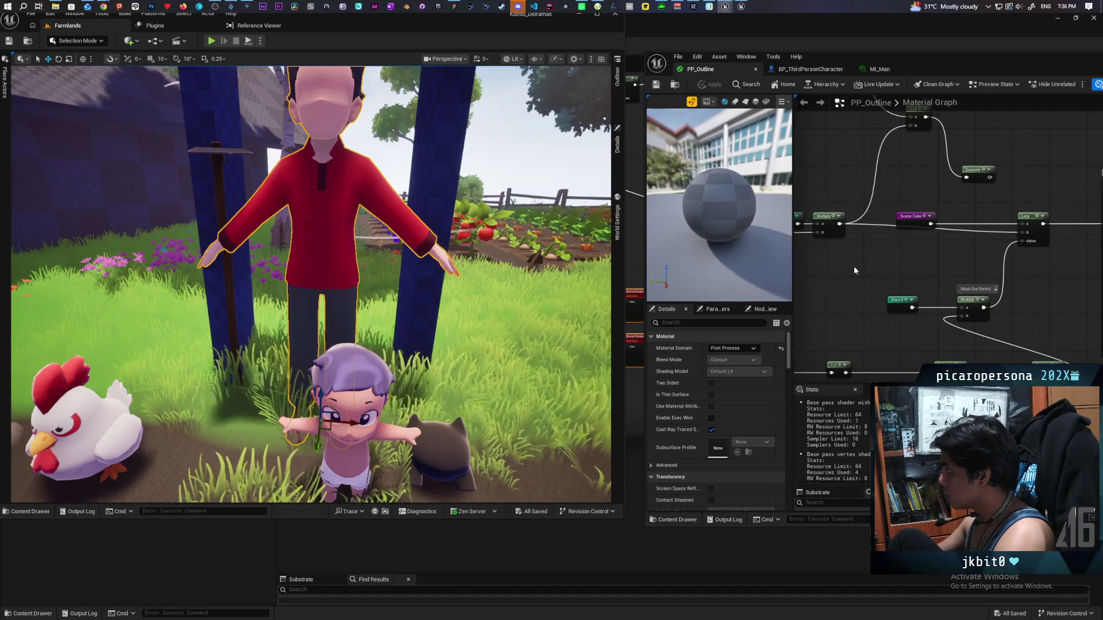
left_click(437, 187)
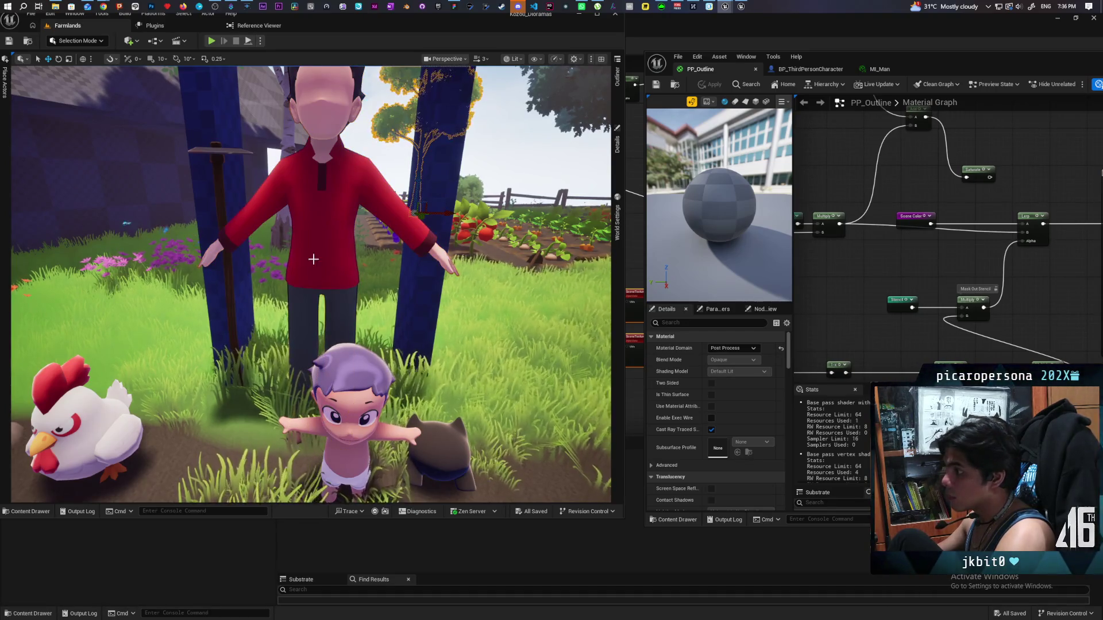
scroll(313, 259, "up", 5)
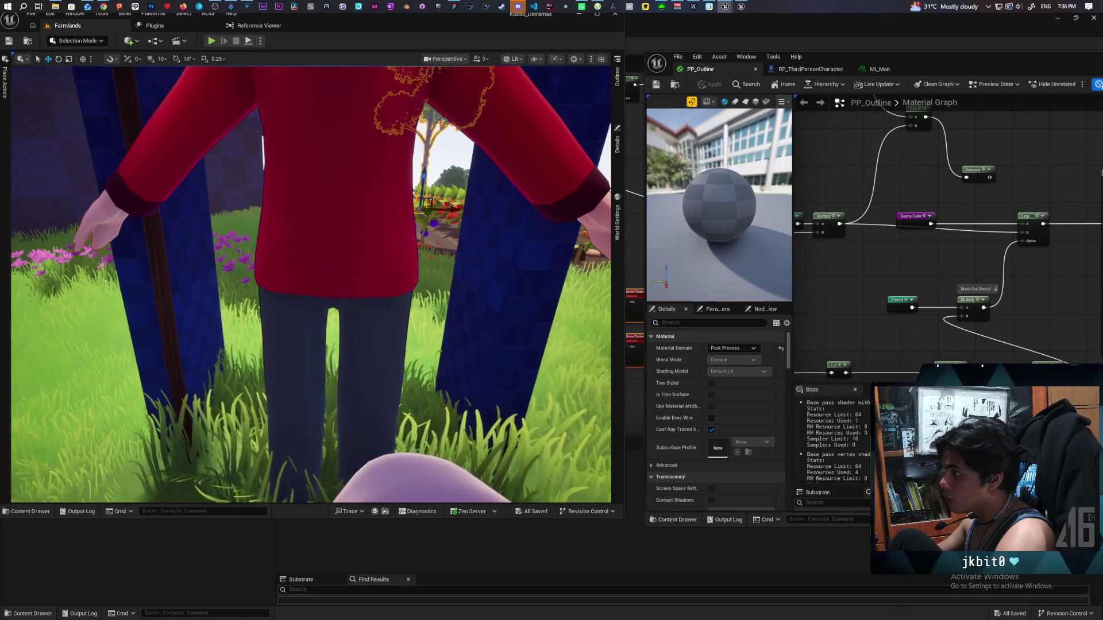
scroll(313, 259, "down", 5)
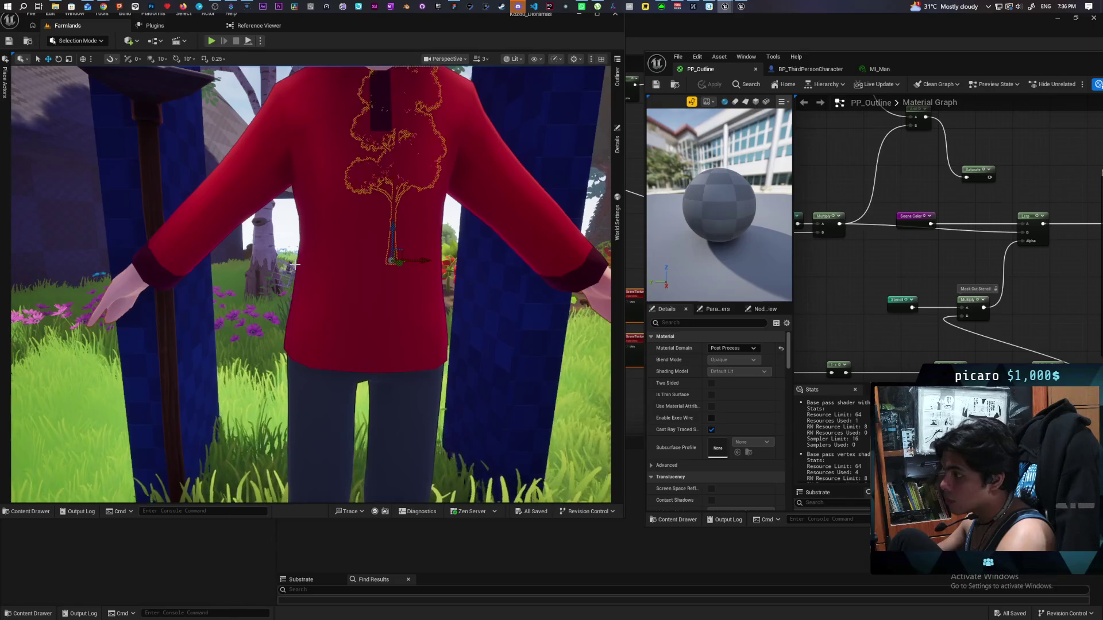
scroll(294, 265, "down", 5)
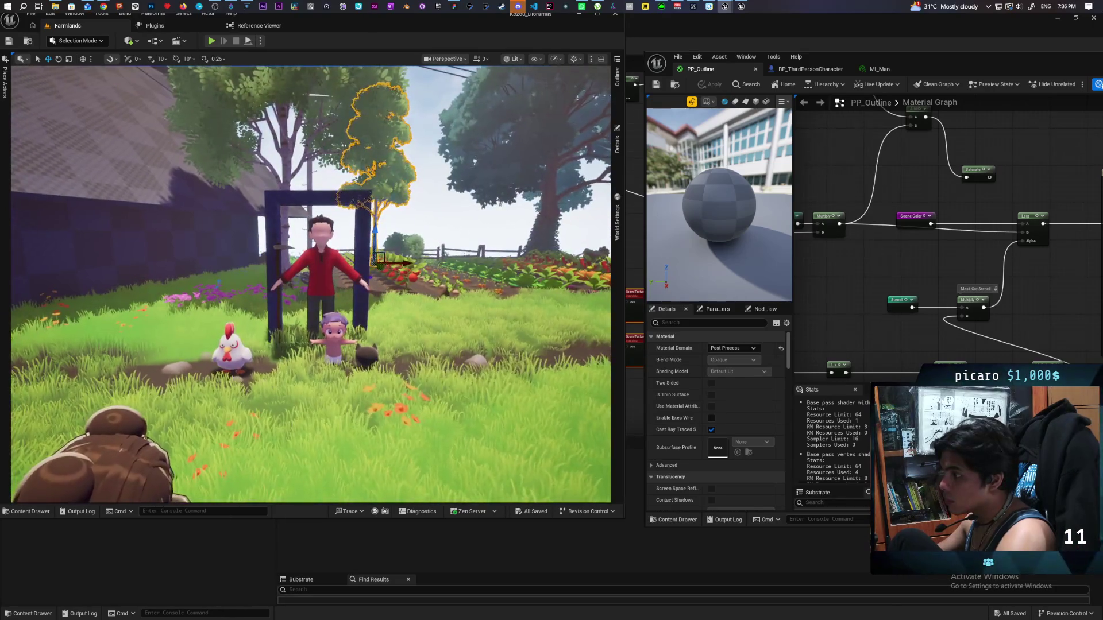
scroll(310, 285, "down", 3)
scroll(310, 284, "up", 10)
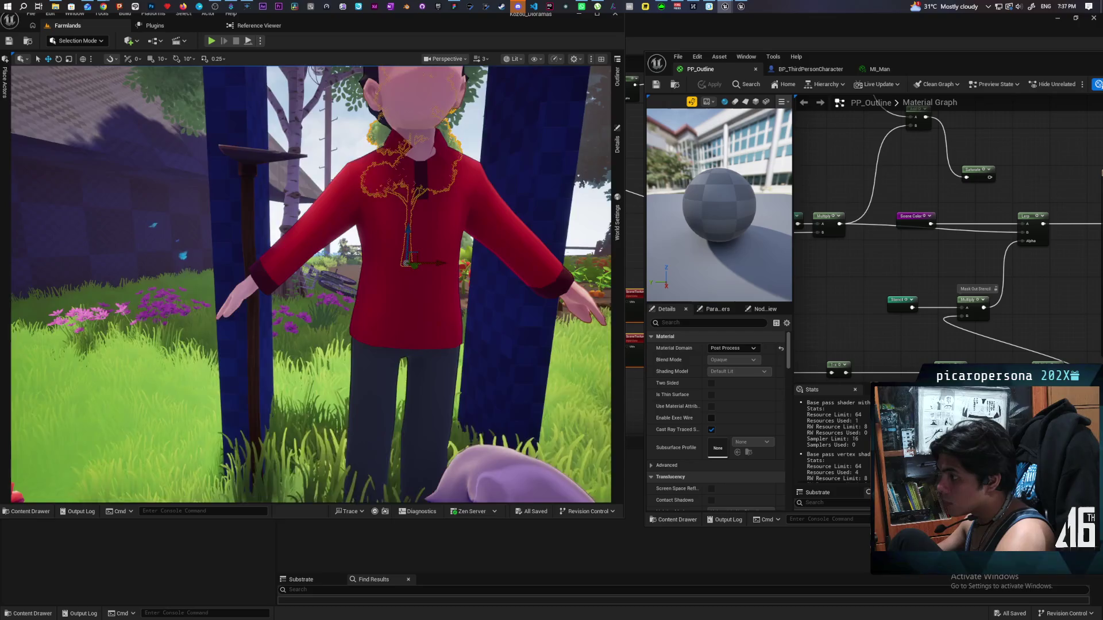
scroll(310, 284, "up", 5)
scroll(310, 284, "up", 3)
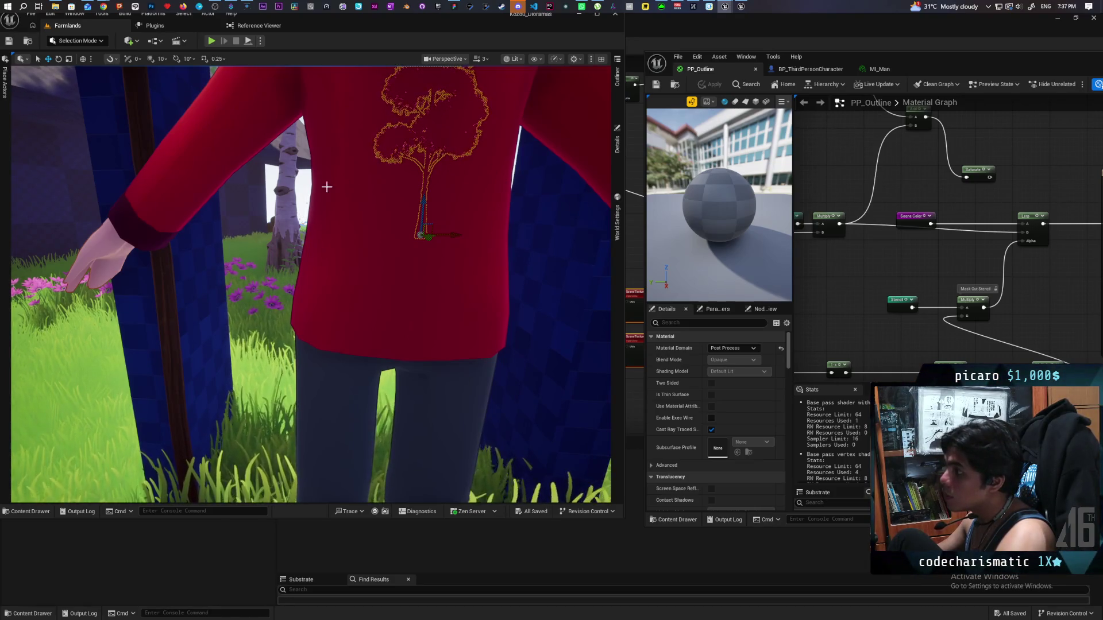
left_click_drag(473, 262, 473, 262)
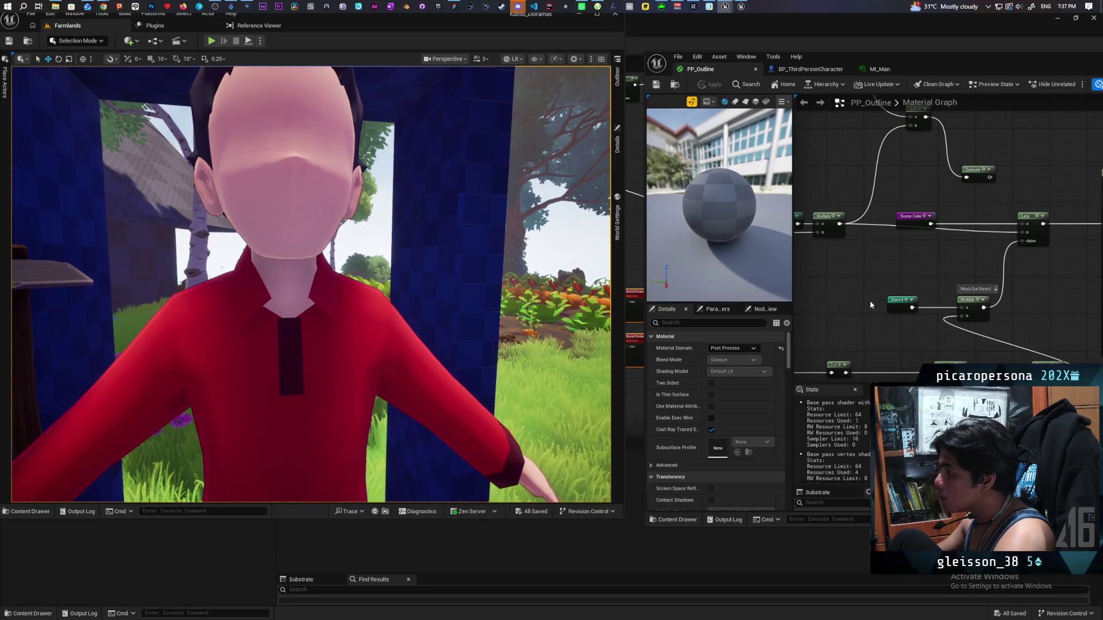
Step: Shift the SceneTexture, Light Color and Multiply nodes slightly down and apply PP_Outline
mouse_move(870, 304)
left_mouse_down()
mouse_move(924, 298)
mouse_move(952, 238)
left_mouse_up()
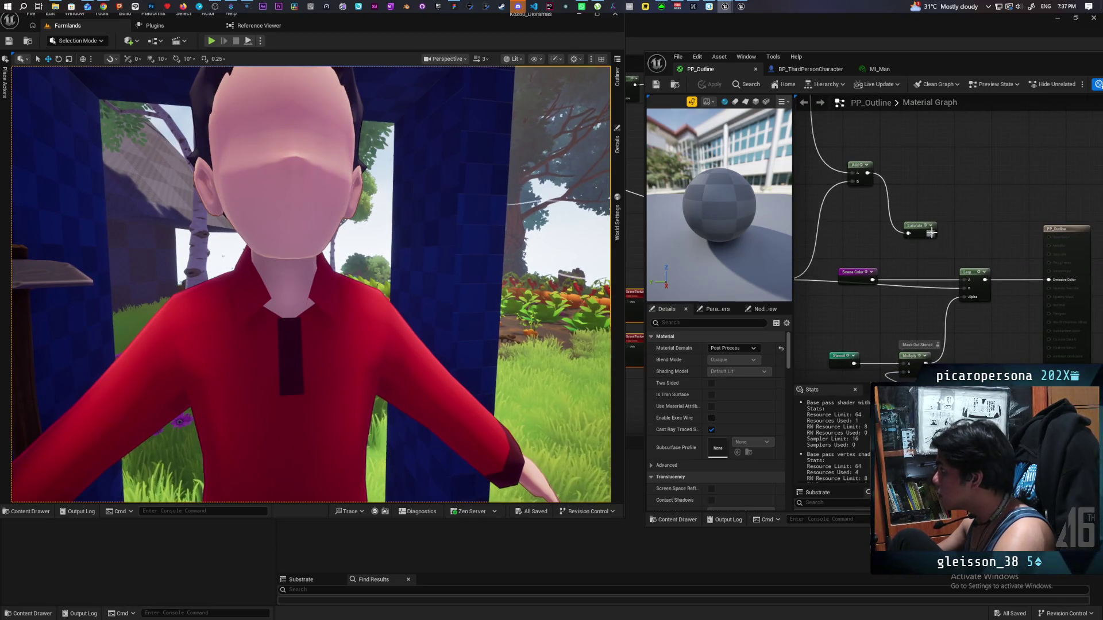
mouse_move(964, 289)
left_mouse_down()
mouse_move(991, 305)
mouse_move(985, 274)
mouse_move(833, 229)
left_mouse_up()
scroll(980, 170, "up", 1)
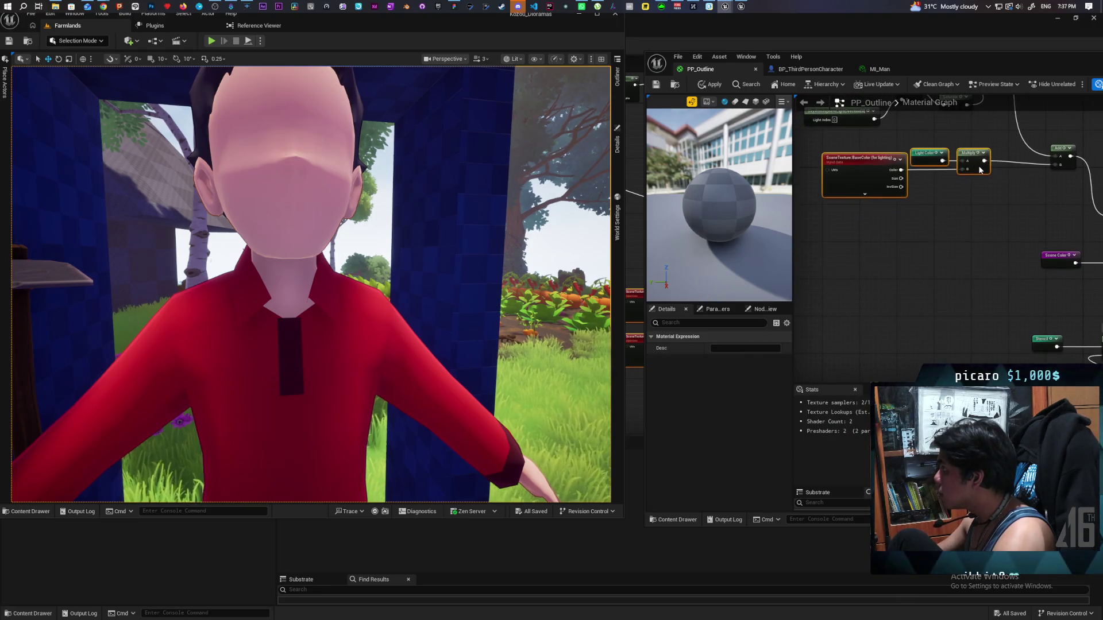
left_click_drag(980, 169, 980, 175)
left_click(710, 85)
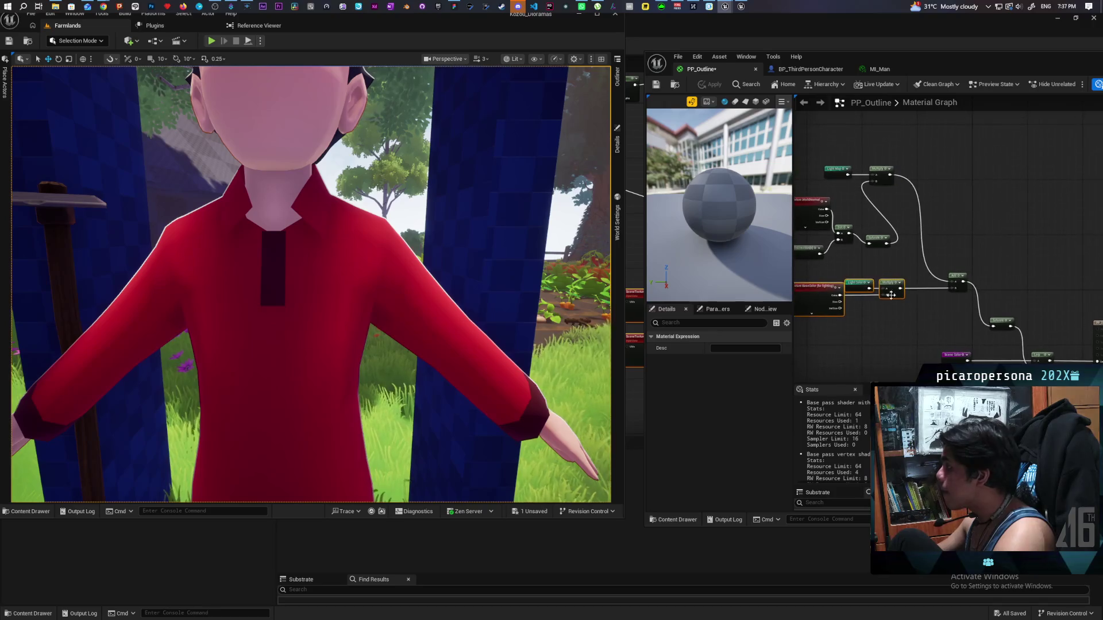
Step: Bring the SceneTexture nodes into view and select the WorldNormal SceneTexture node
mouse_move(883, 274)
left_mouse_down()
mouse_move(958, 263)
mouse_move(946, 212)
left_mouse_up()
scroll(900, 160, "down", 2)
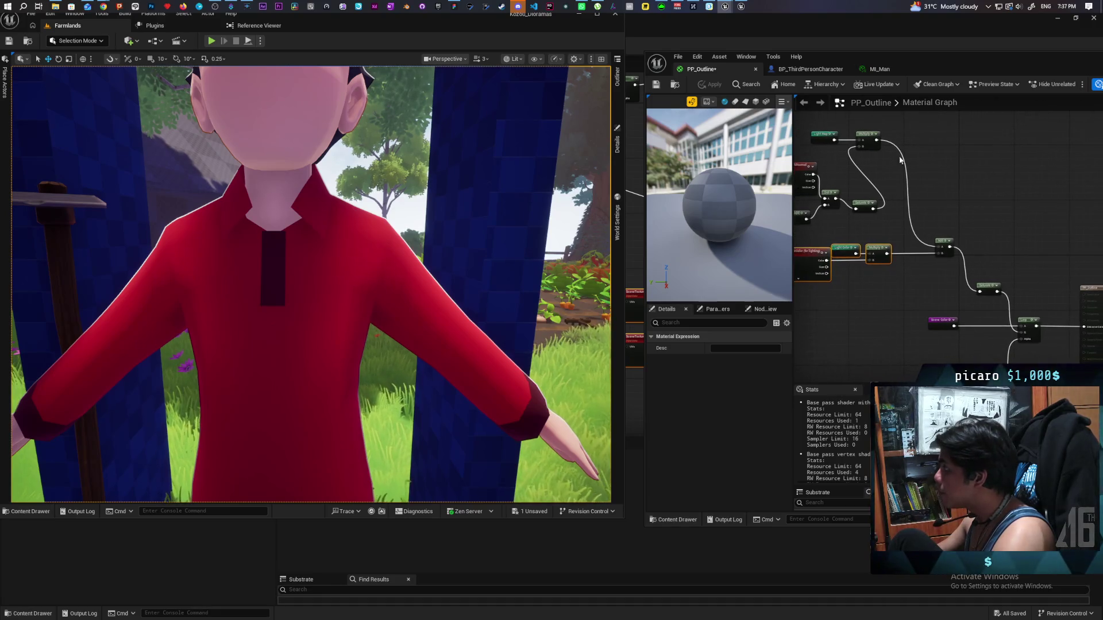
left_click_drag(876, 139, 885, 168)
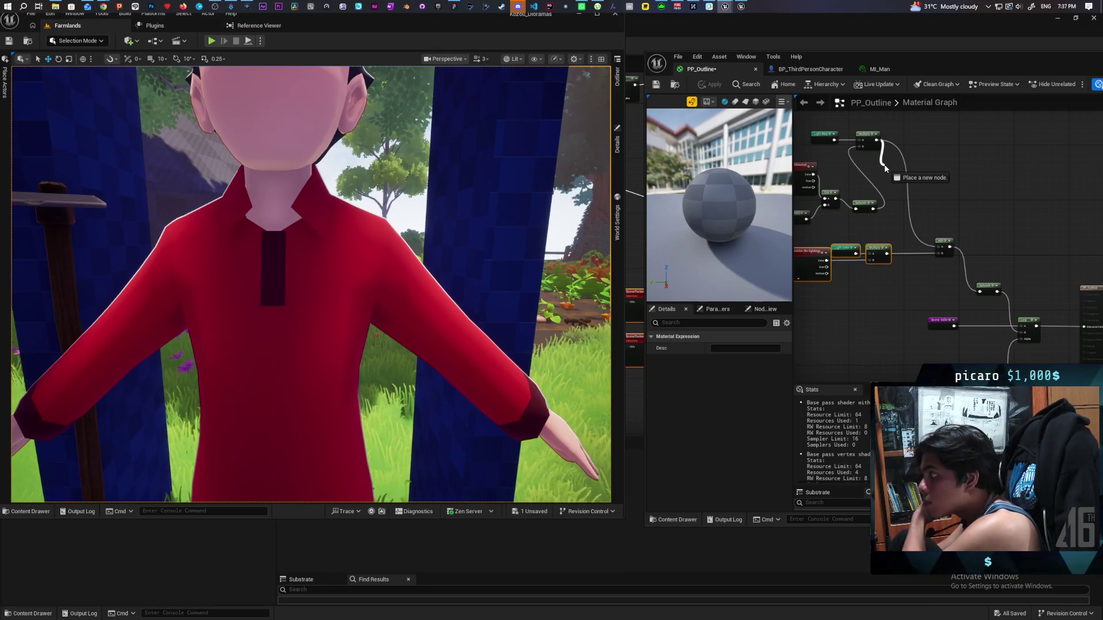
left_click_drag(885, 168, 971, 162)
scroll(919, 167, "up", 2)
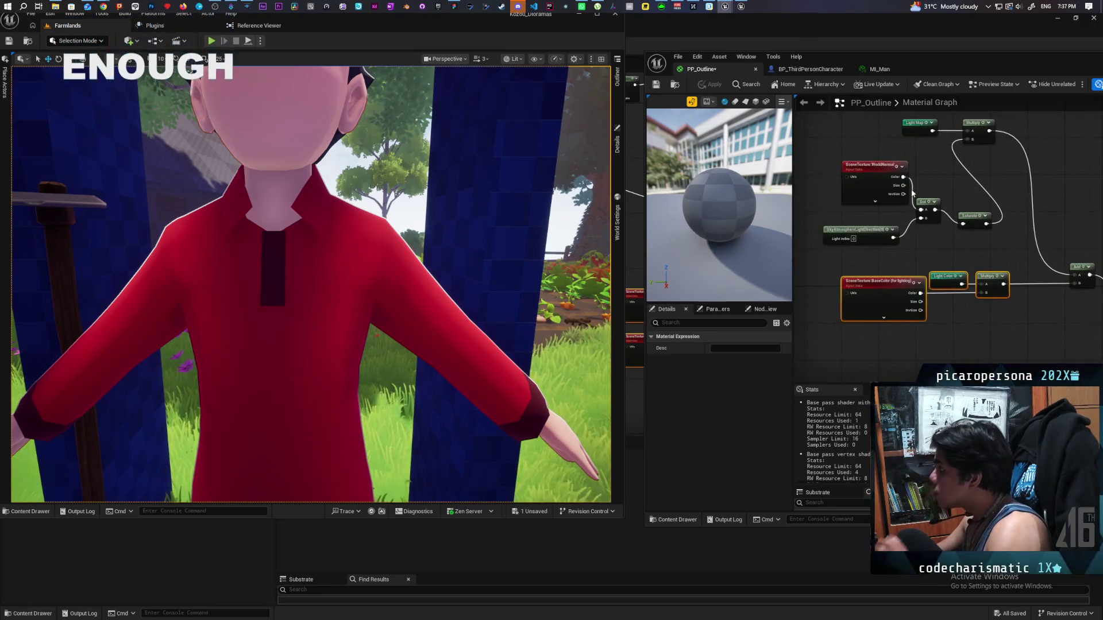
left_click(869, 186)
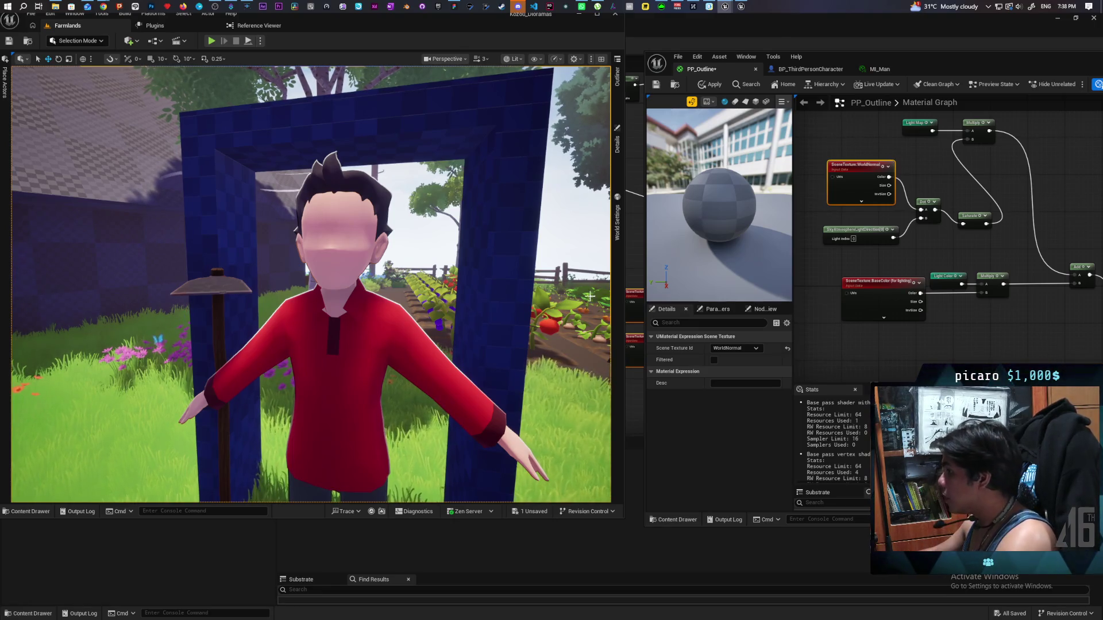
Step: Connect the Light Map output to the Add node, apply, and check the character's outlines
left_click_drag(945, 274, 972, 261)
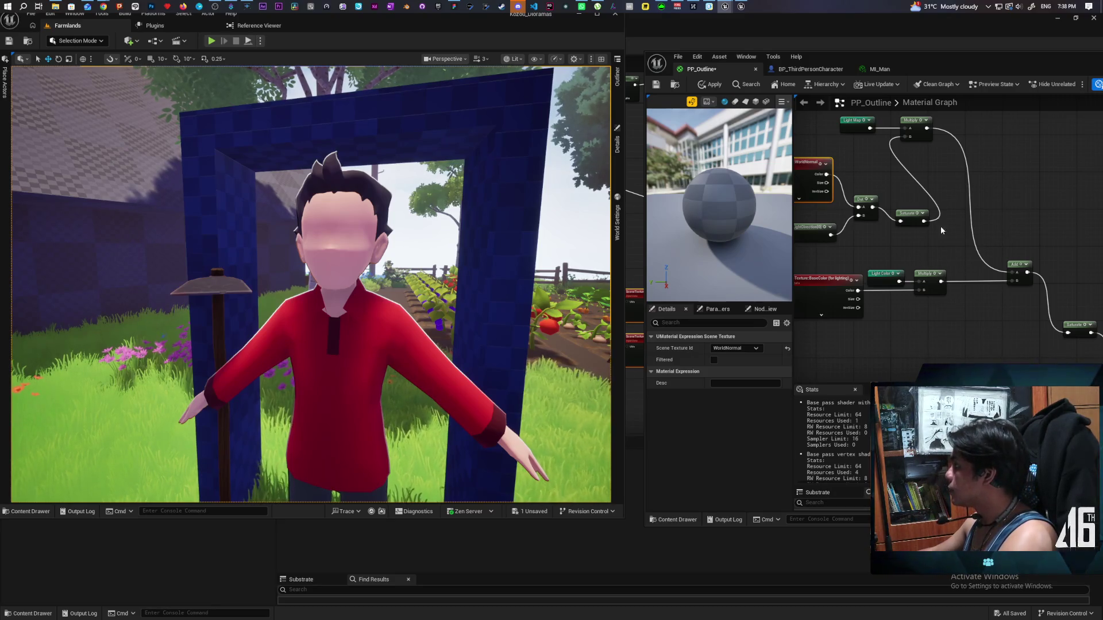
mouse_move(870, 129)
left_mouse_down()
mouse_move(892, 135)
mouse_move(1033, 275)
left_mouse_up()
left_click(711, 83)
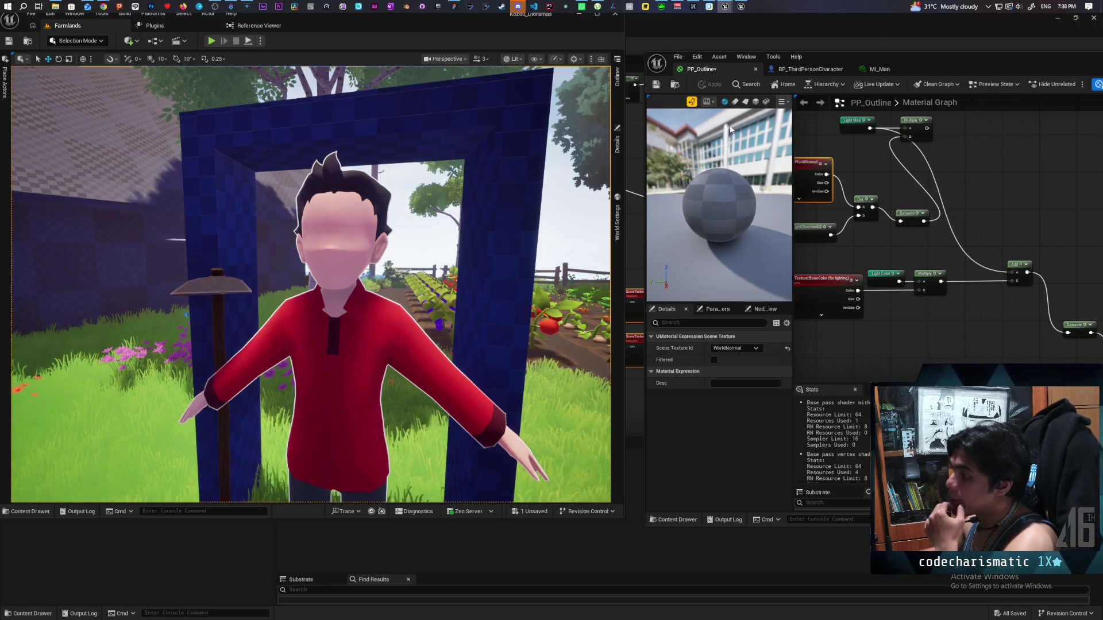
left_click_drag(509, 241, 413, 221)
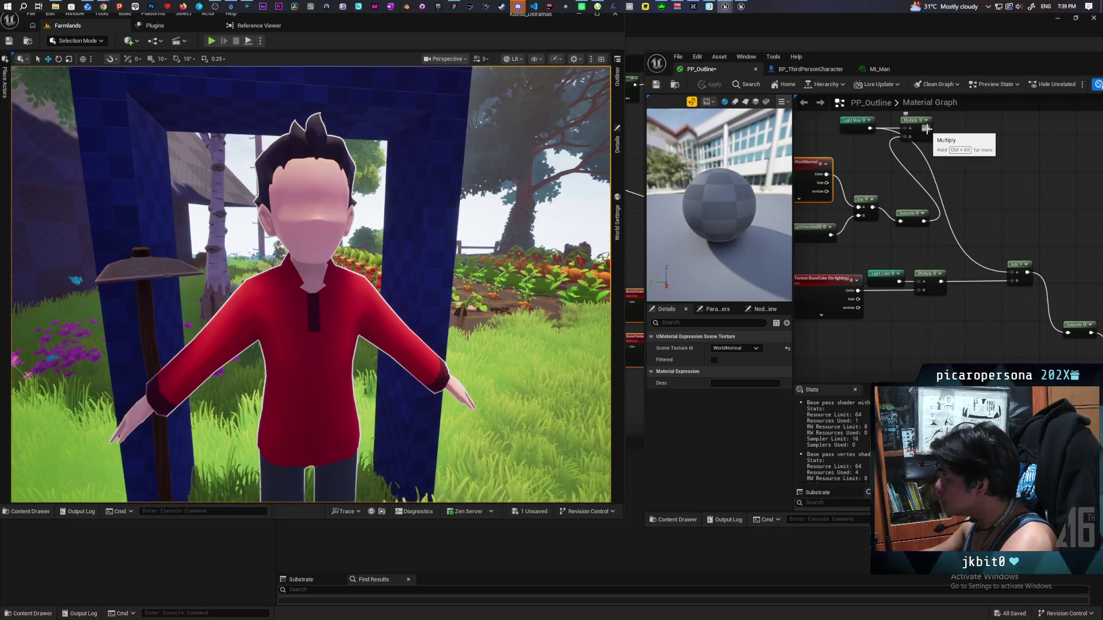
Step: Wire the Multiply output into the Add node and apply the material
left_click_drag(927, 128, 1013, 273)
left_click(721, 87)
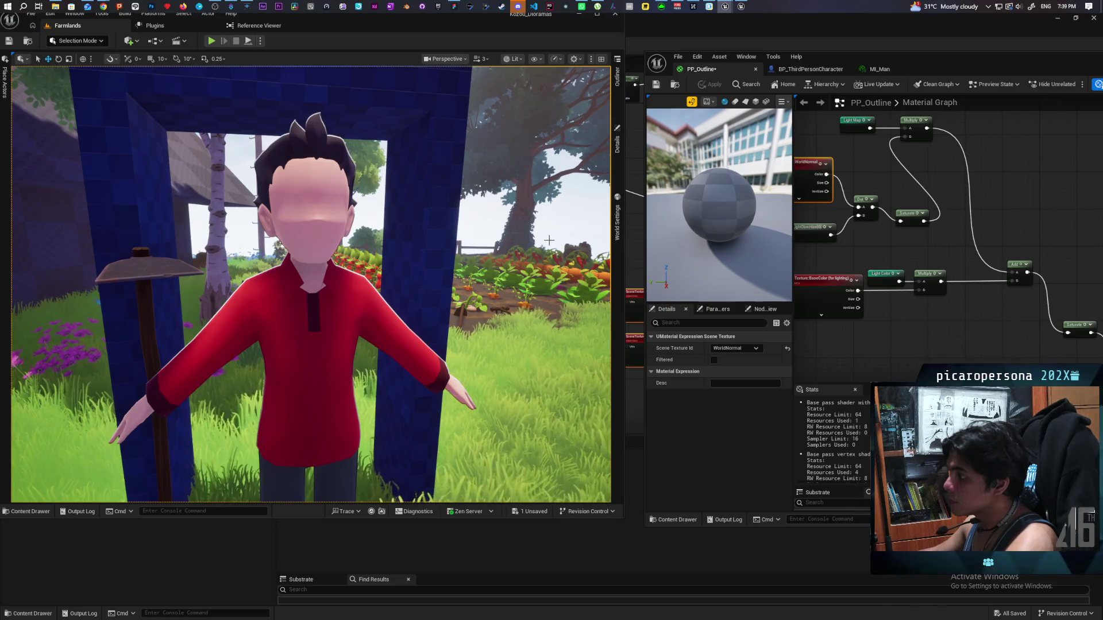
left_click_drag(549, 240, 526, 230)
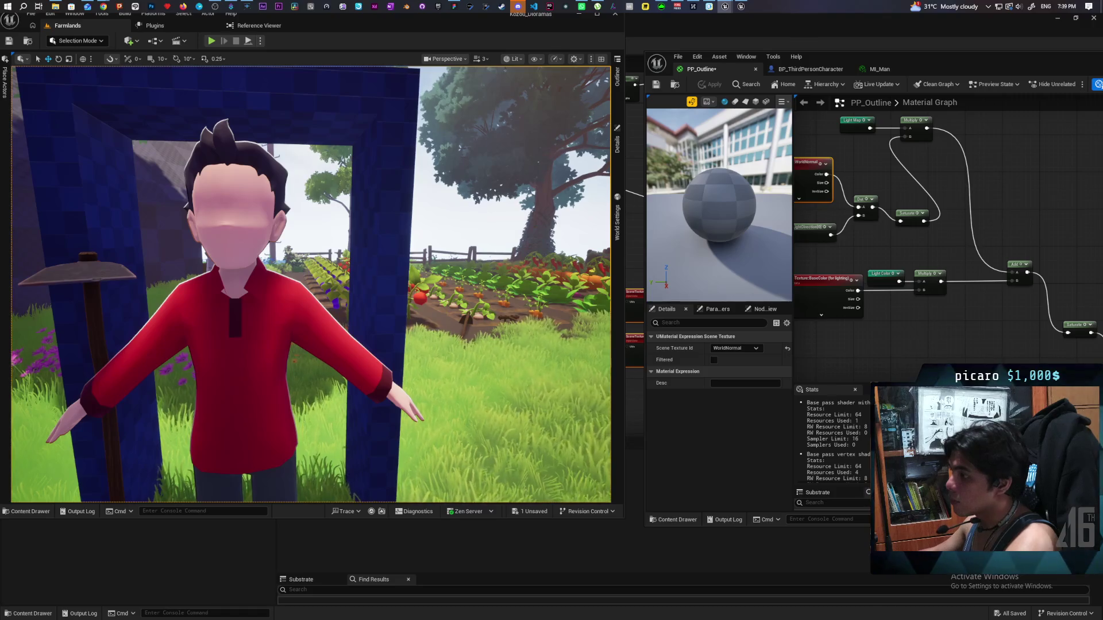
Step: Save the PP_Outline post-process material so its shaders recompile
scroll(311, 284, "down", 5)
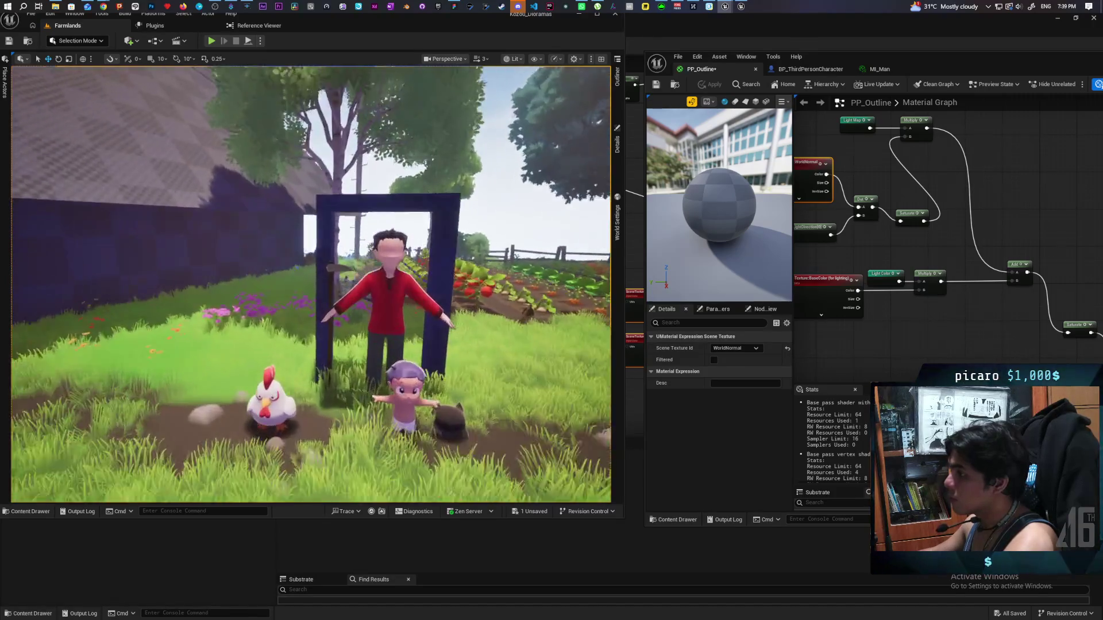
scroll(310, 284, "up", 5)
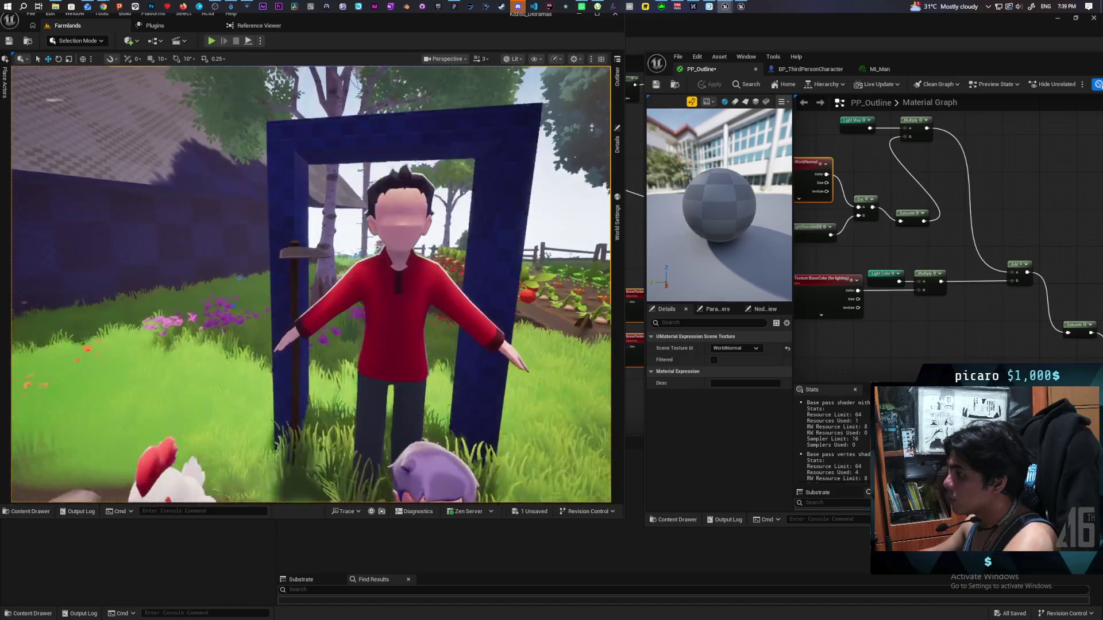
scroll(310, 284, "down", 5)
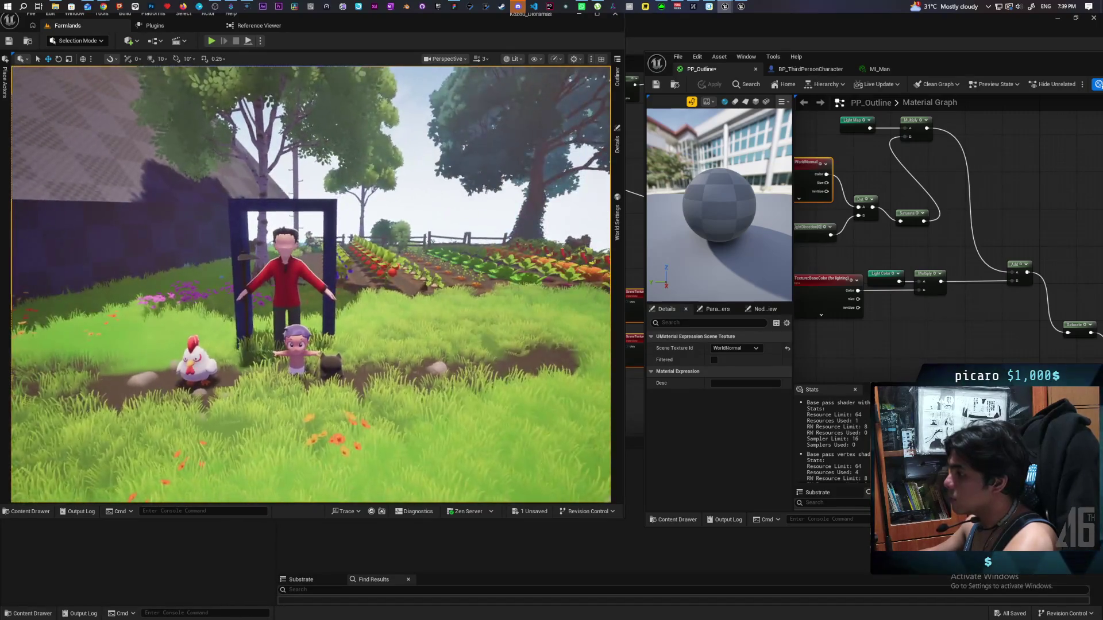
scroll(310, 284, "up", 4)
key("ctrl+s")
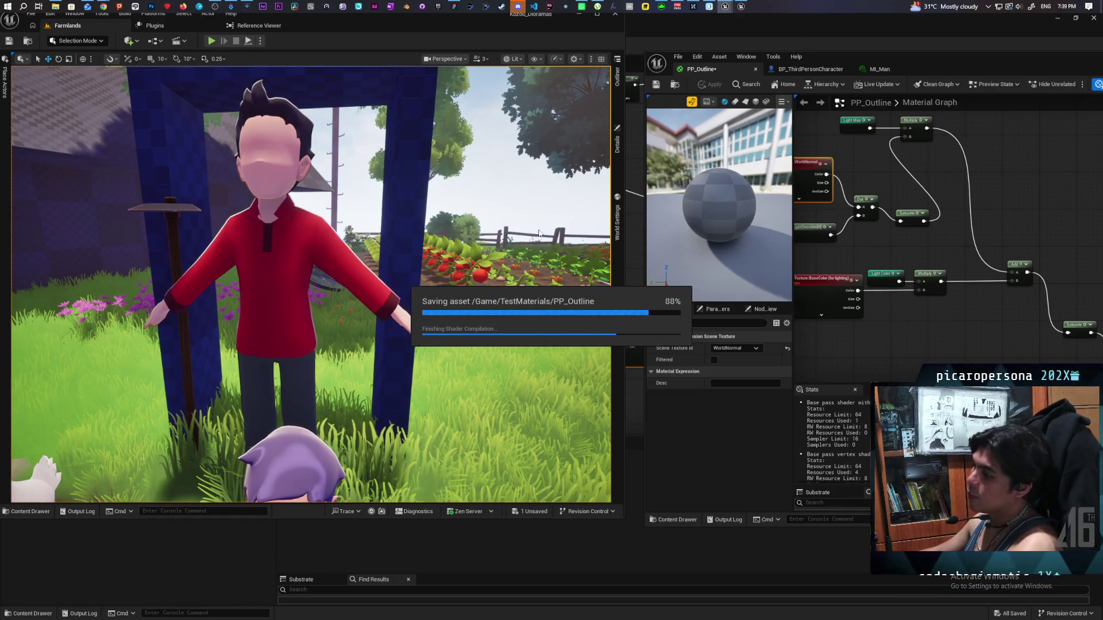
Step: Orbit the view toward the red-shirted character and chicken to inspect the outlines
scroll(464, 237, "down", 3)
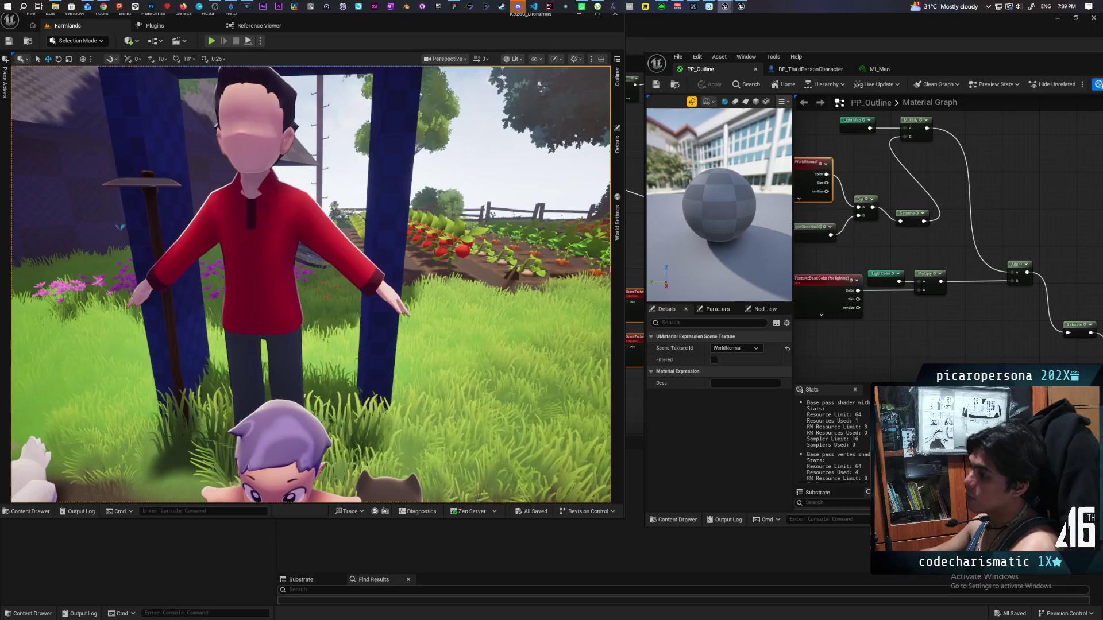
scroll(463, 237, "down", 4)
scroll(463, 237, "up", 5)
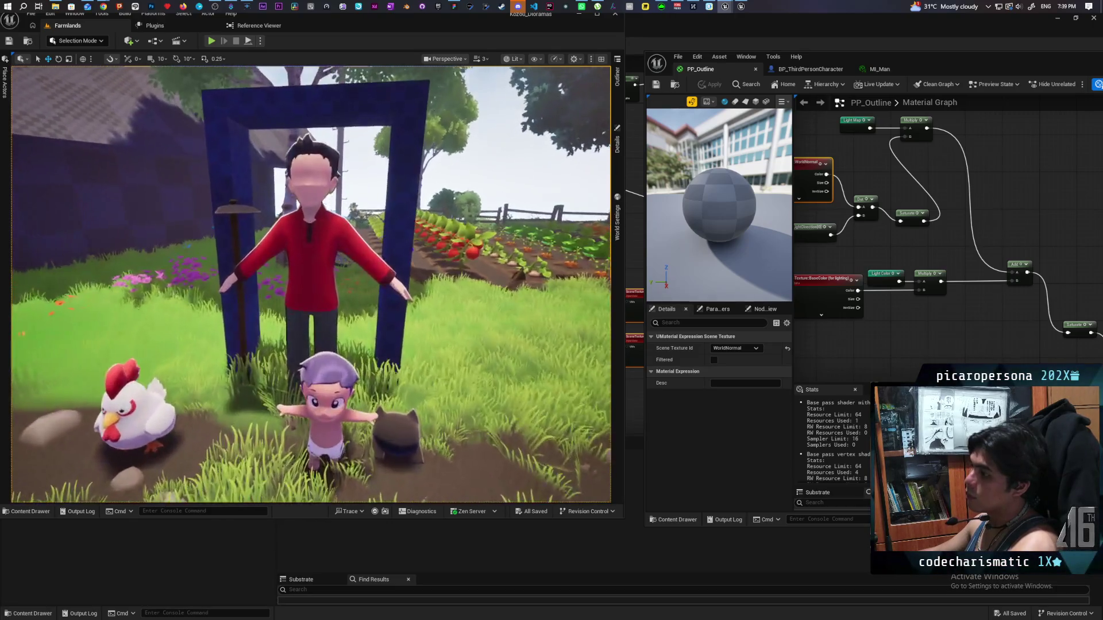
scroll(463, 237, "up", 2)
mouse_move(463, 237)
left_mouse_down()
mouse_move(437, 228)
mouse_move(435, 208)
left_mouse_up()
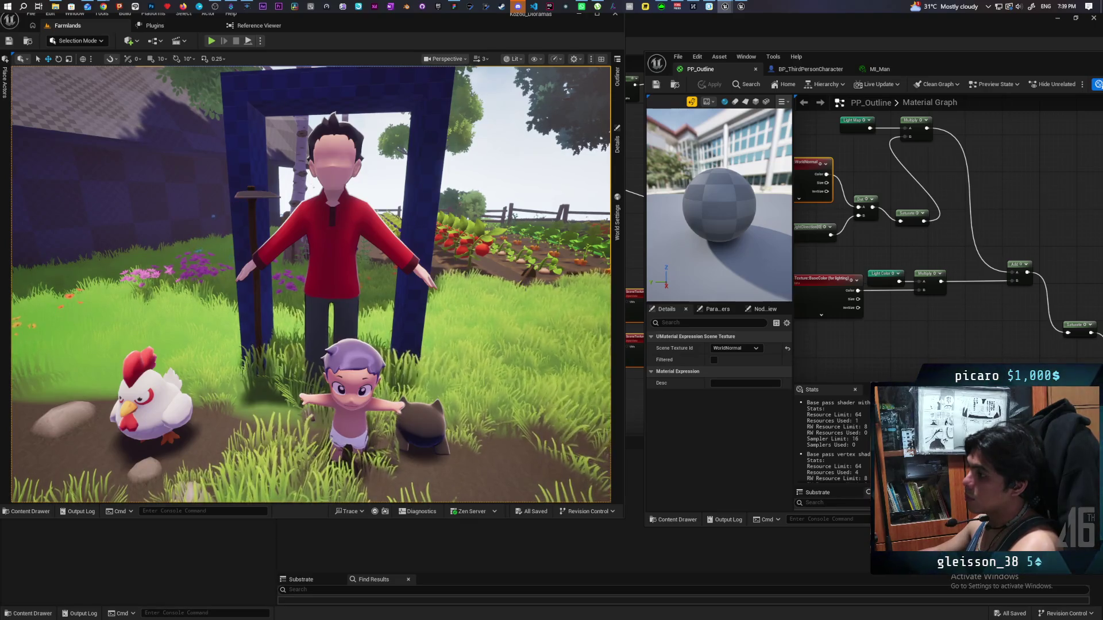
Step: Select SK_Man and filter its Details by 'overla' to review the MI_ManOverlay Overlay Material settings
left_click(333, 258)
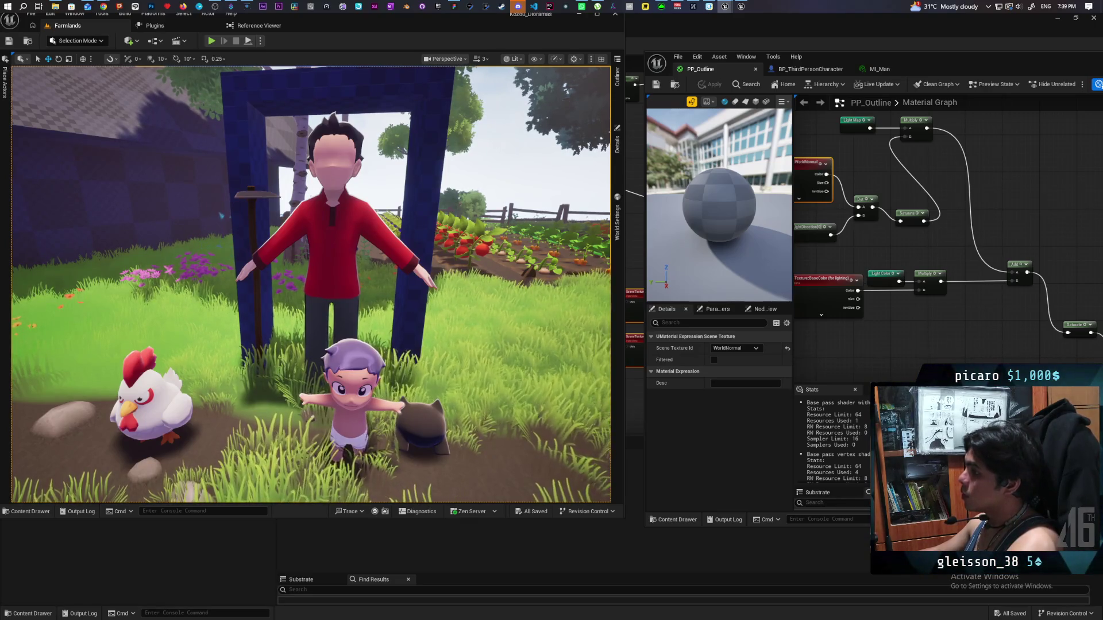
left_click(616, 149)
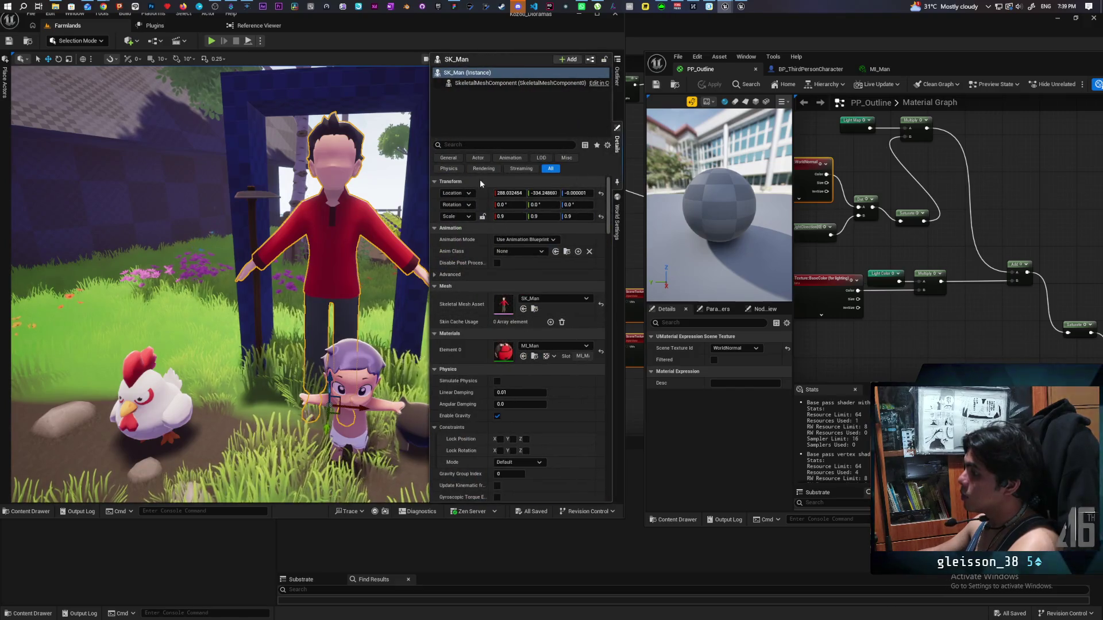
type("over")
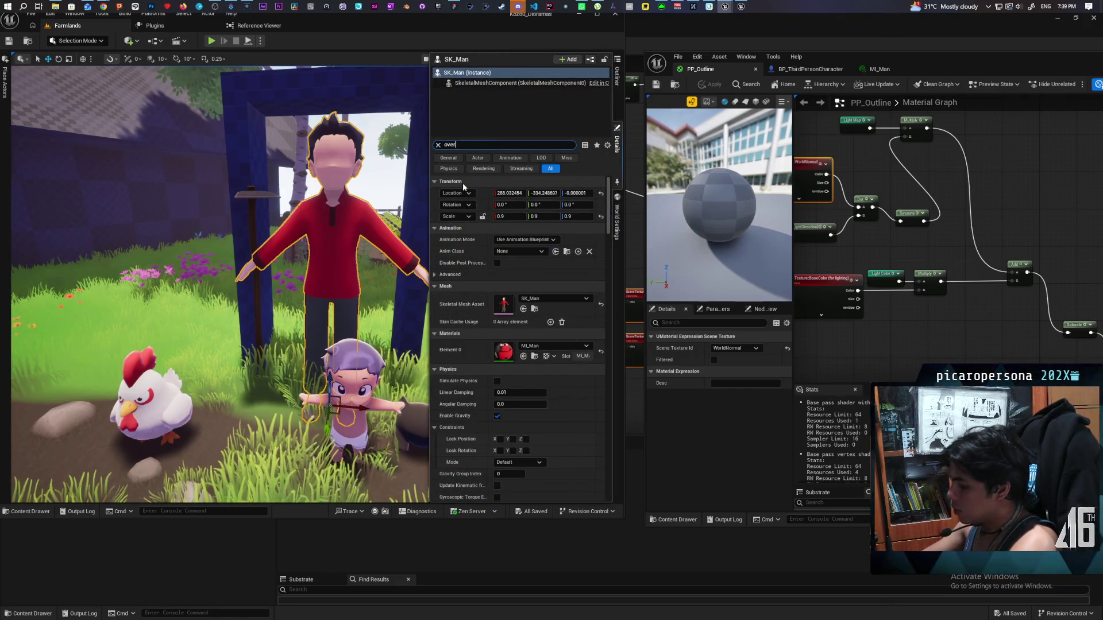
type("la")
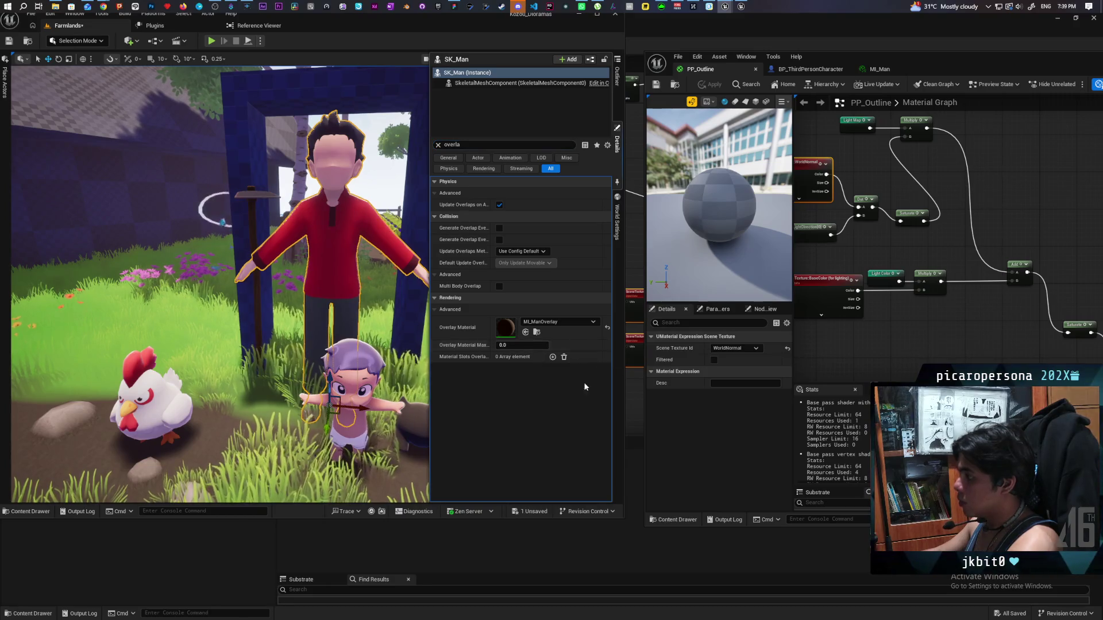
left_click(396, 205)
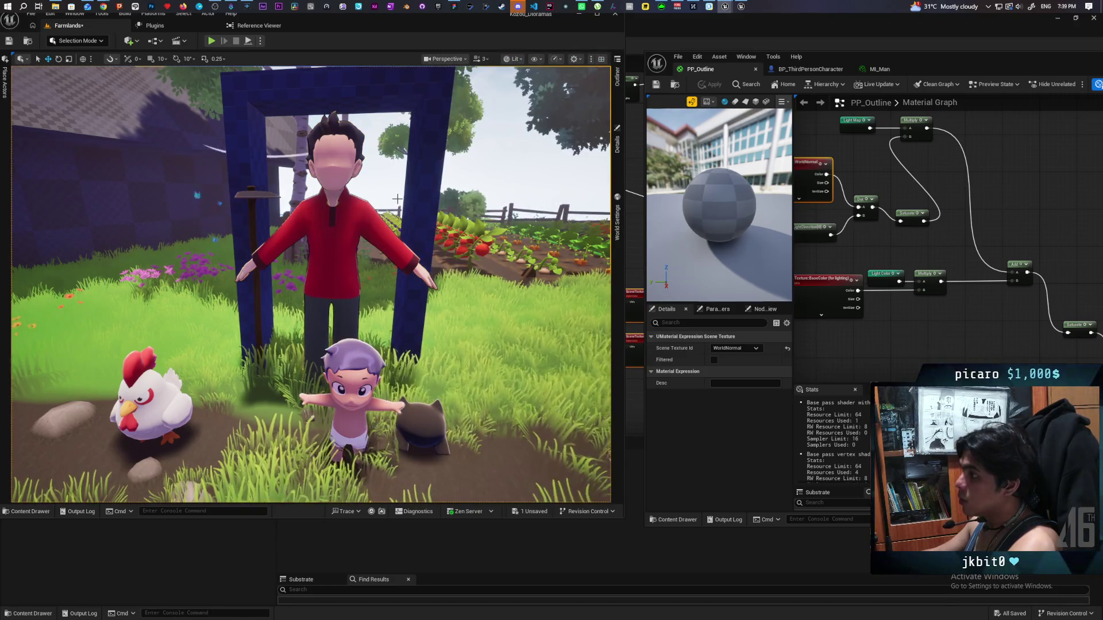
scroll(344, 169, "up", 5)
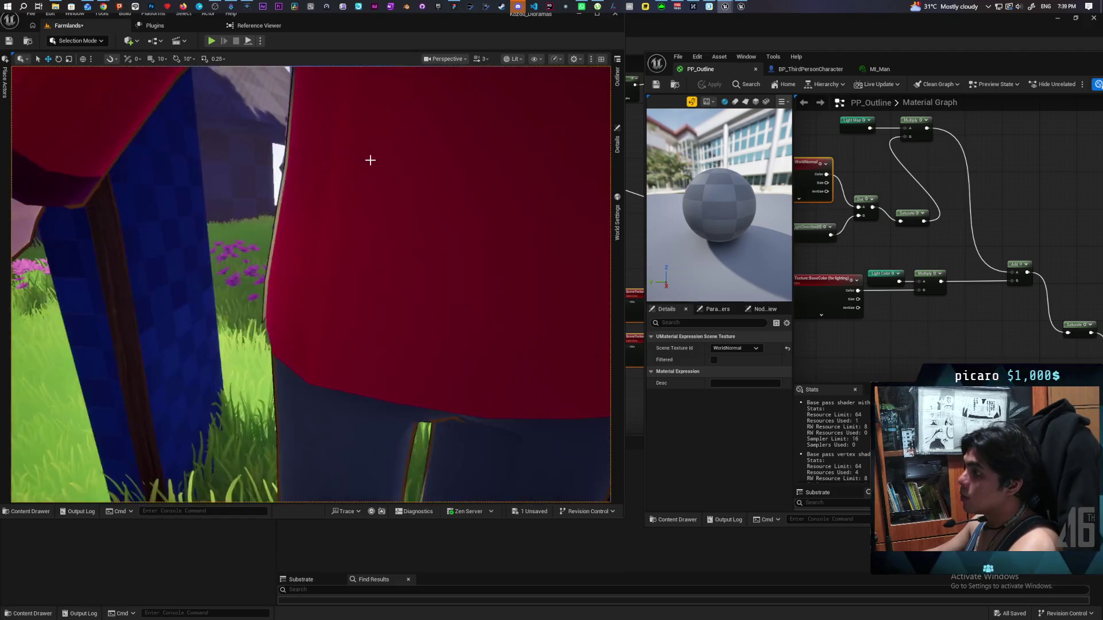
scroll(369, 161, "down", 3)
scroll(369, 160, "up", 1)
scroll(311, 284, "down", 3)
scroll(311, 284, "up", 2)
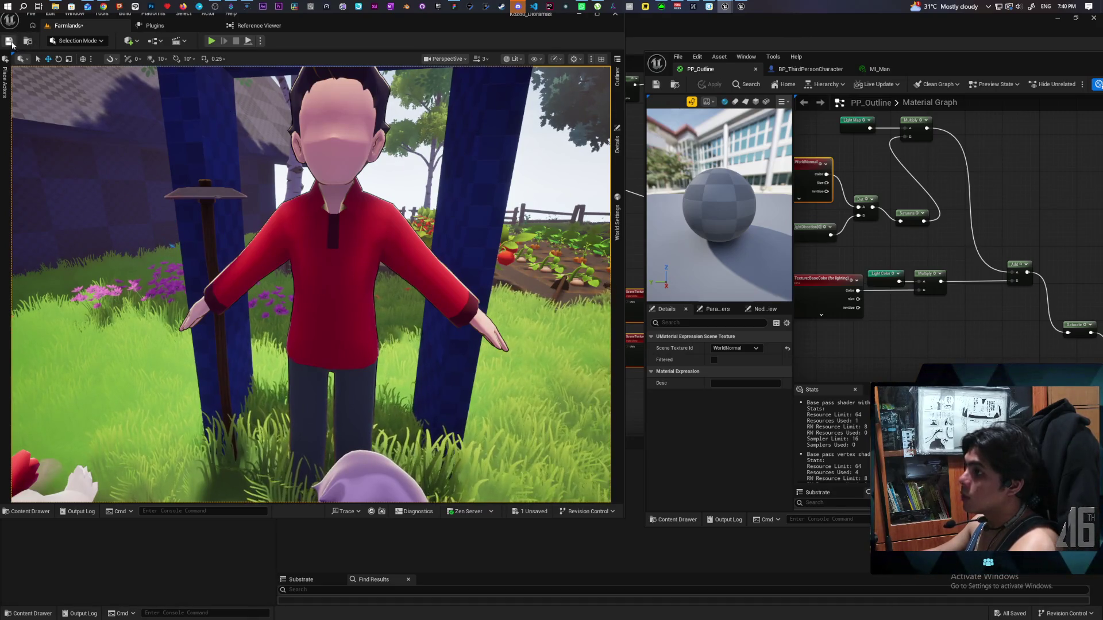
key("ctrl+s")
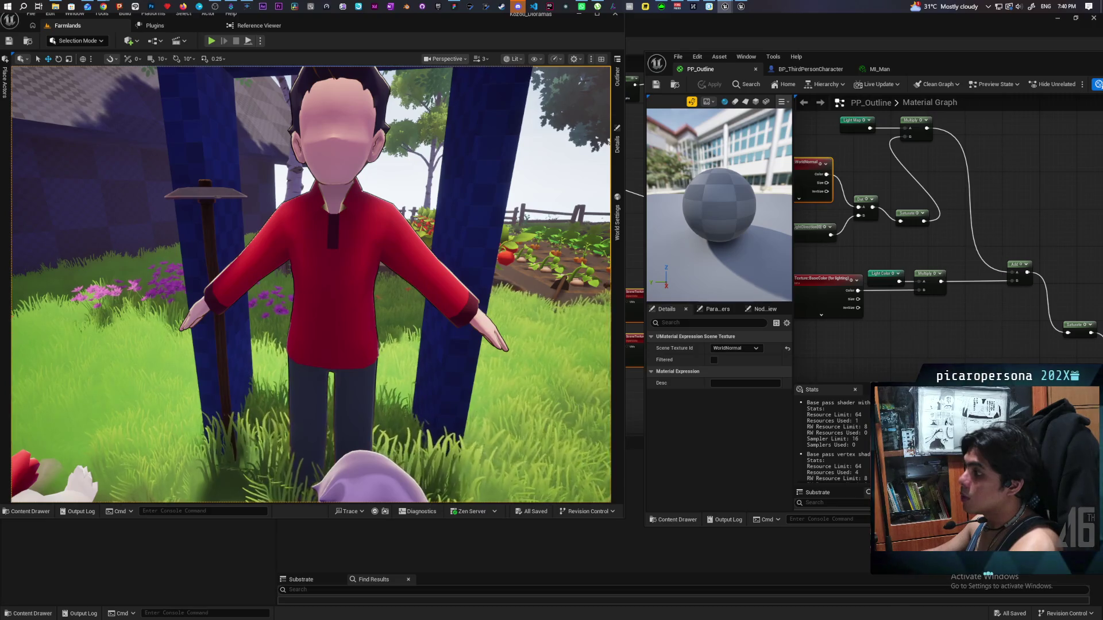
mouse_move(412, 167)
left_mouse_down()
mouse_move(405, 147)
mouse_move(397, 170)
mouse_move(408, 170)
left_mouse_up()
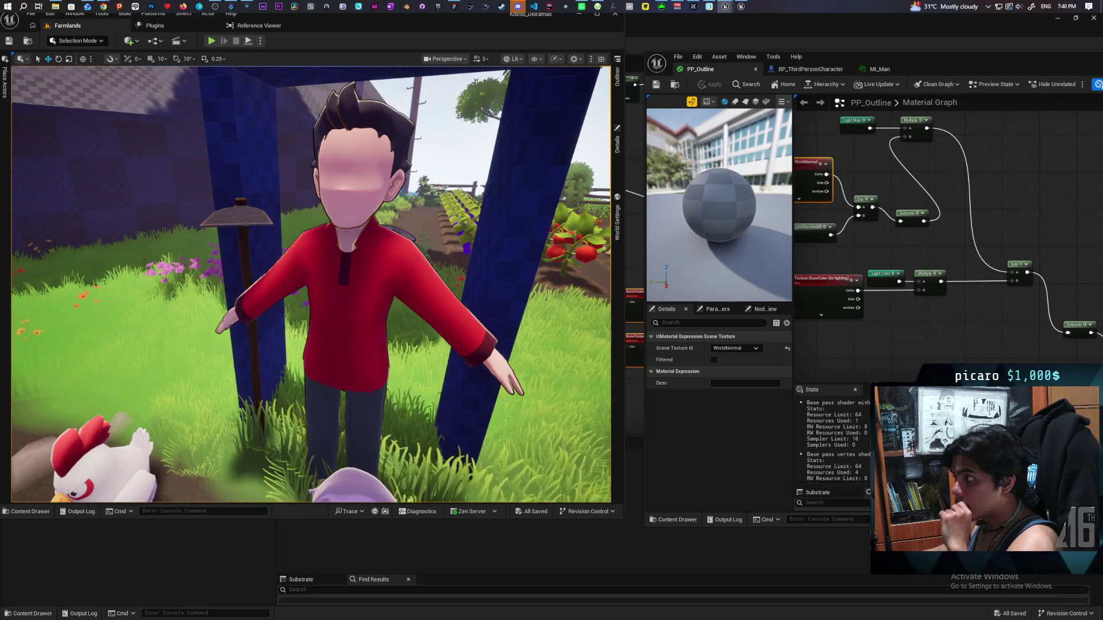
Step: Change SK_Man's Overlay Material Max Draw Distance from 0.0 to 1.0 and return to the scene
left_click(617, 145)
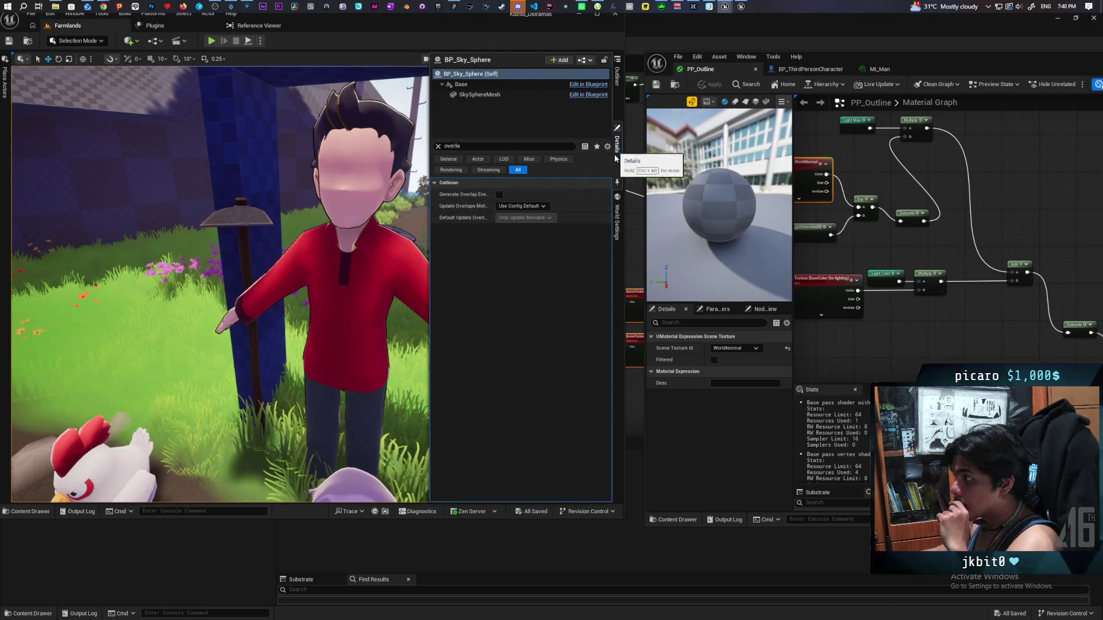
left_click(618, 80)
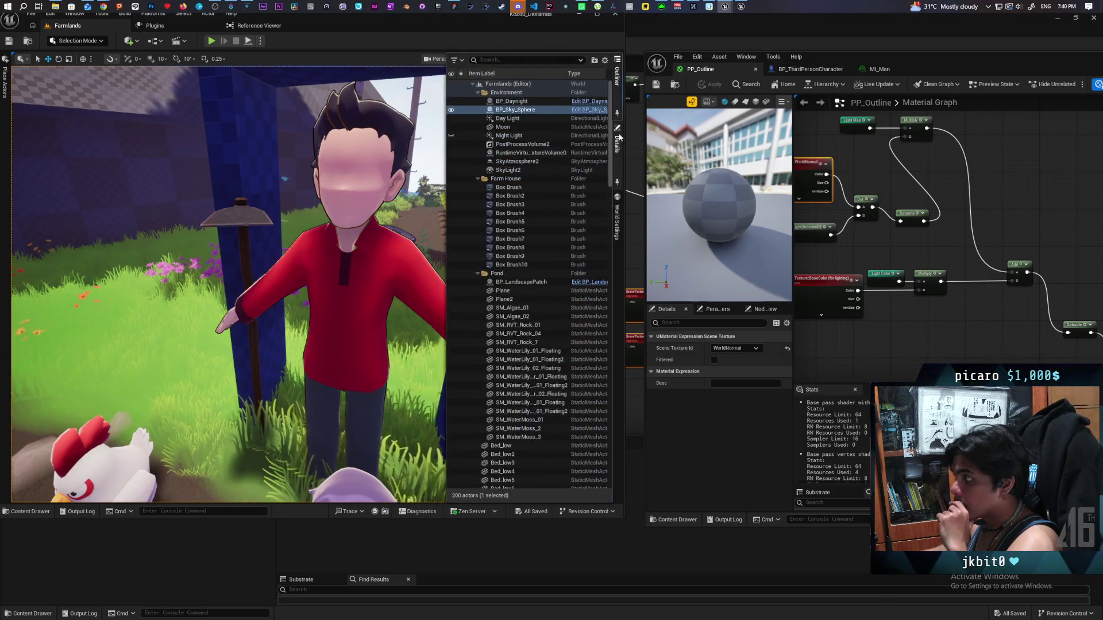
left_click(617, 144)
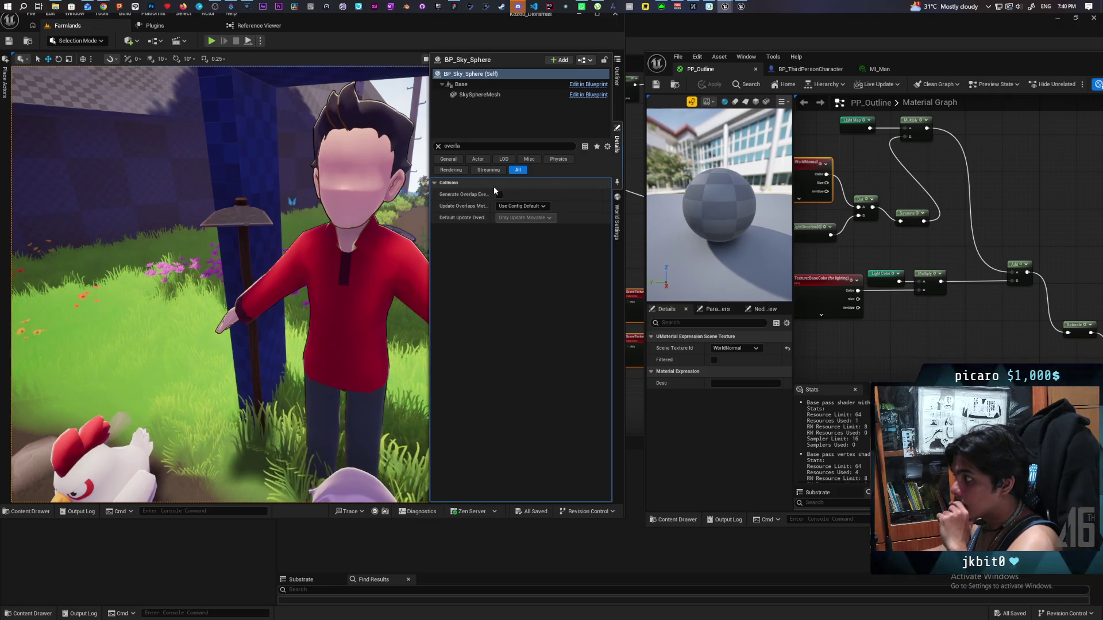
left_click(617, 150)
left_click(617, 158)
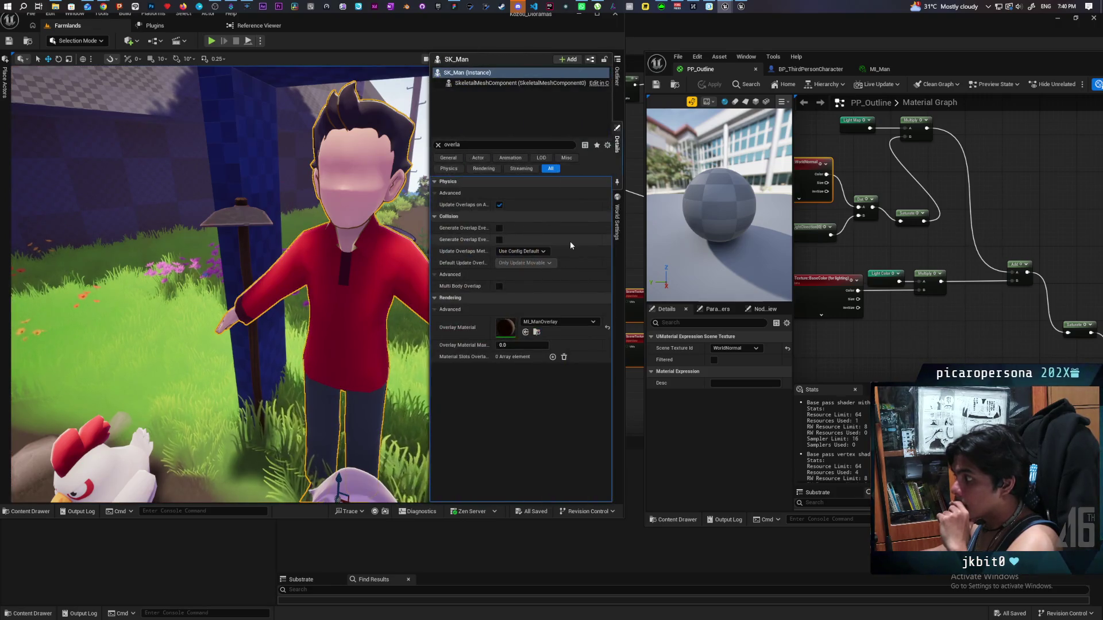
left_click(517, 345)
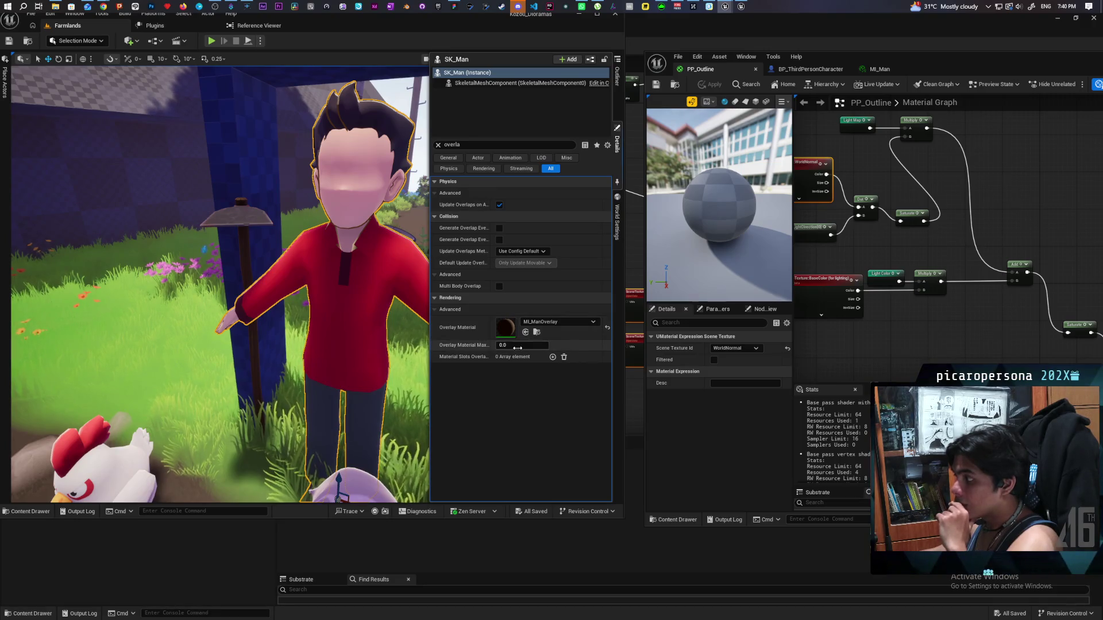
type("1")
key("Return")
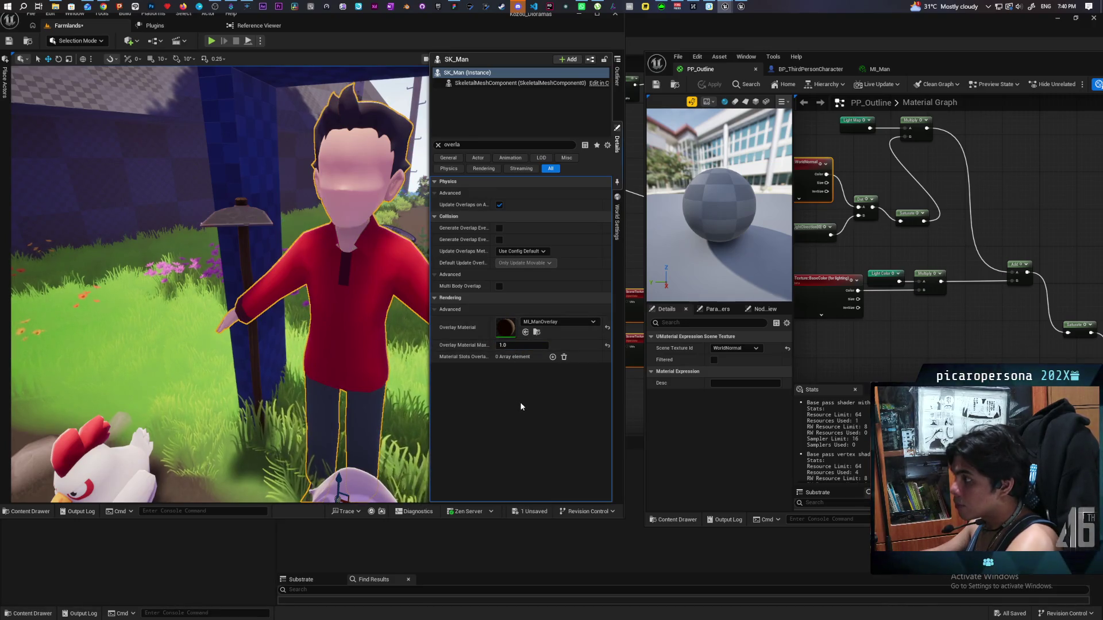
left_click(453, 188)
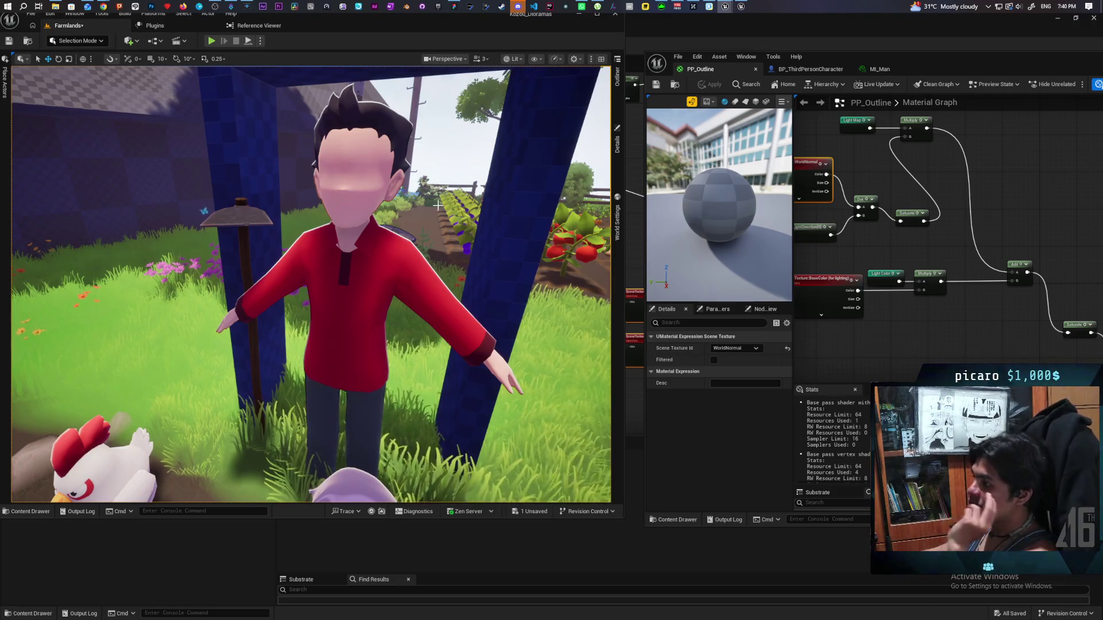
scroll(452, 179, "down", 5)
scroll(452, 179, "down", 5)
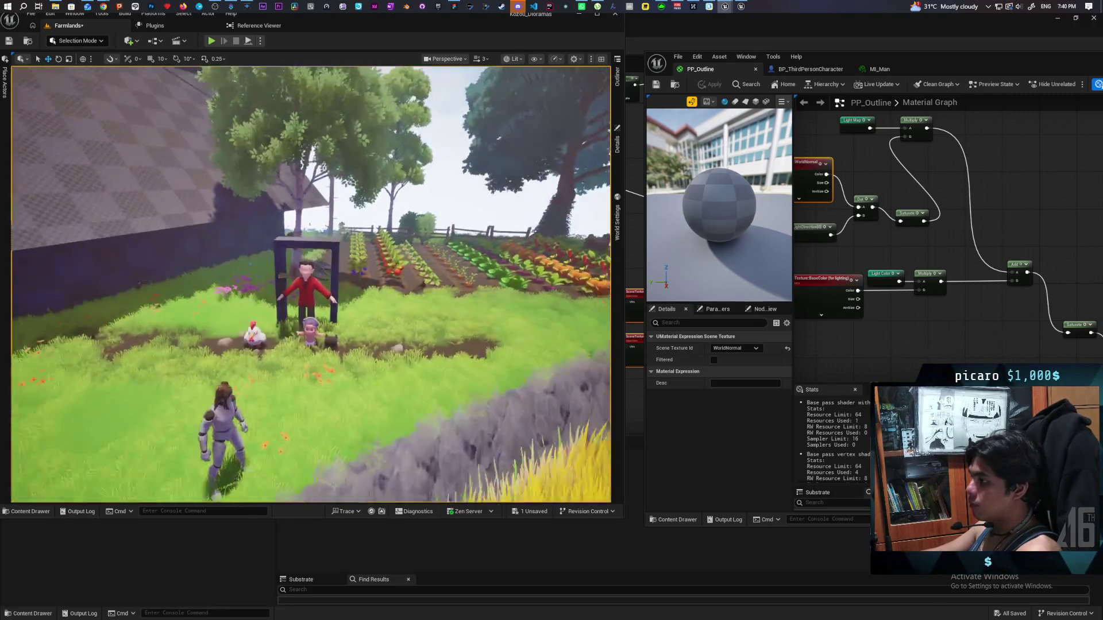
scroll(452, 179, "up", 8)
scroll(452, 179, "down", 5)
scroll(452, 179, "up", 4)
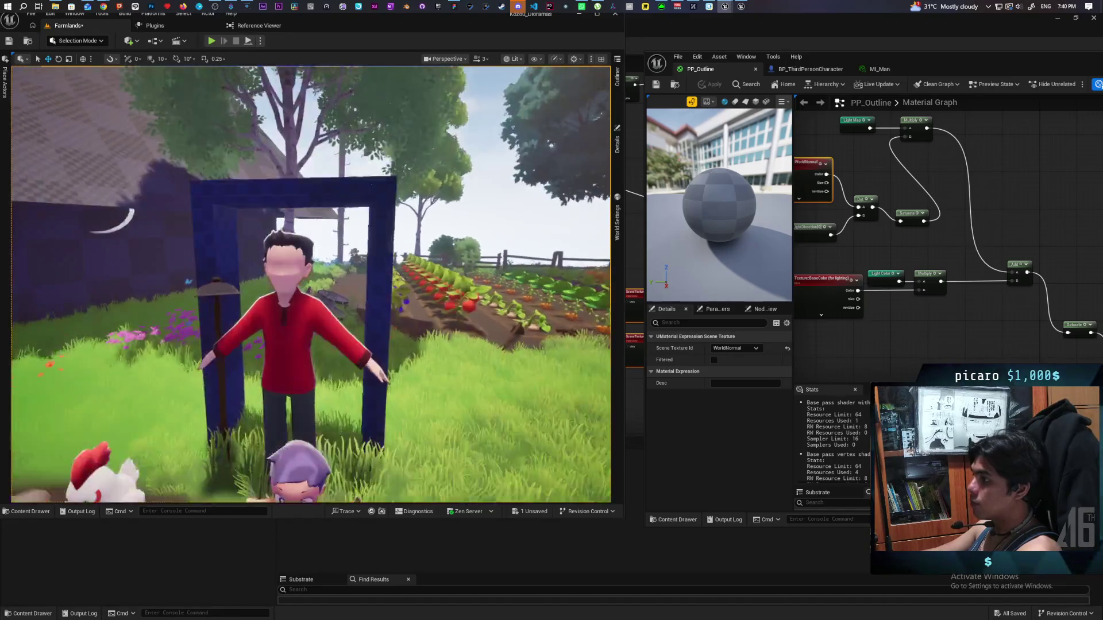
scroll(452, 179, "down", 4)
scroll(452, 179, "up", 5)
scroll(452, 179, "down", 3)
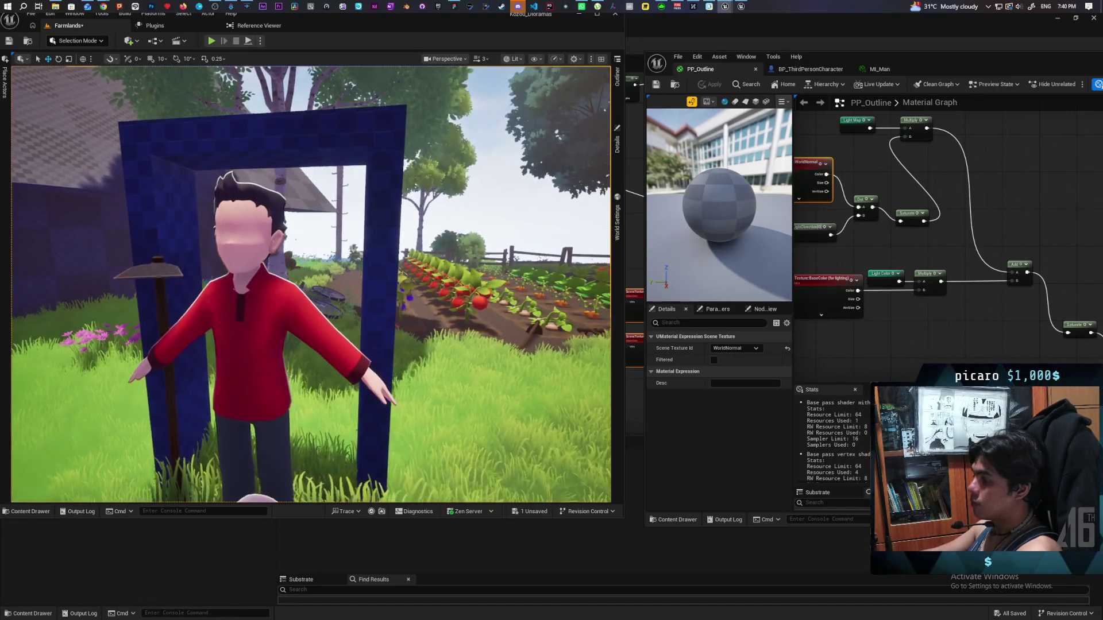
scroll(452, 179, "up", 4)
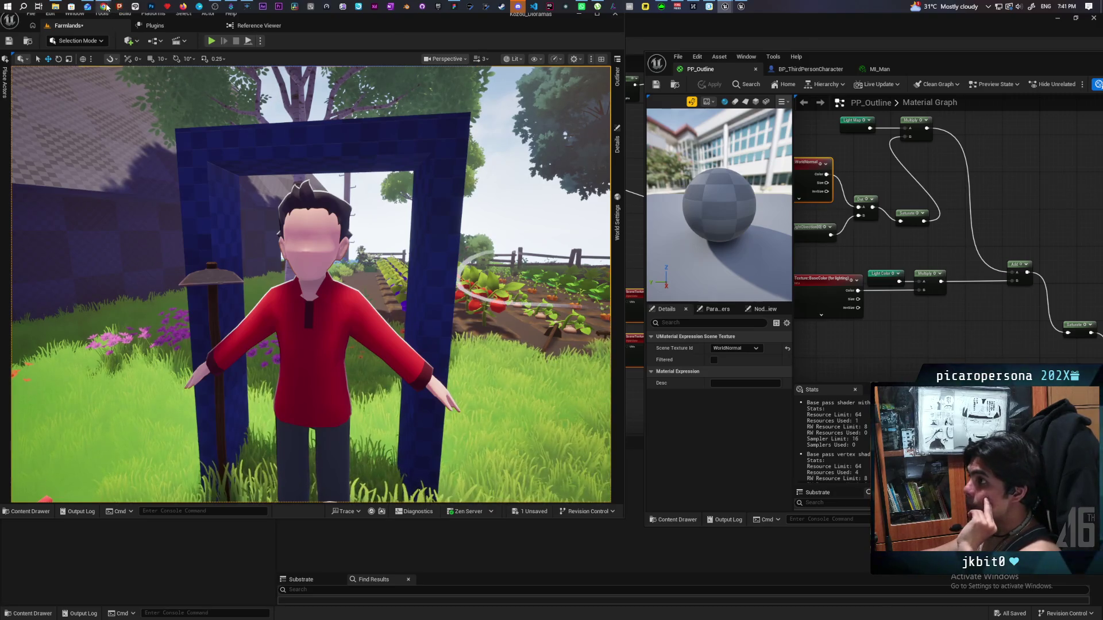
Step: In Chrome, search the web for 'post process depth mask ue'
mouse_move(106, 7)
left_click(588, 68)
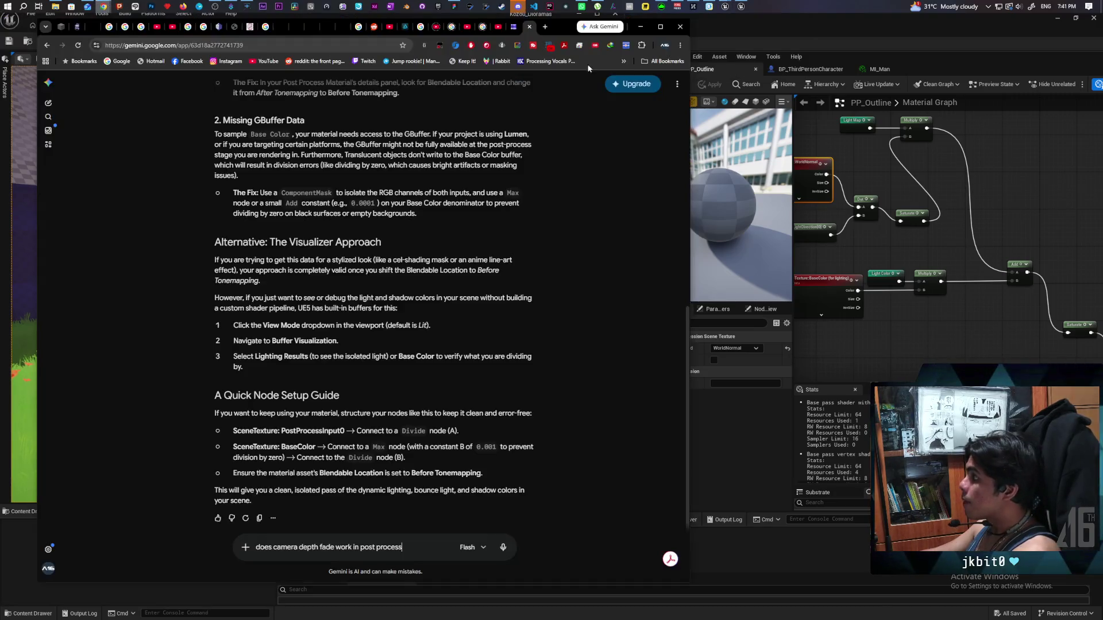
left_click(260, 46)
type("post process")
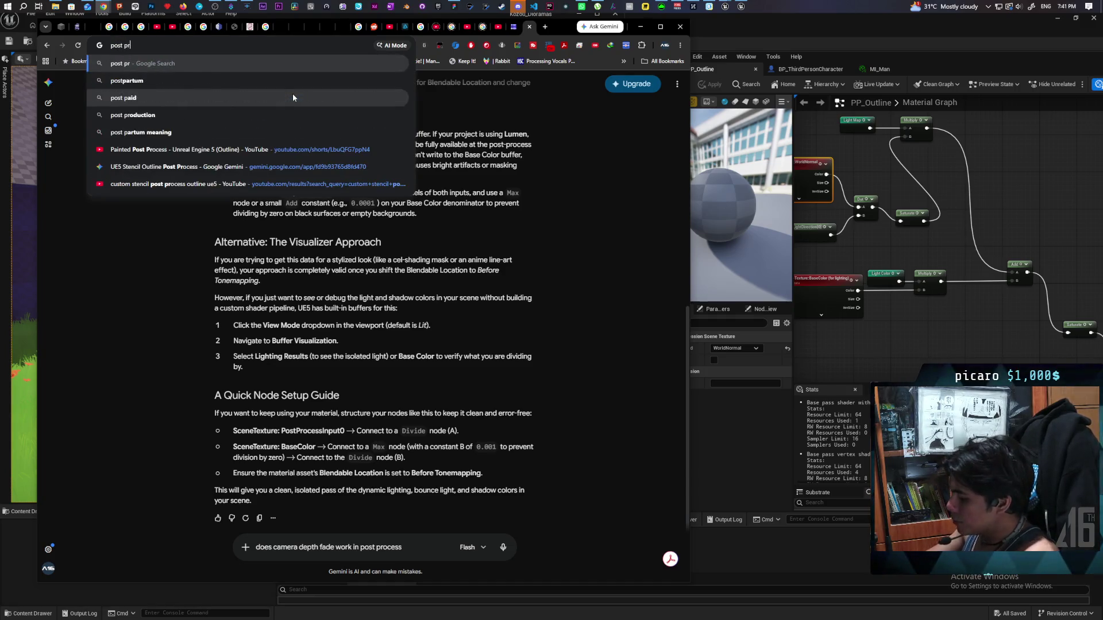
type(" dept")
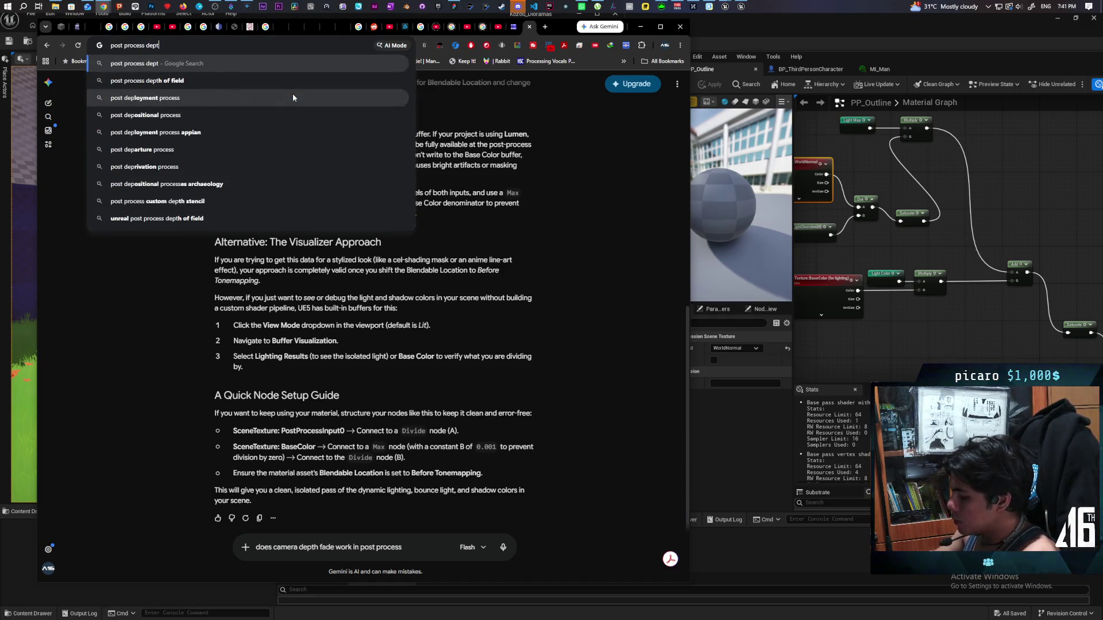
type("h mask ue")
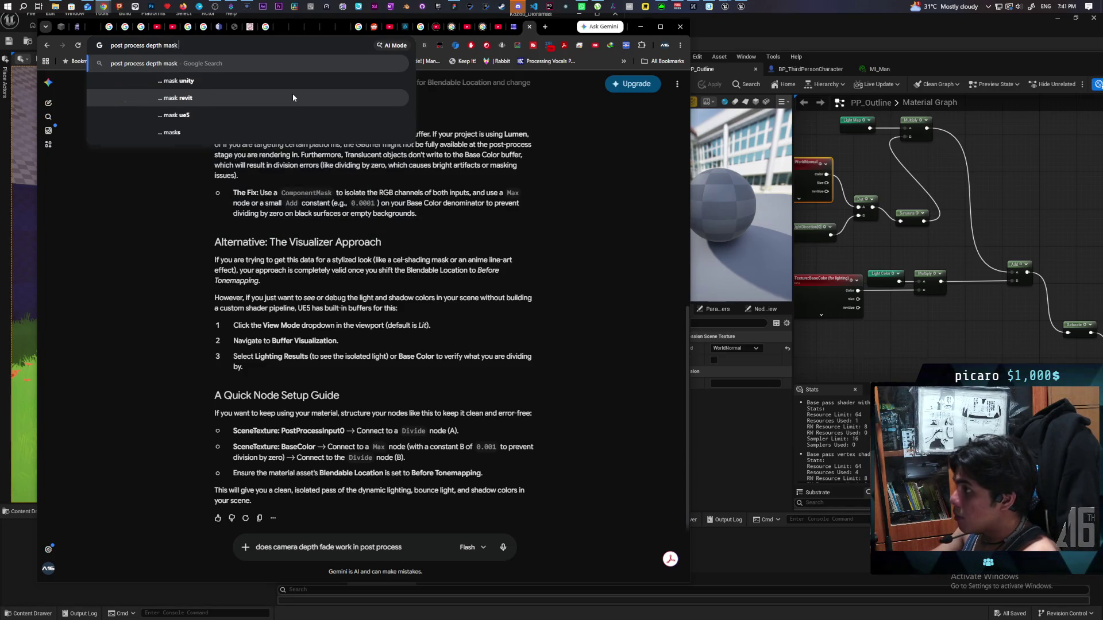
key("Return")
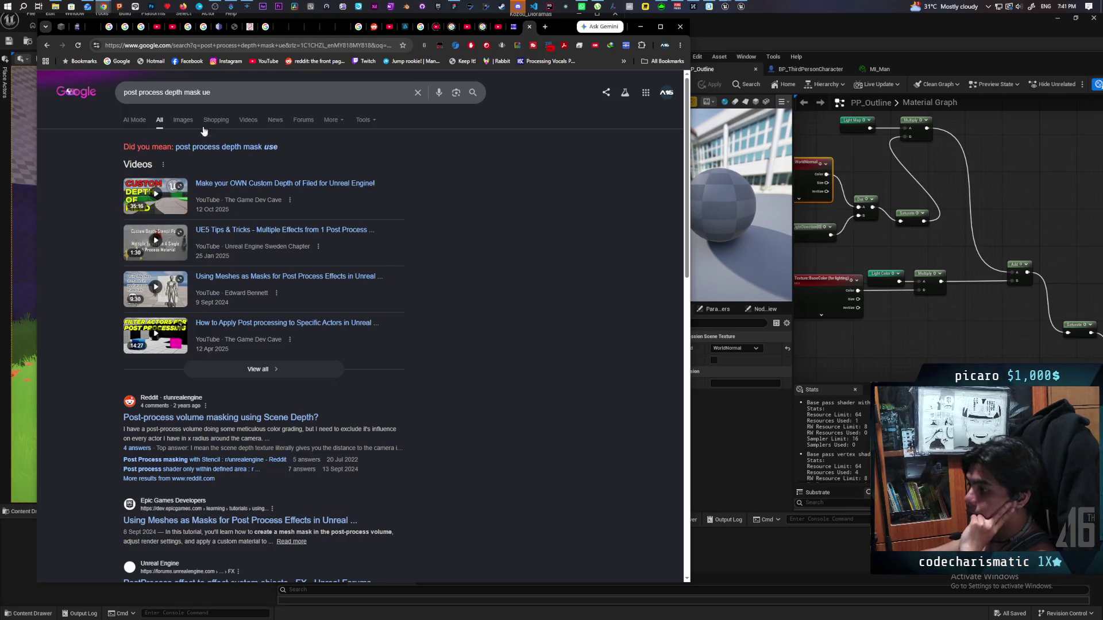
Step: Refine the Google query to 'post process outline ue5'
left_click(183, 92)
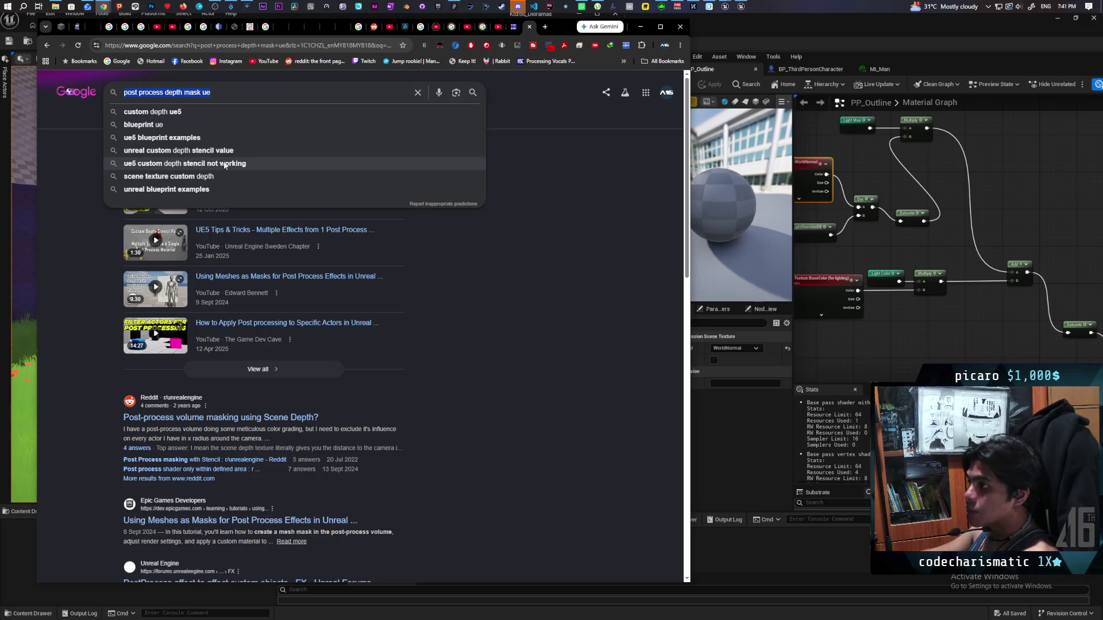
type("post process ")
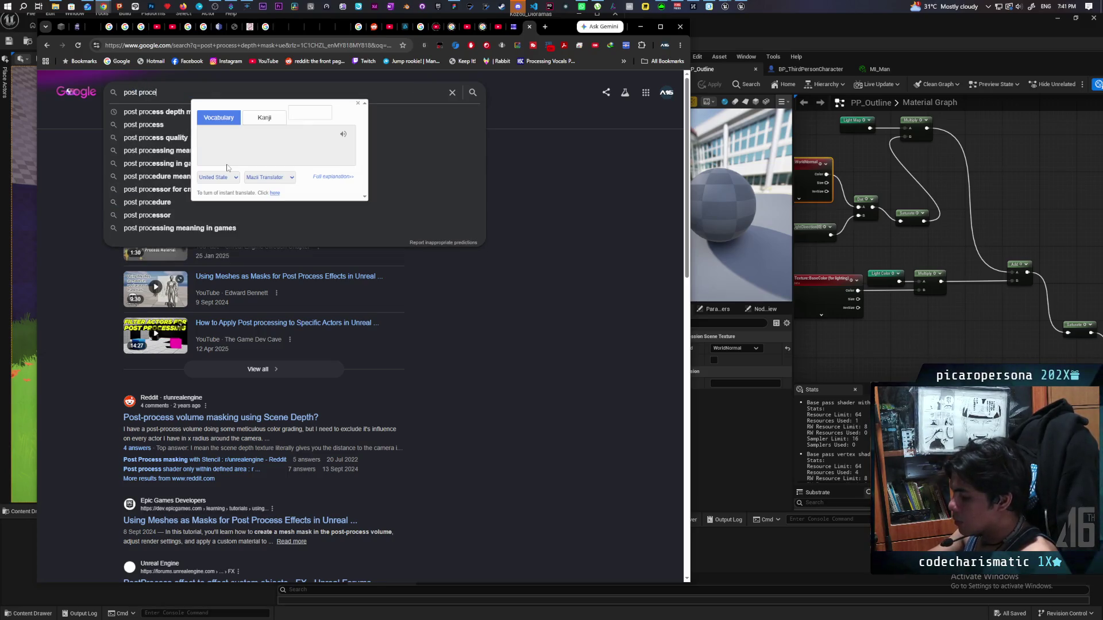
type("outline ")
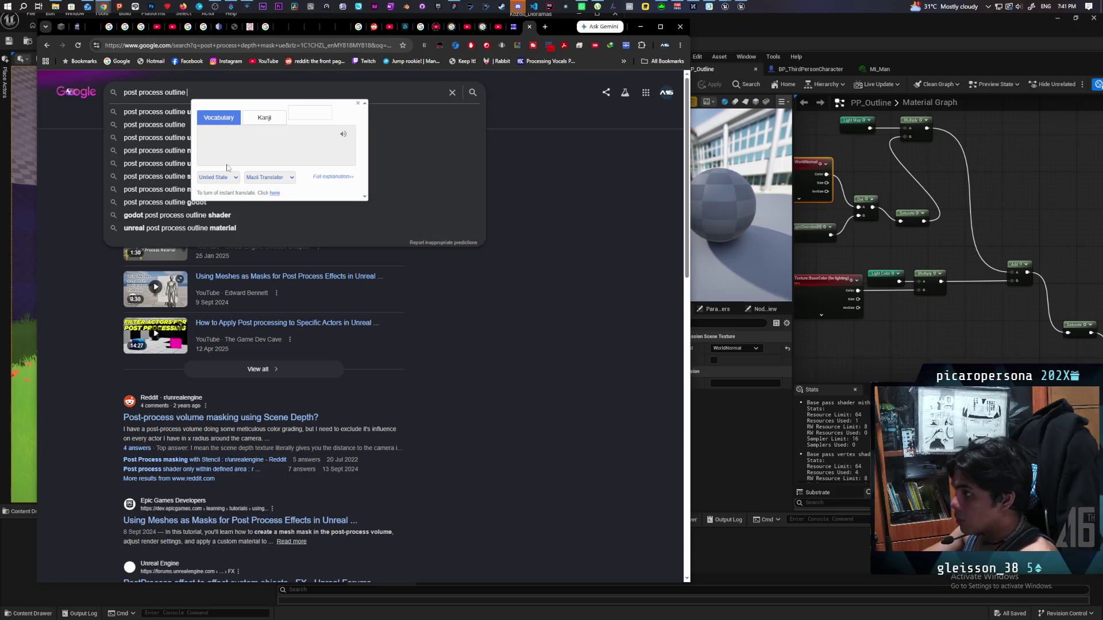
type("ue5")
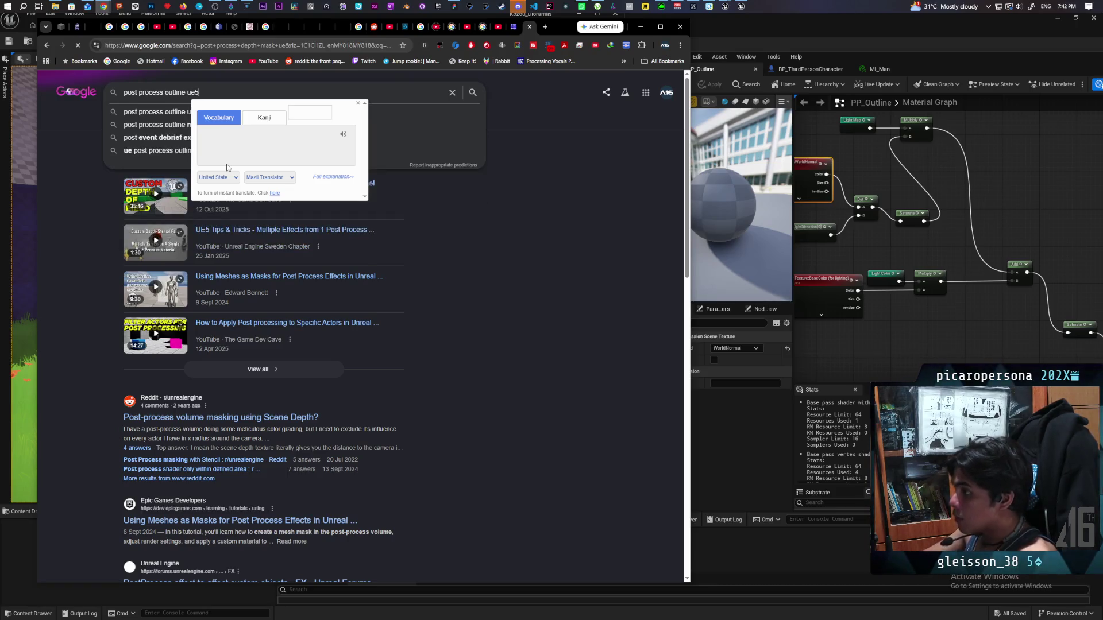
key("Return")
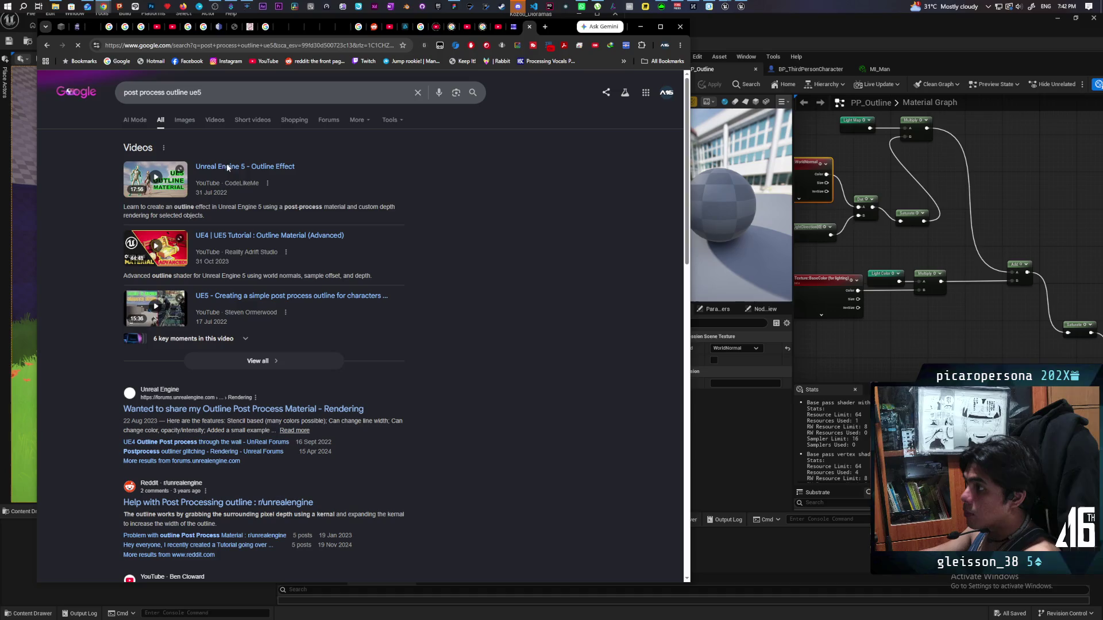
Step: Open the 'Unreal Engine 5 - Outline Effect' video and scroll down through its comments
left_click(266, 167)
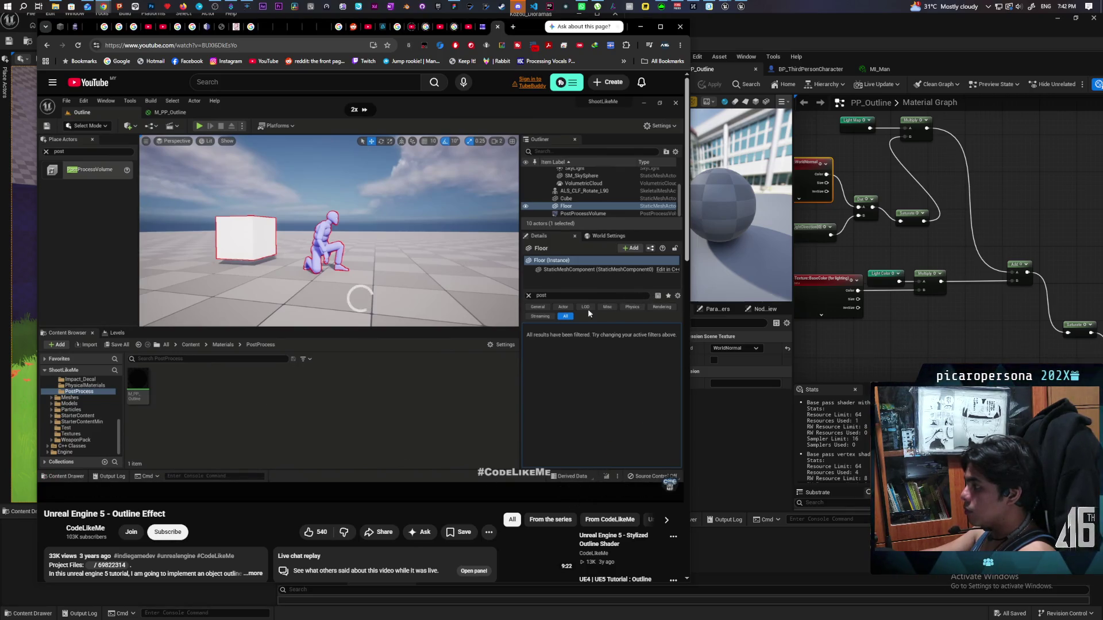
scroll(588, 309, "down", 2)
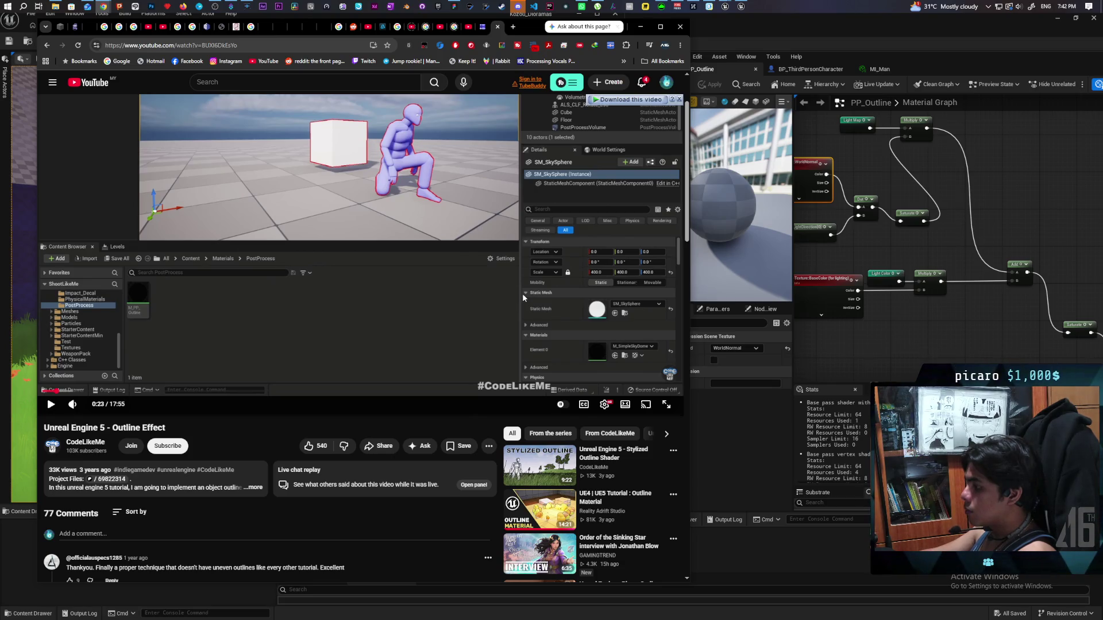
scroll(523, 293, "down", 1)
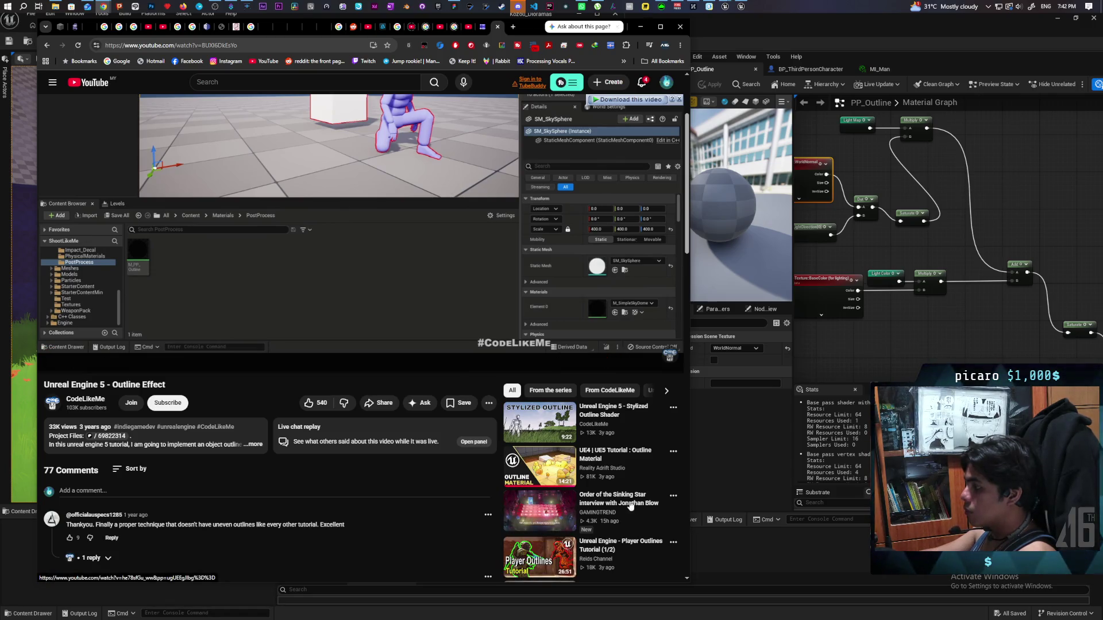
scroll(630, 505, "down", 2)
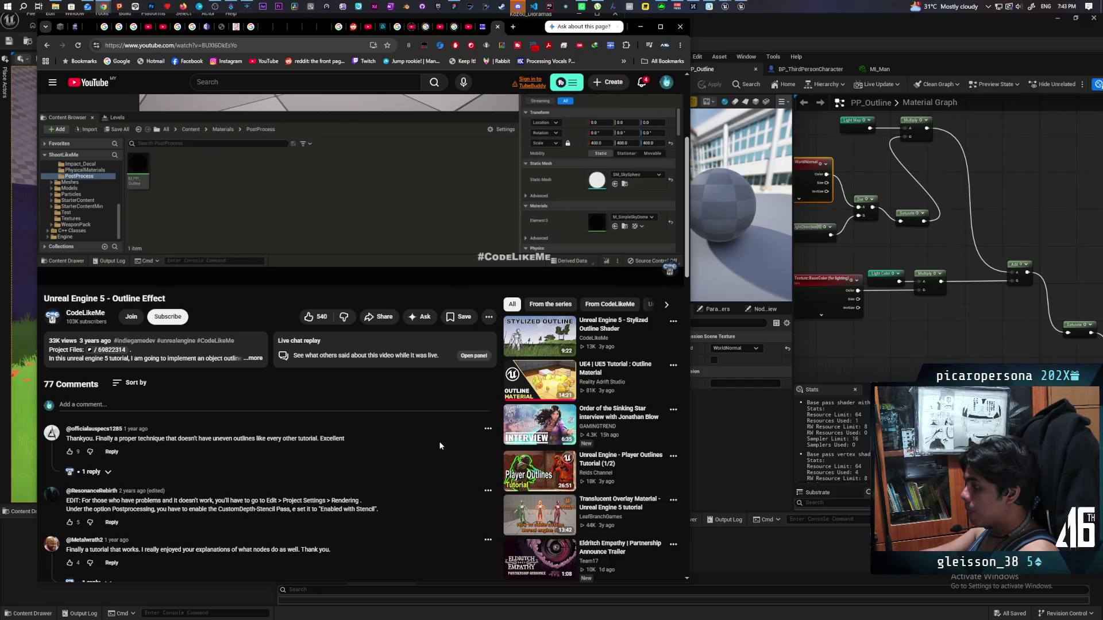
Step: Resume the Outline Effect tutorial and skip ahead toward the PostProcessVolume section
scroll(439, 446, "up", 2)
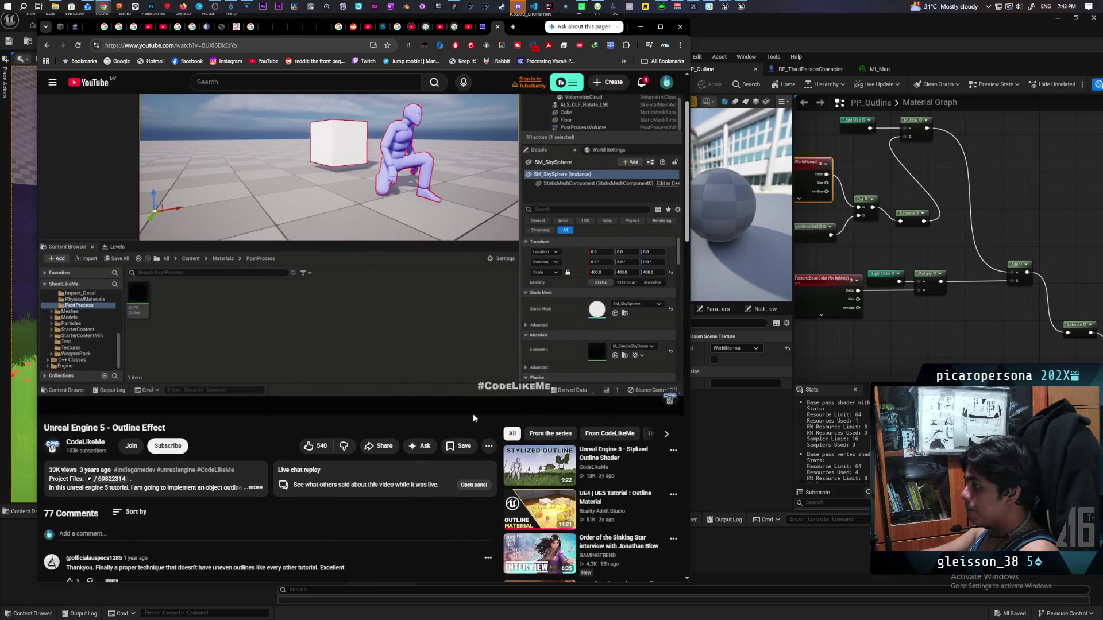
scroll(485, 449, "down", 1)
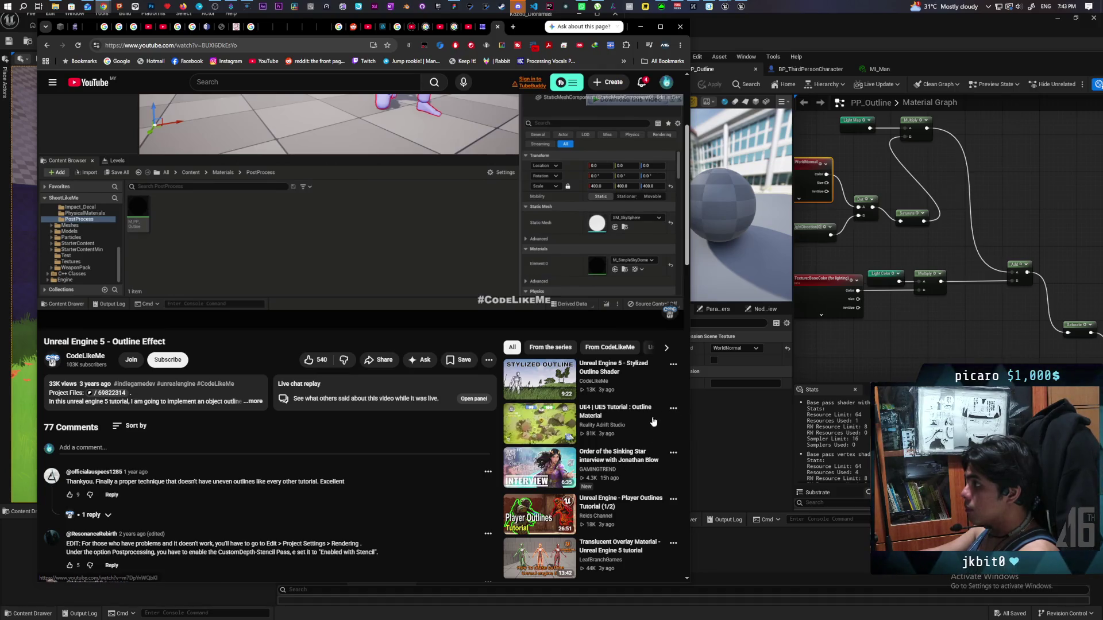
scroll(529, 471, "down", 2)
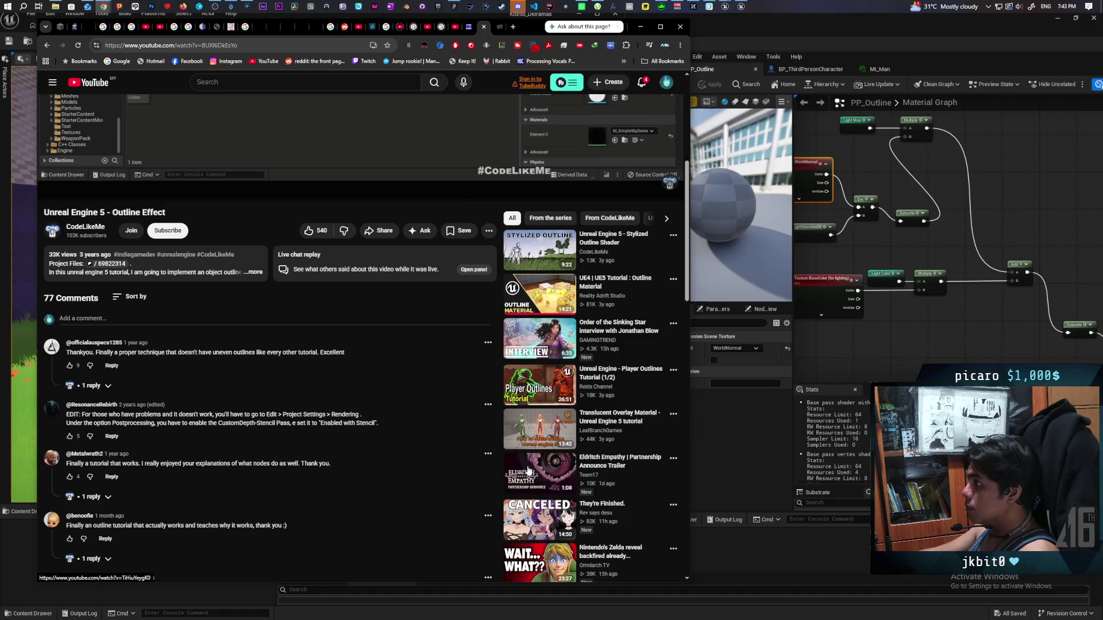
scroll(425, 443, "up", 4)
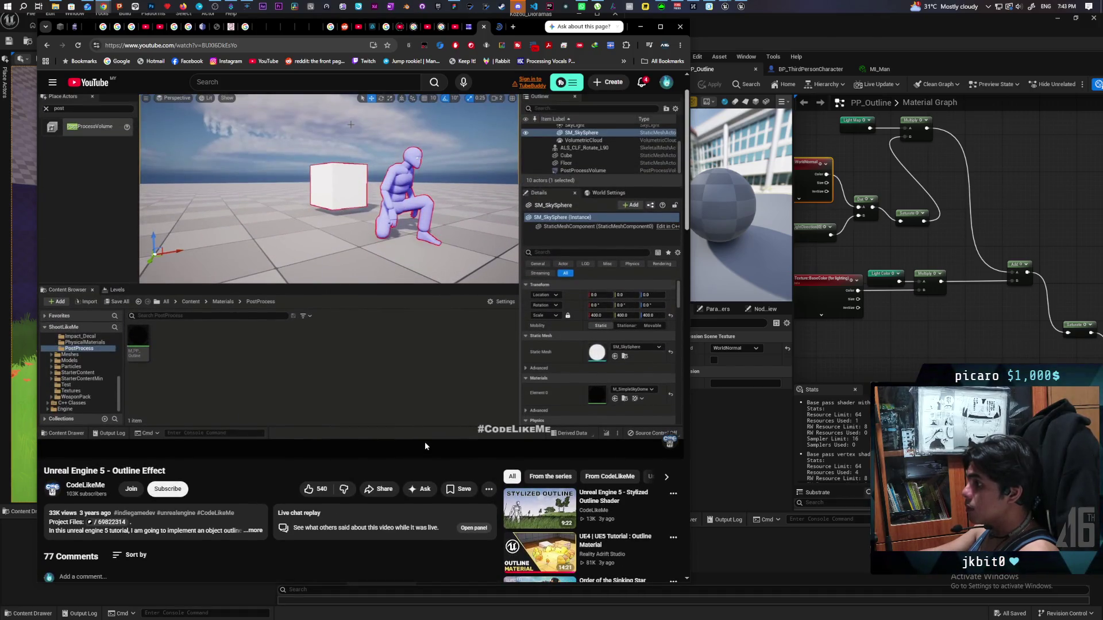
left_click(381, 292)
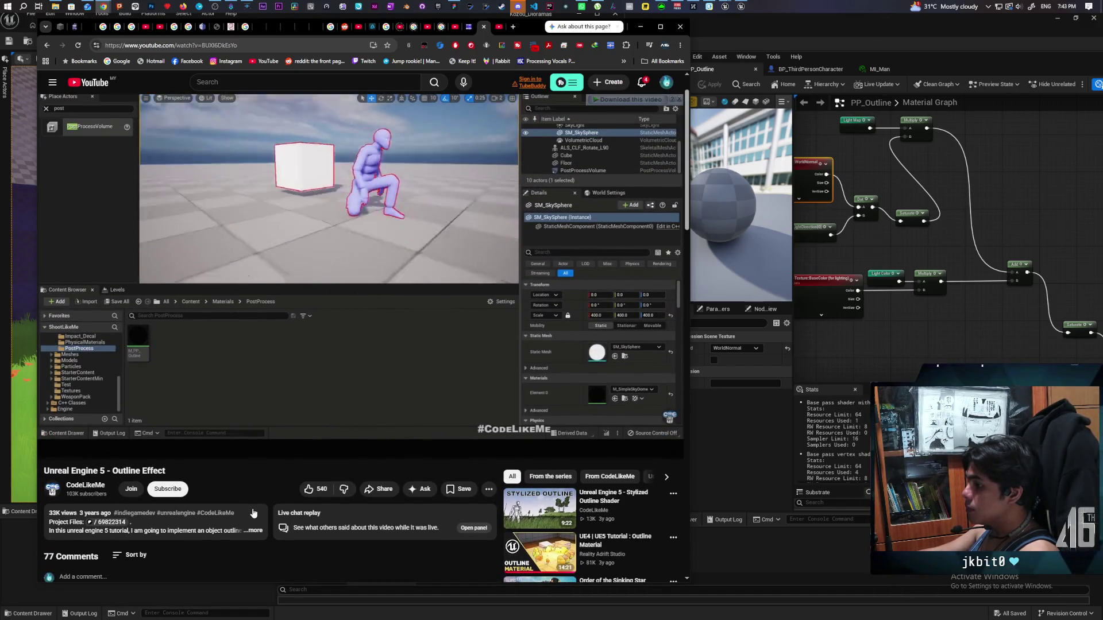
scroll(251, 508, "down", 2)
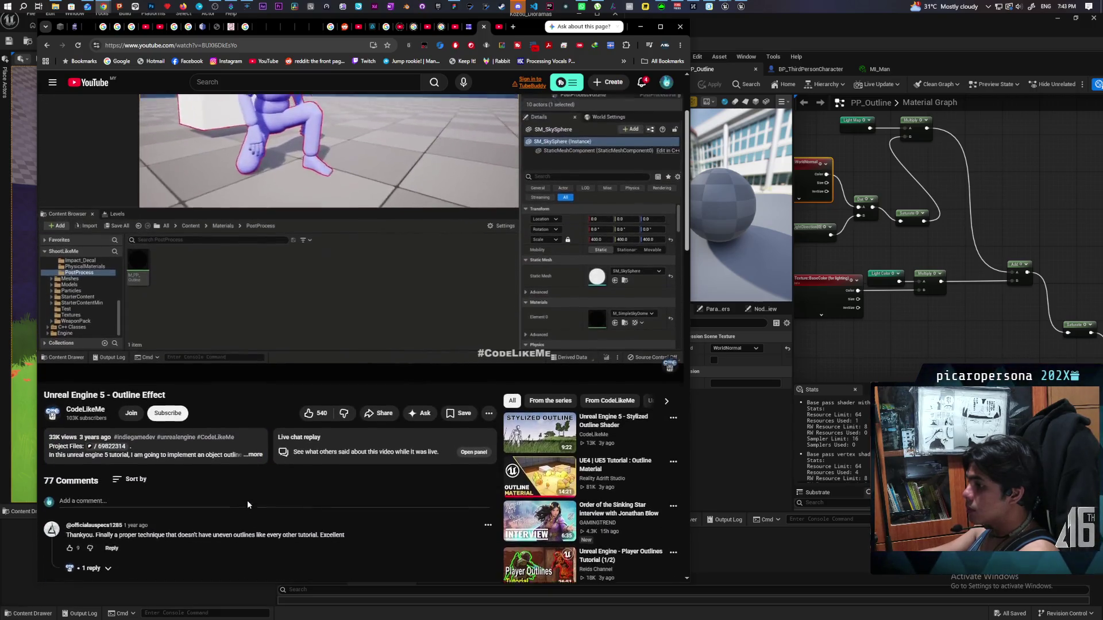
scroll(247, 501, "up", 2)
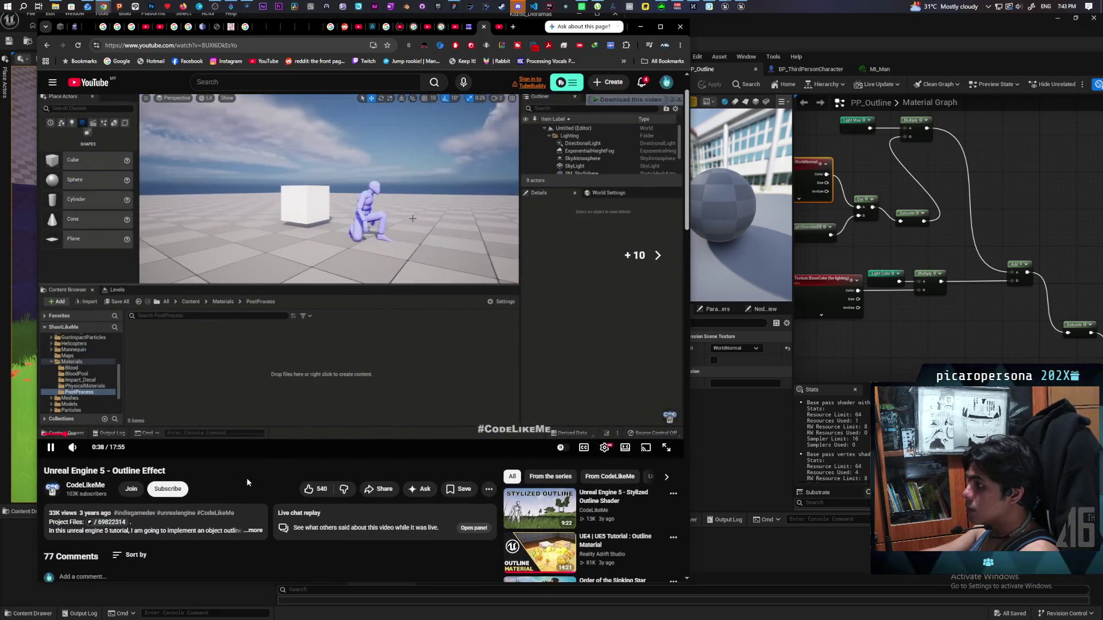
key("l")
key("l")
key("l")
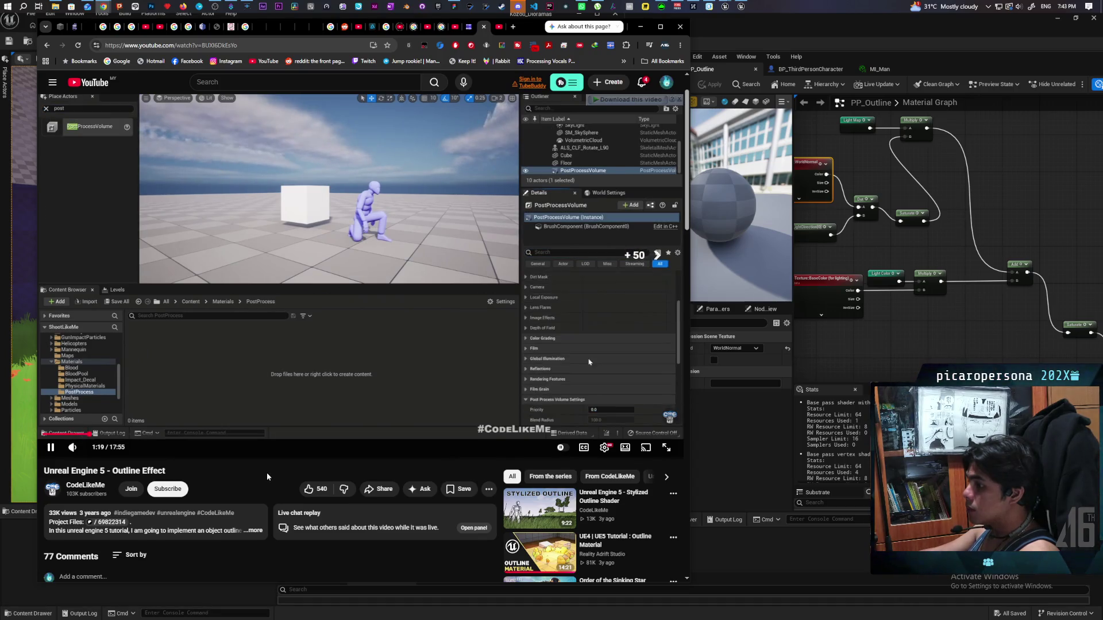
Step: Jump the tutorial to about 9:23, then skip through the material graph build to 15:41
left_click(376, 435)
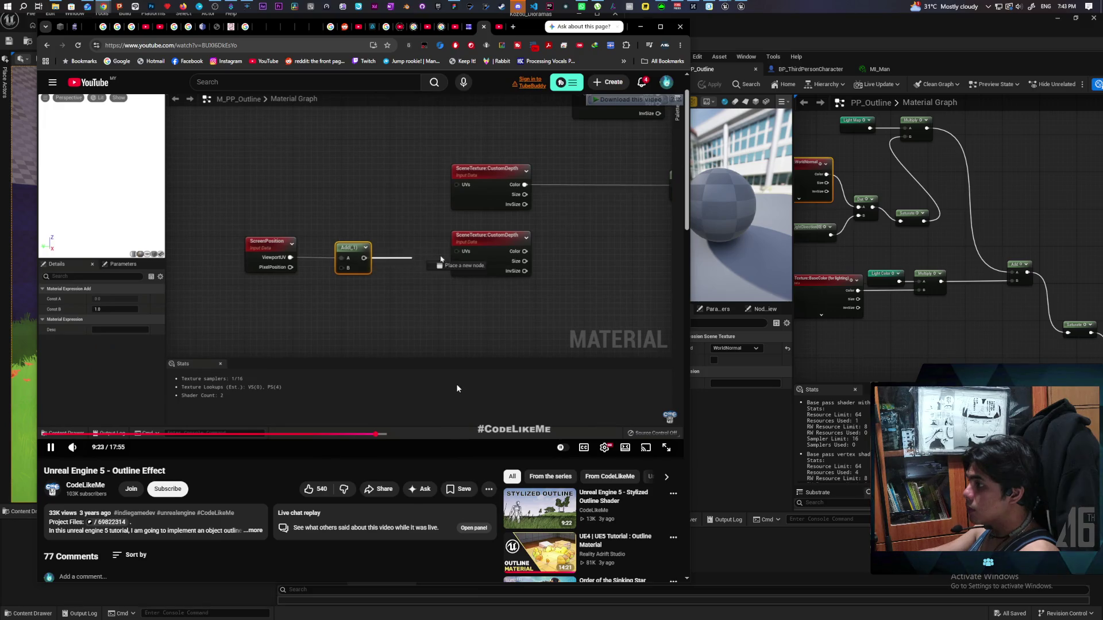
key("l")
key("l")
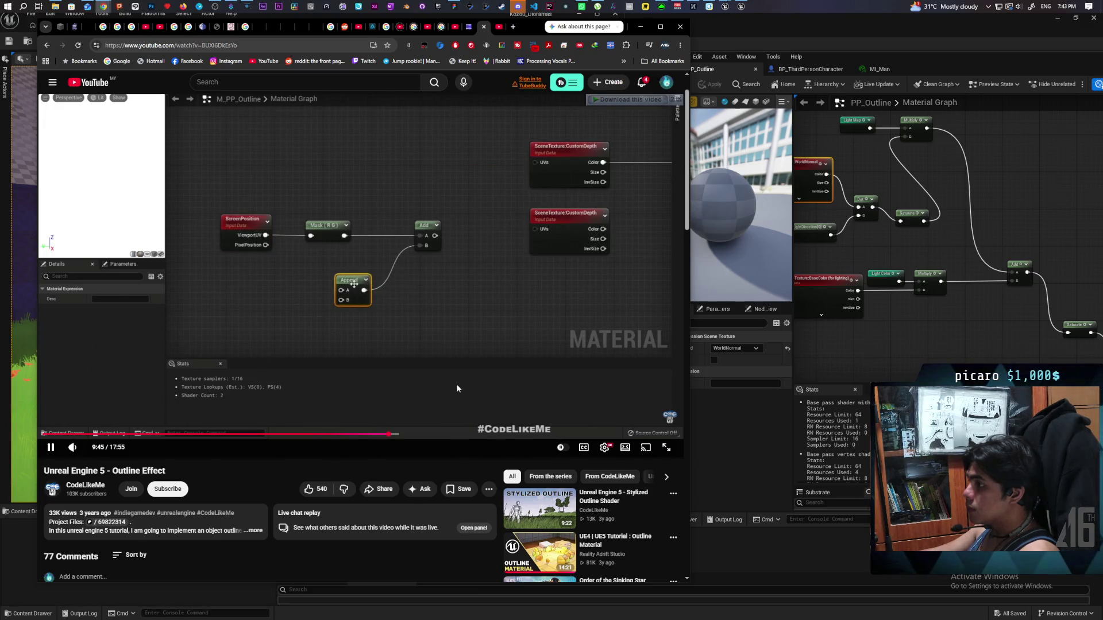
key("l")
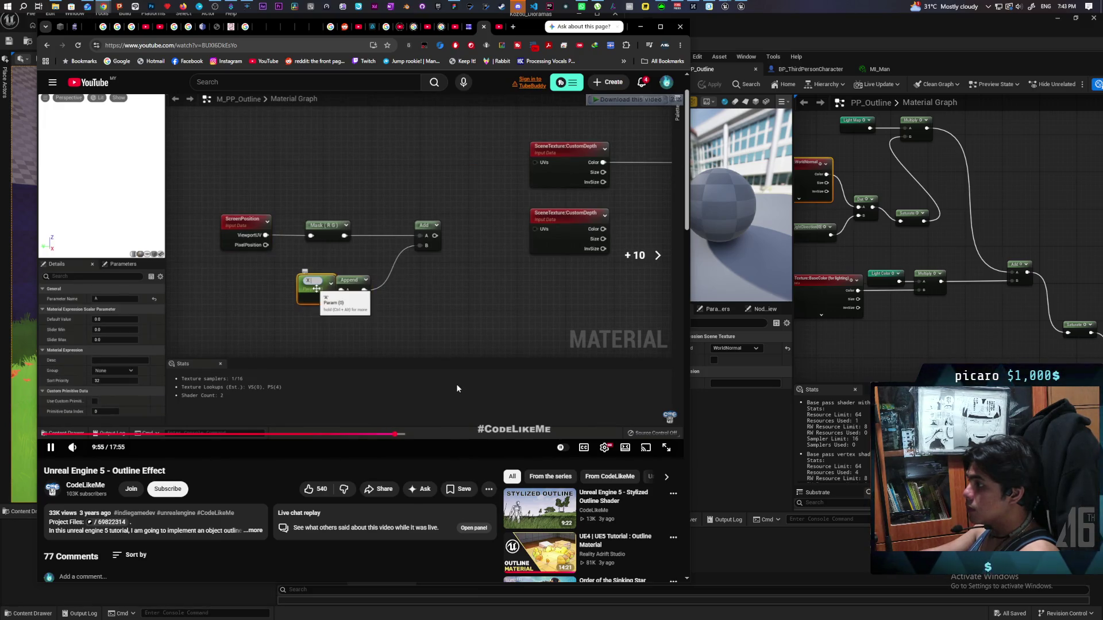
key("l")
key("l")
key("l")
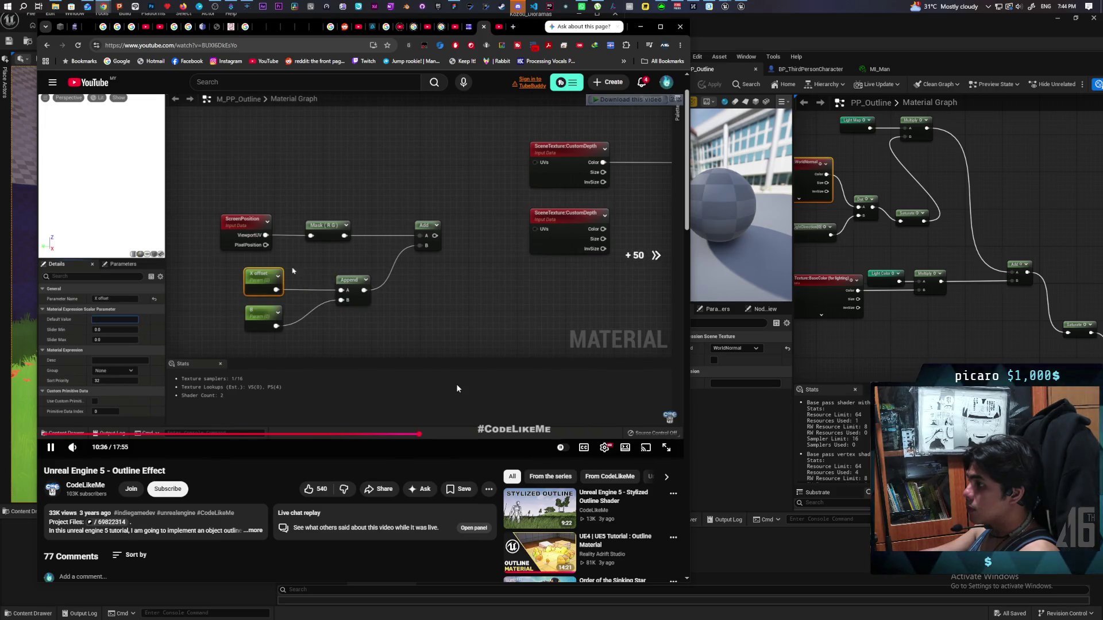
key("l")
key("l")
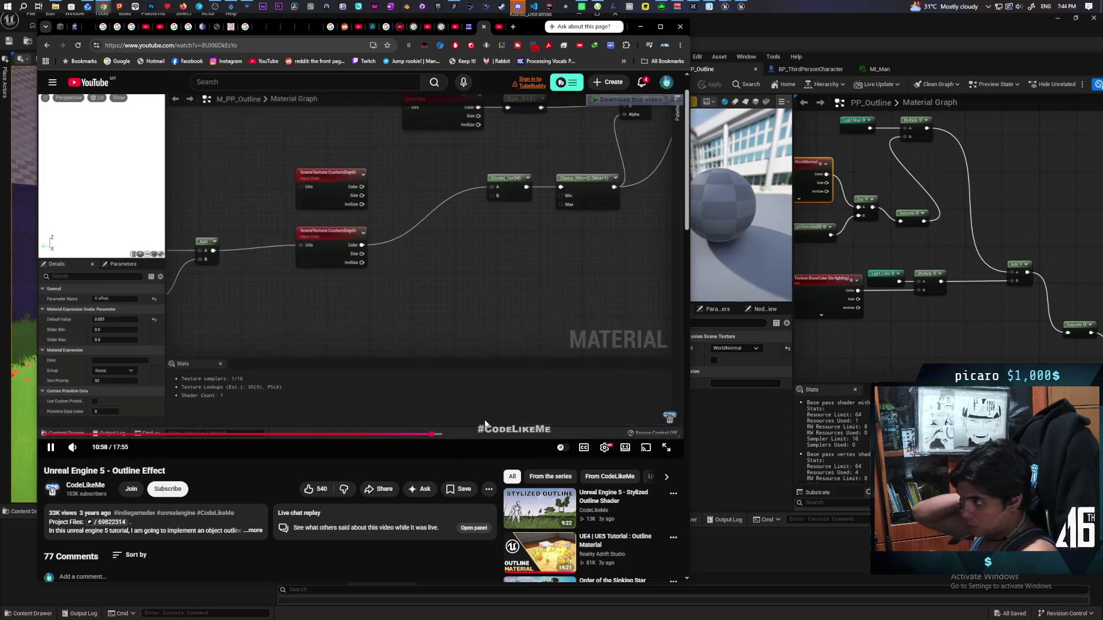
key("l")
key("l")
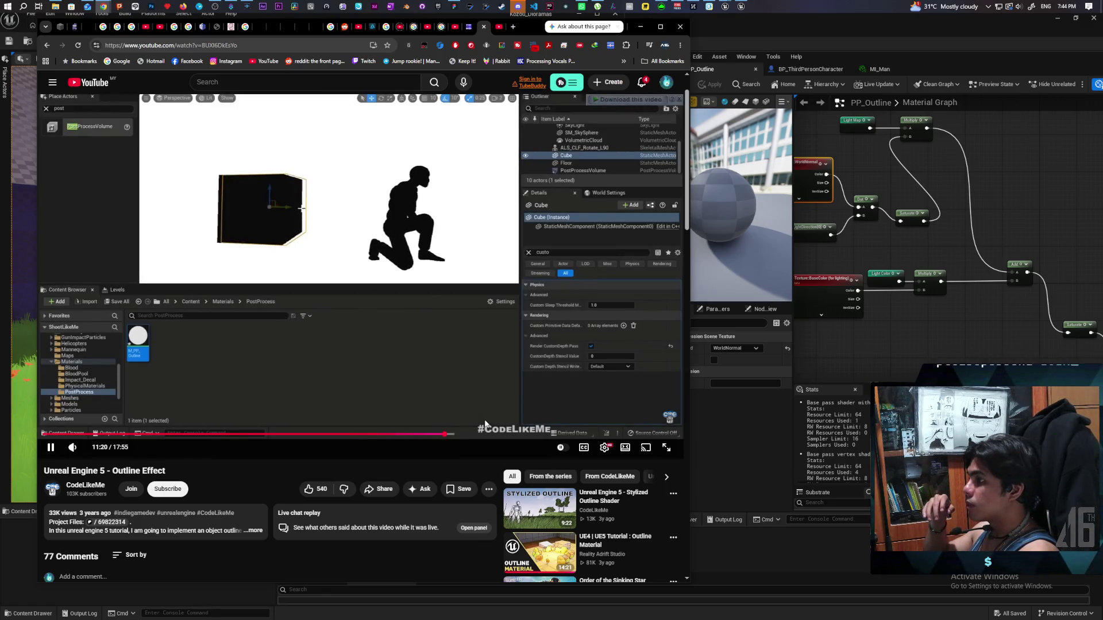
key("l")
key("l")
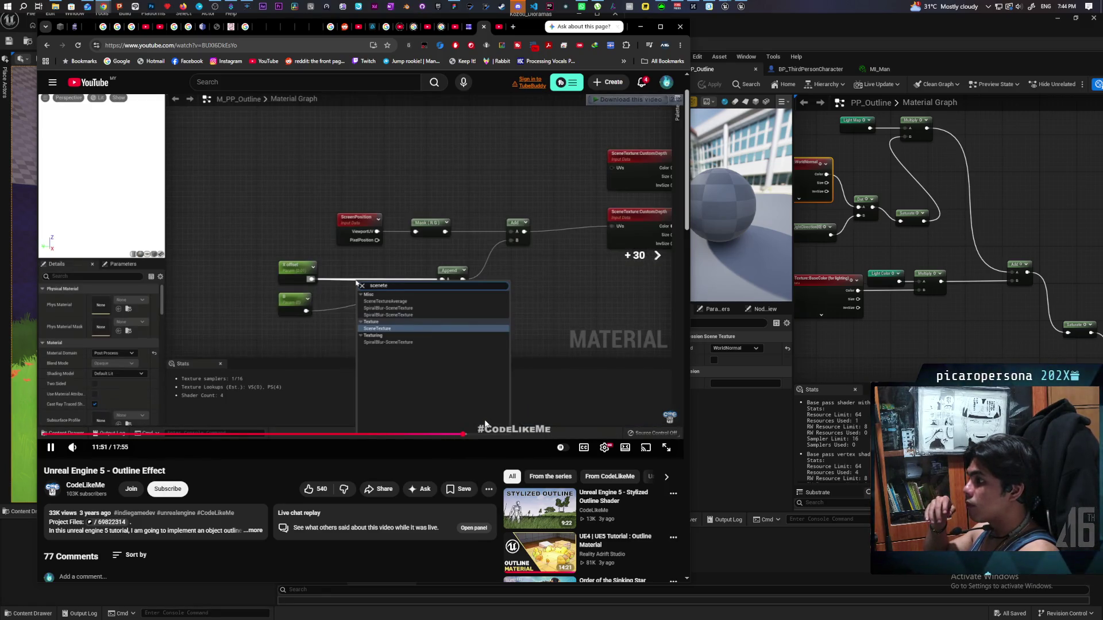
key("l")
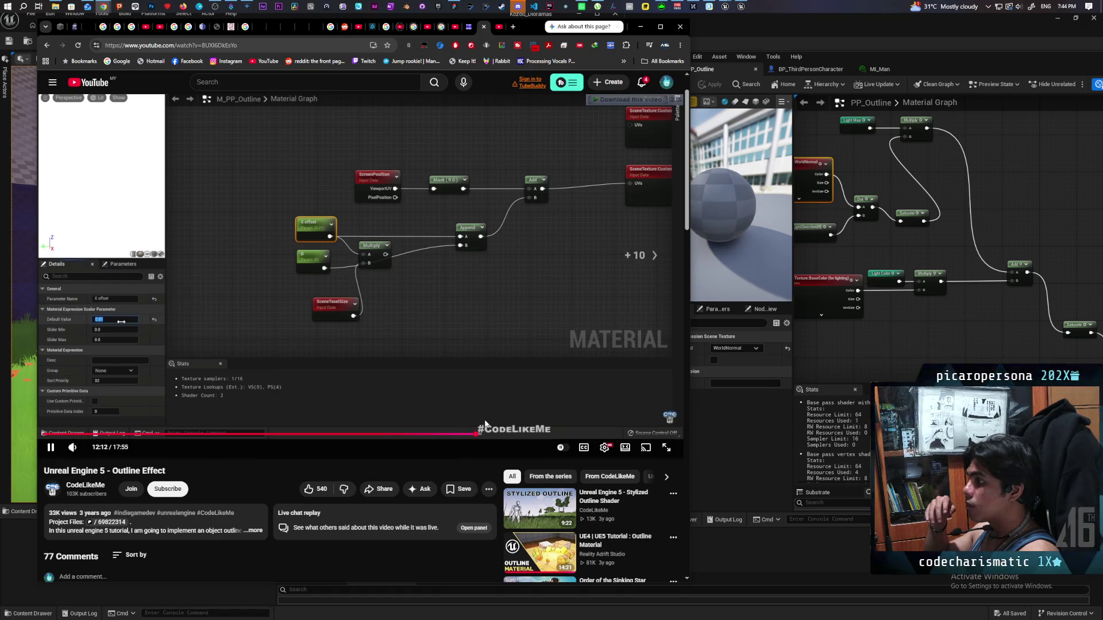
key("l")
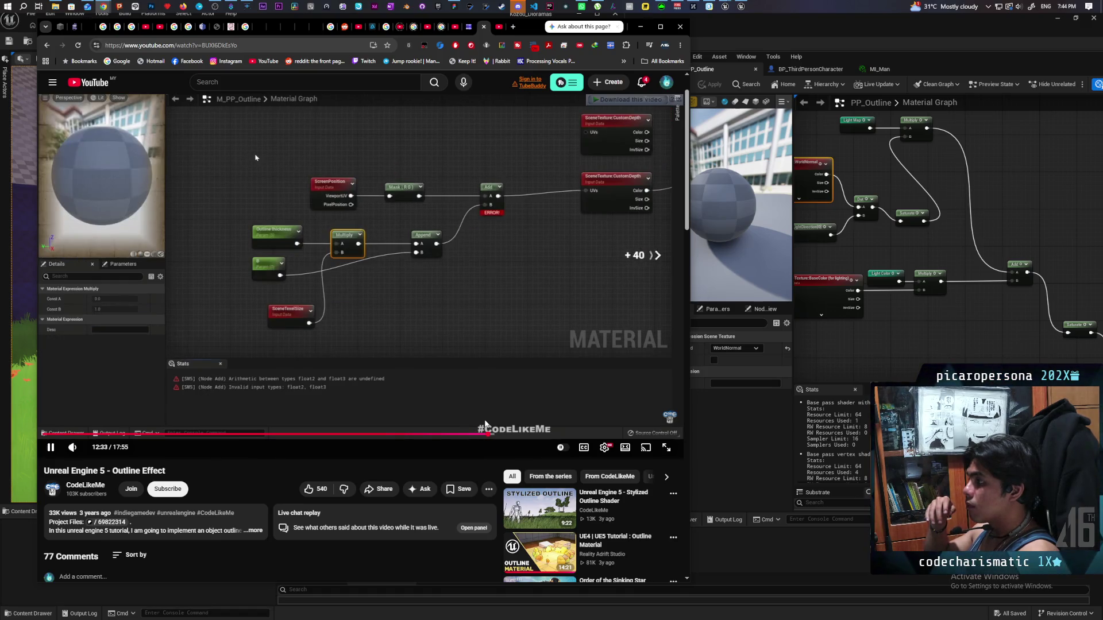
key("l")
key("l")
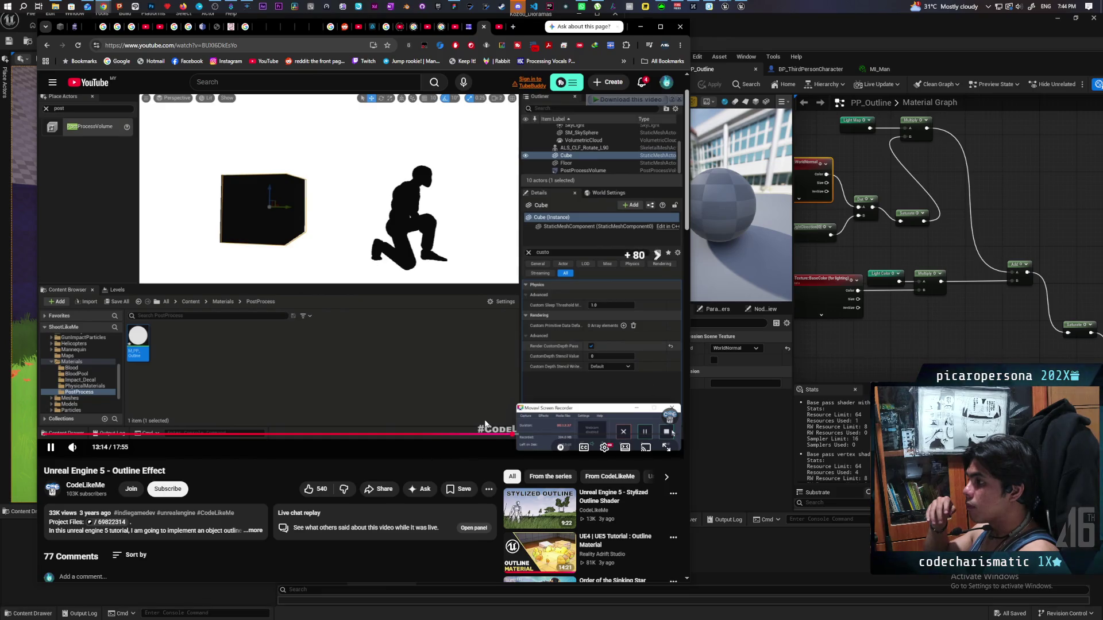
key("l")
key("l")
key("l")
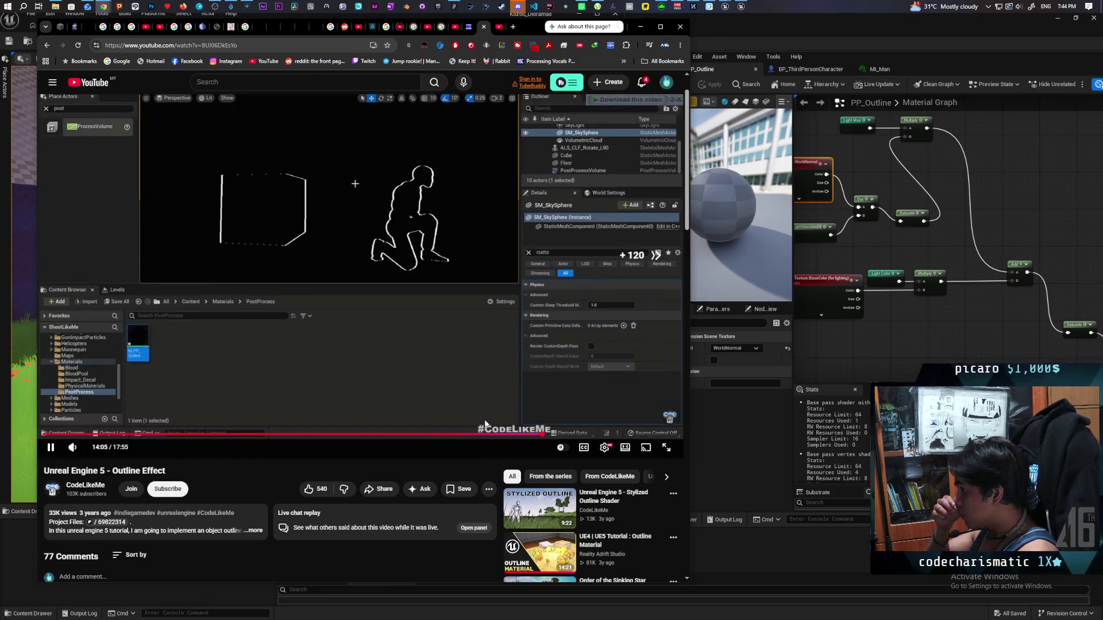
key("l")
key("l")
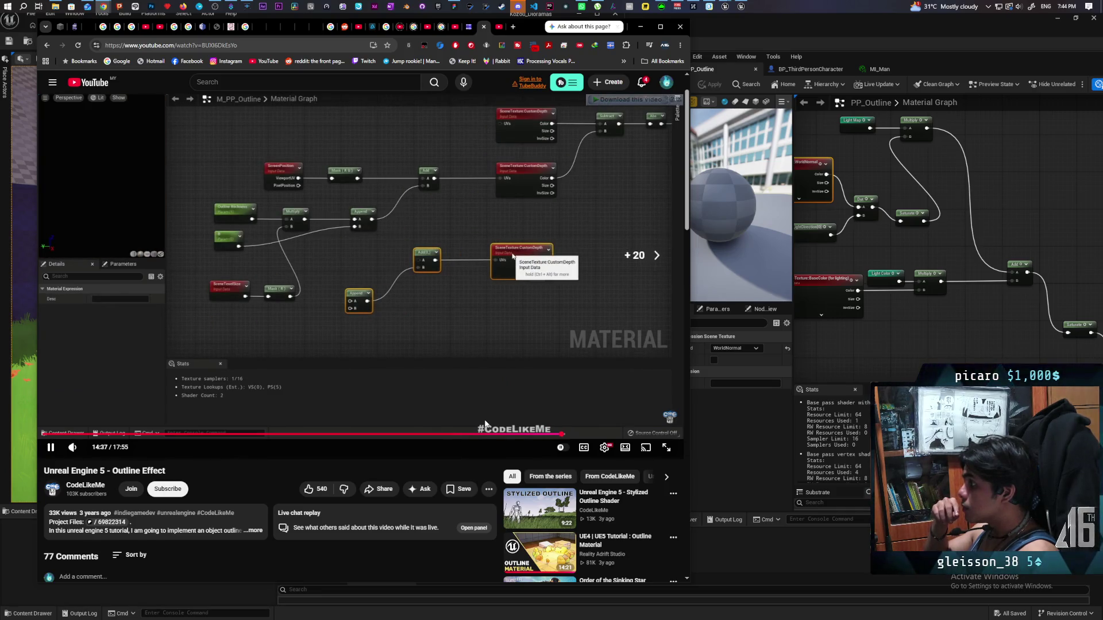
key("l")
key("l")
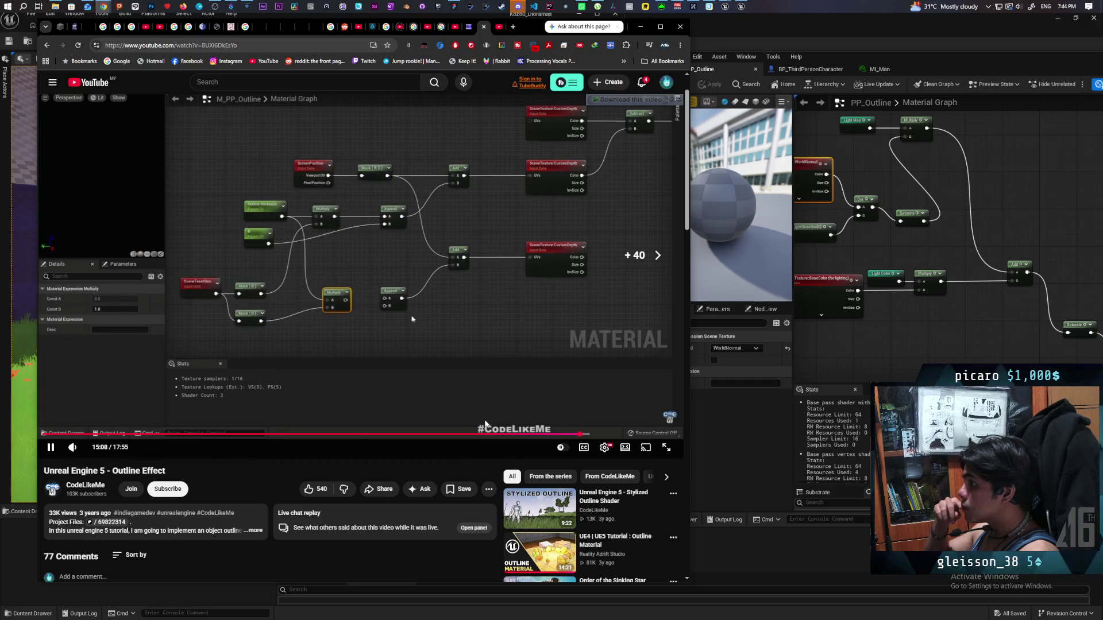
key("l")
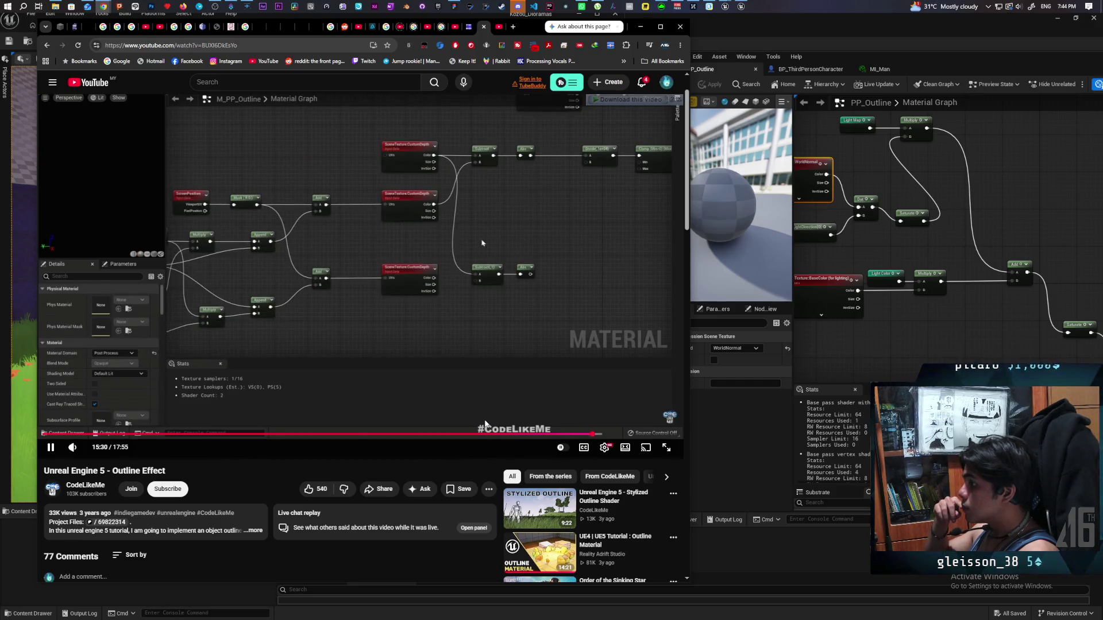
key("l")
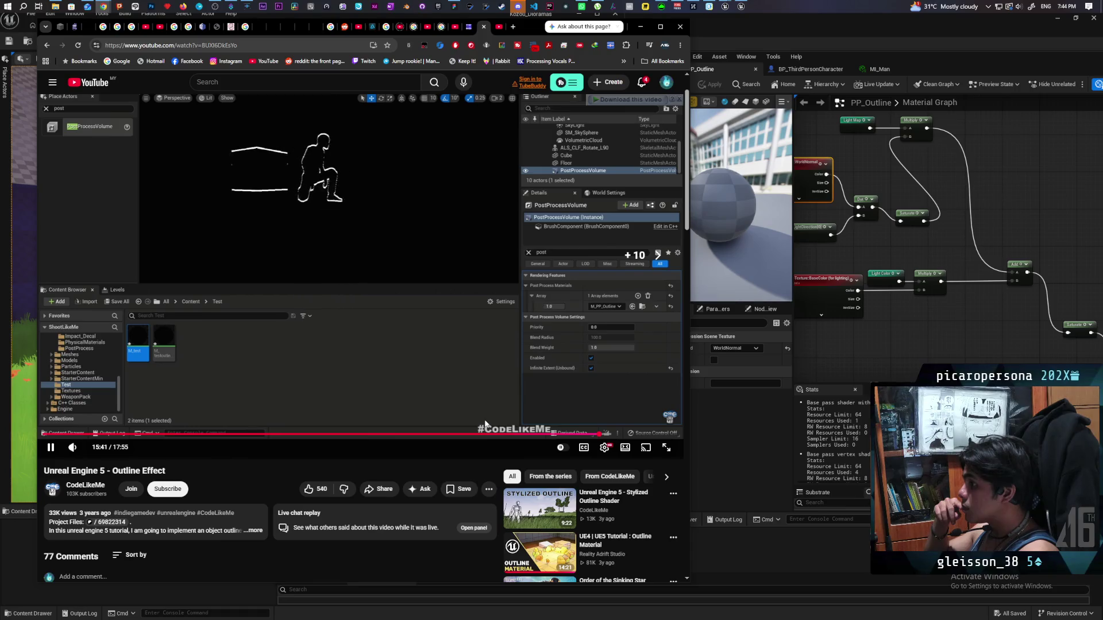
key("l")
key("l")
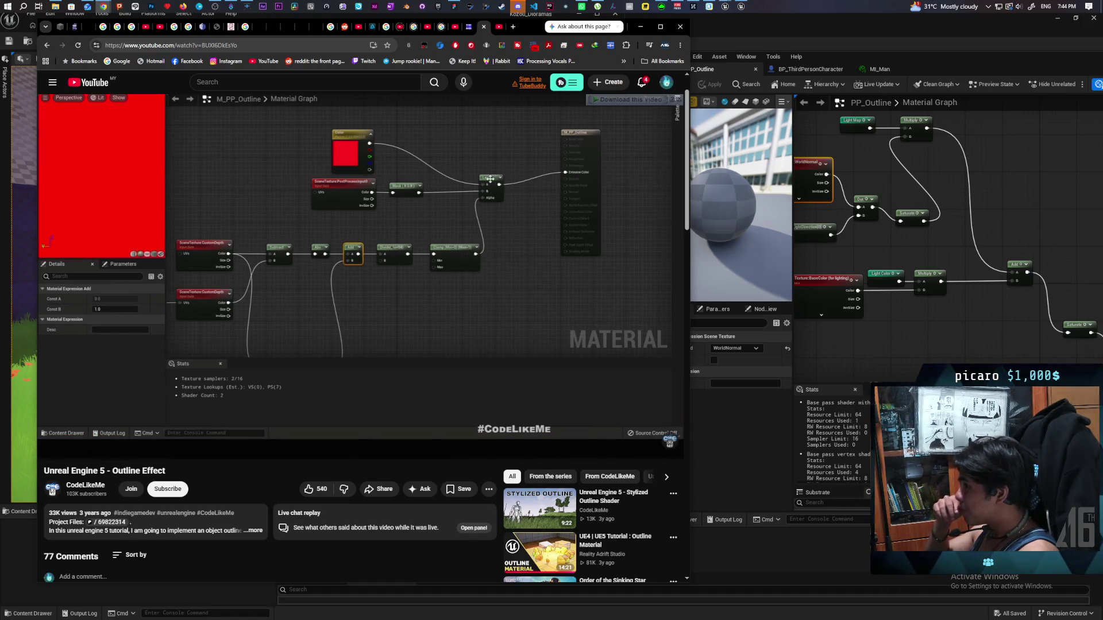
Step: Skip through the tutorial's final section to the finished red outline graph, then visit the CodeLikeMe channel
key("l")
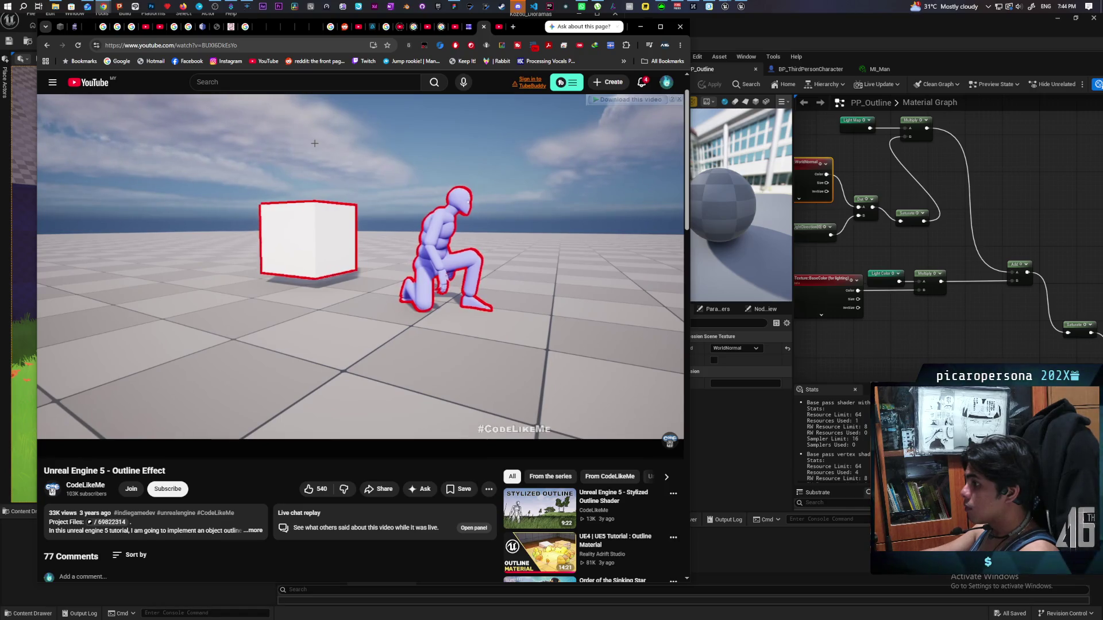
key("l")
key("l")
key("l")
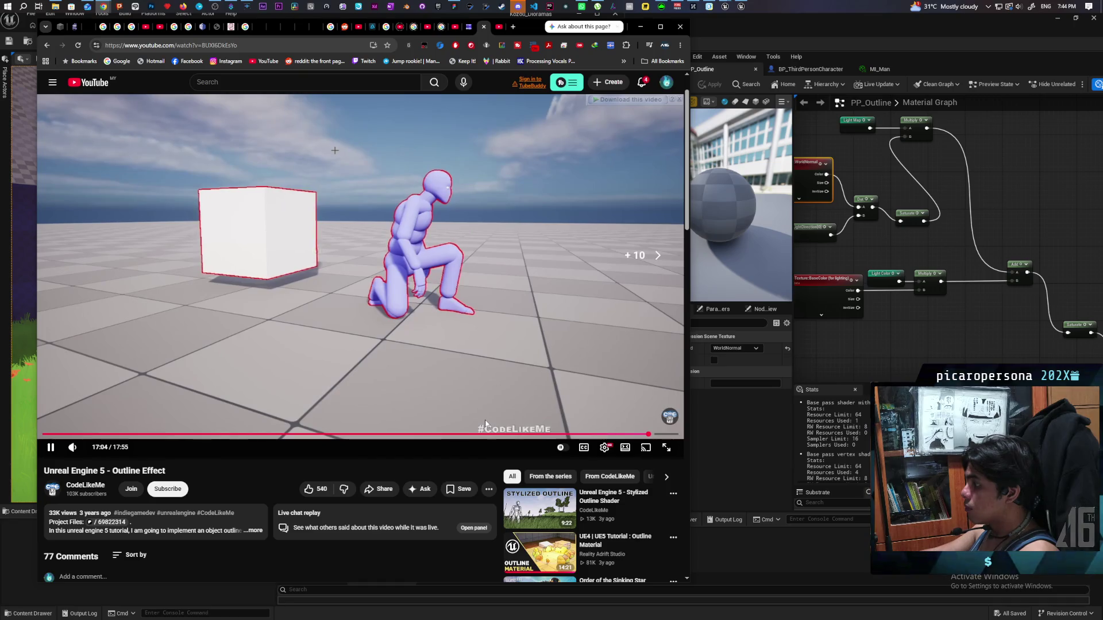
key("l")
key("l")
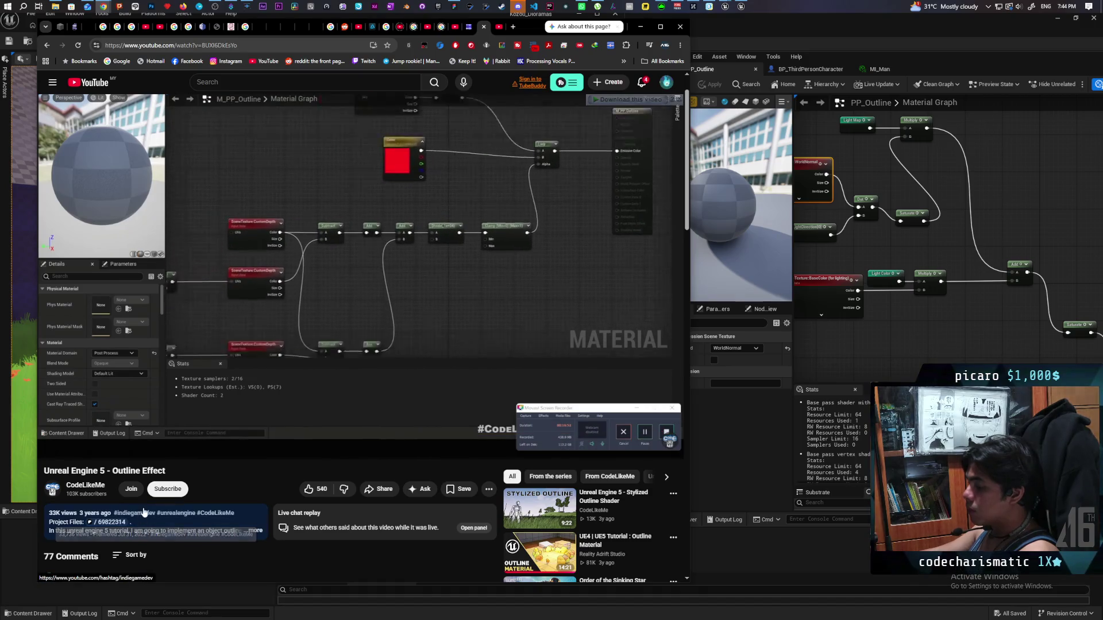
left_click(97, 490)
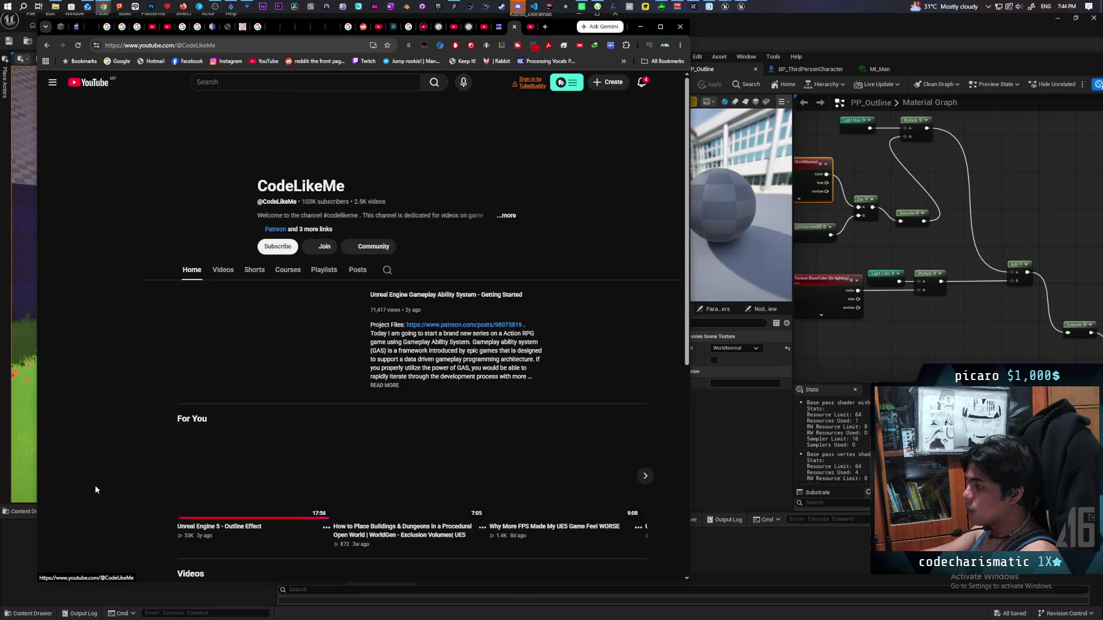
Step: Browse the CodeLikeMe channel page and search it for 'outline'
scroll(562, 194, "down", 3)
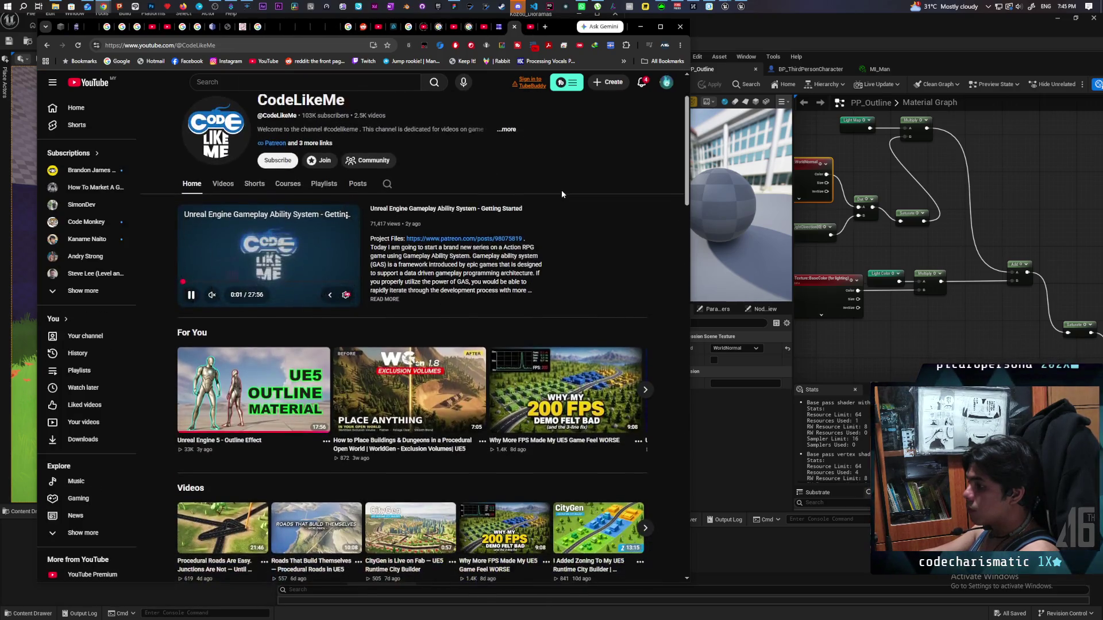
scroll(562, 194, "down", 2)
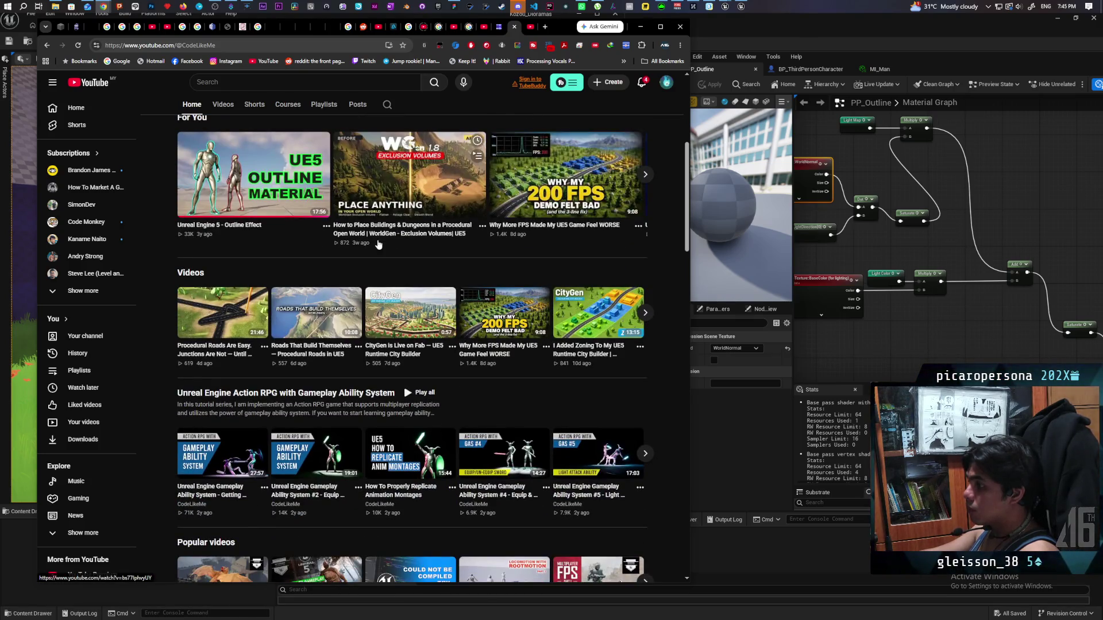
scroll(376, 239, "down", 5)
scroll(378, 244, "down", 4)
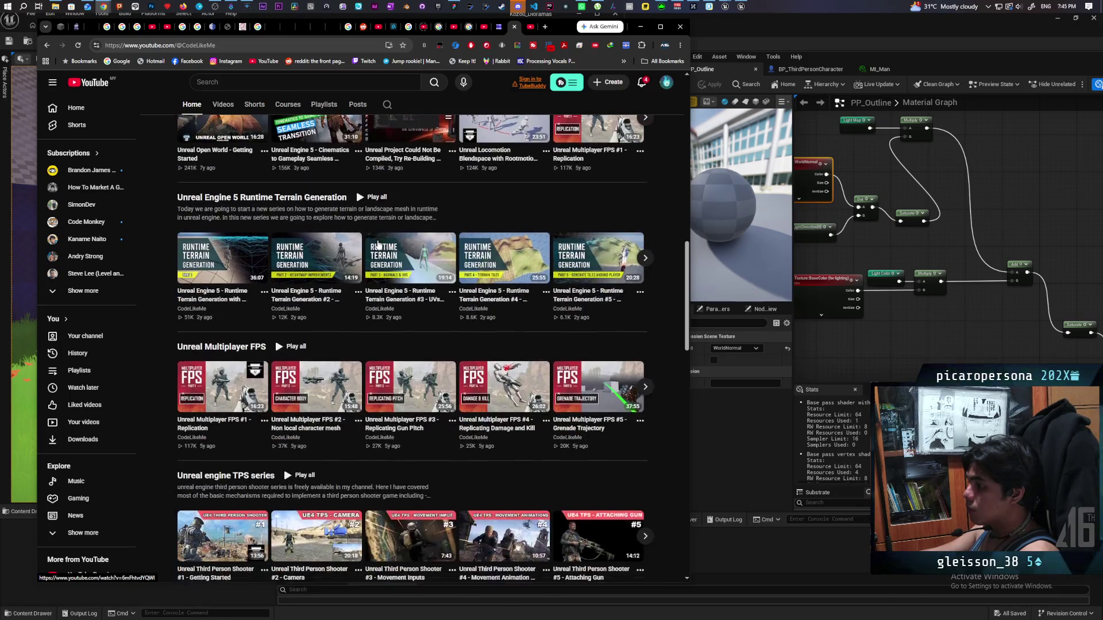
scroll(378, 244, "up", 7)
scroll(380, 253, "up", 6)
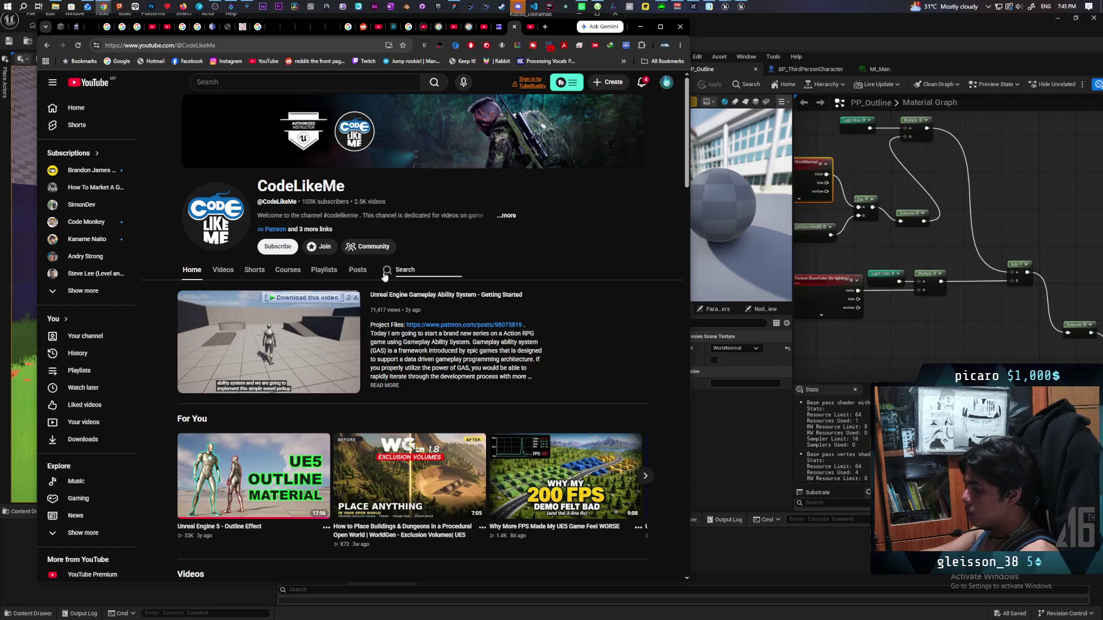
type("outli")
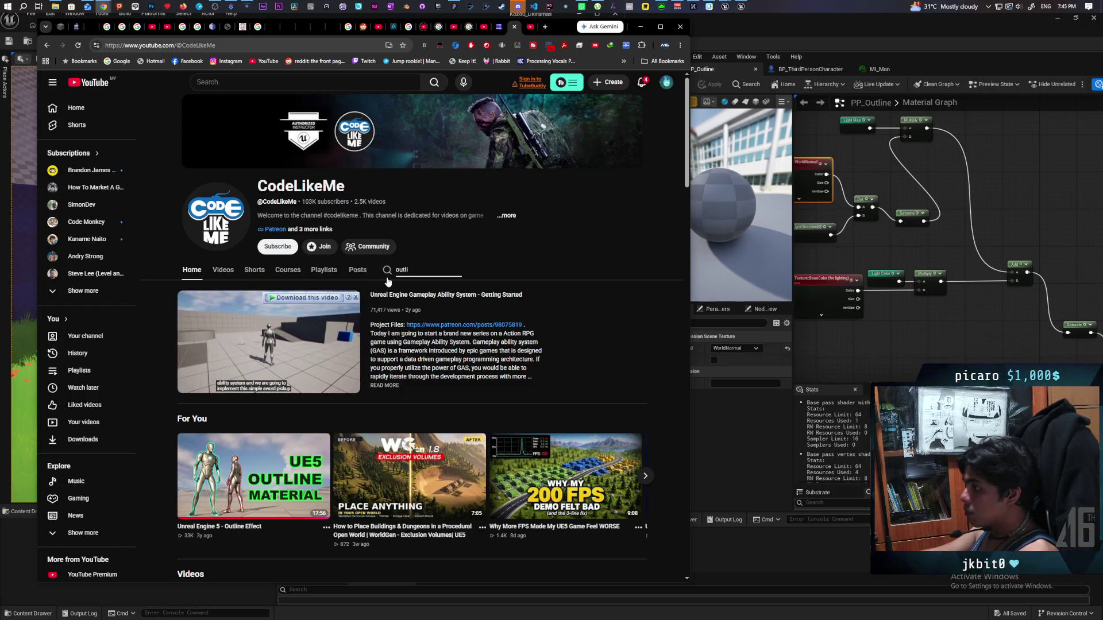
type("ne")
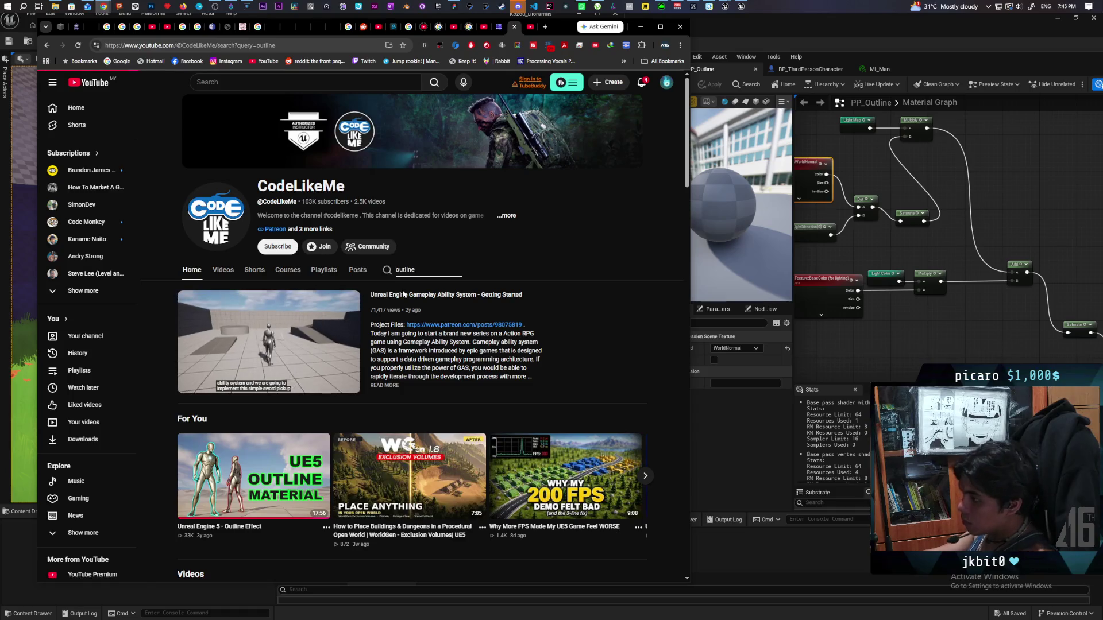
key("Return")
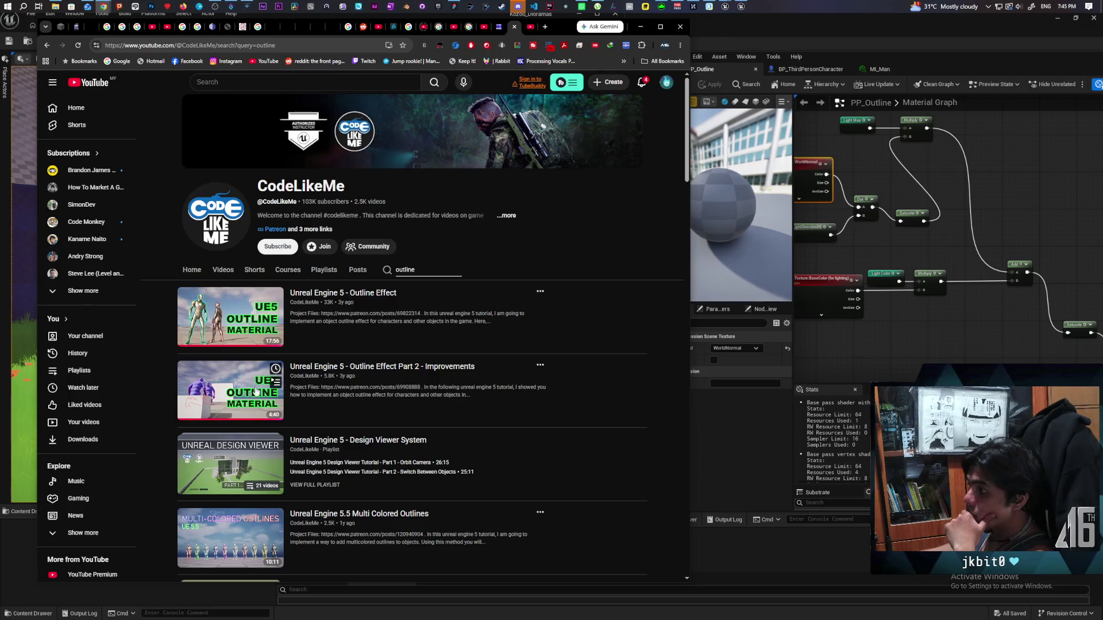
Step: Play 'Unreal Engine 5 - Outline Effect Part 2 - Improvements', skipping past the intro toward the editor footage
left_click(232, 389)
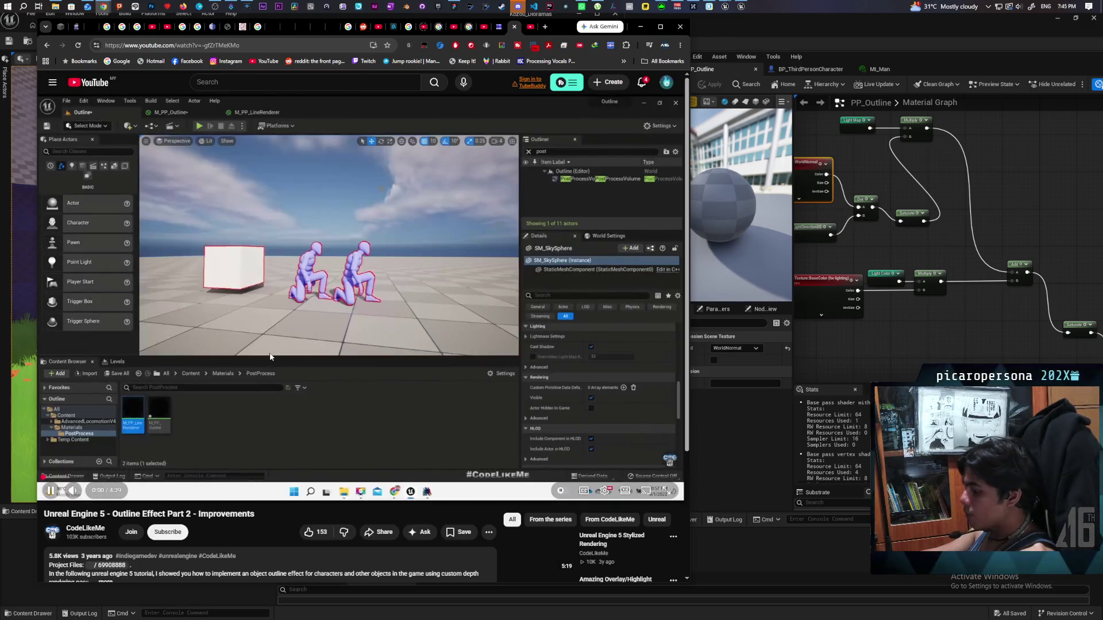
key("l")
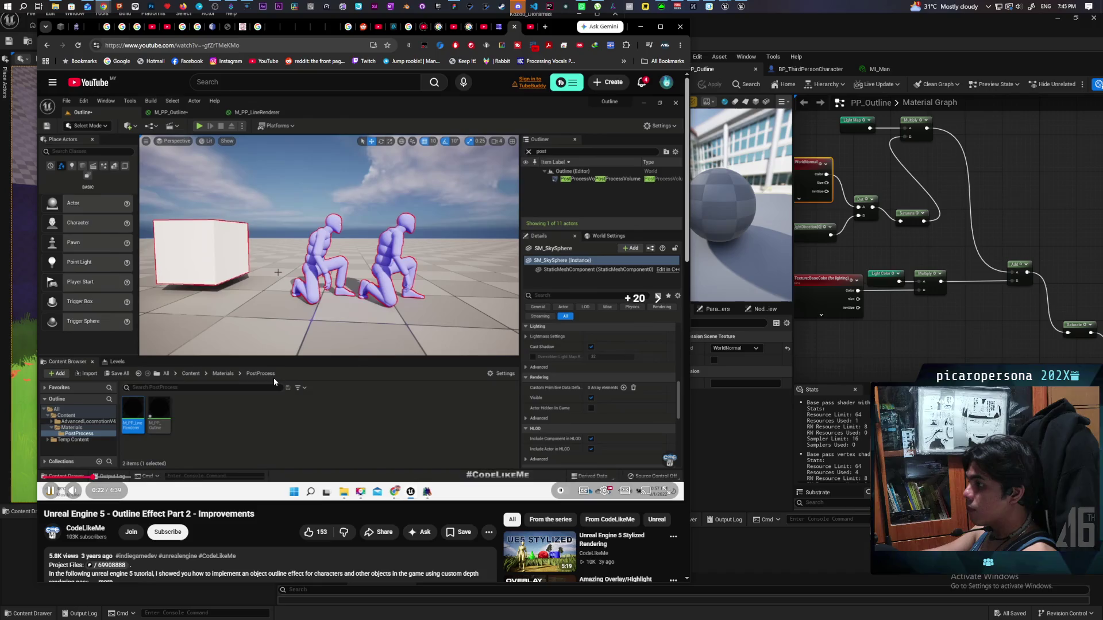
key("l")
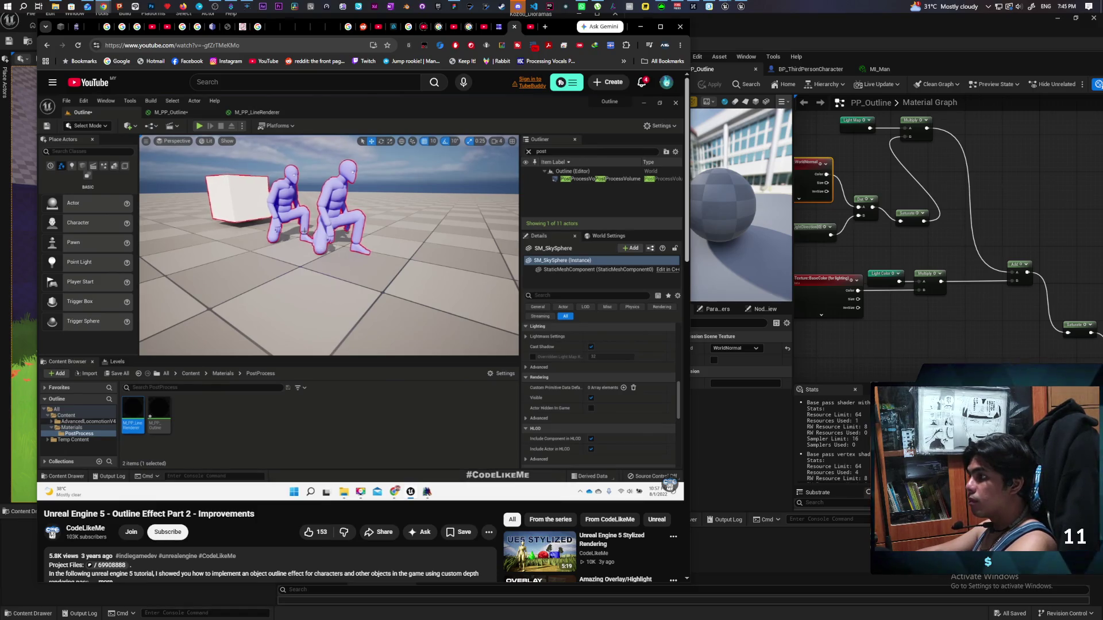
double_click(274, 384)
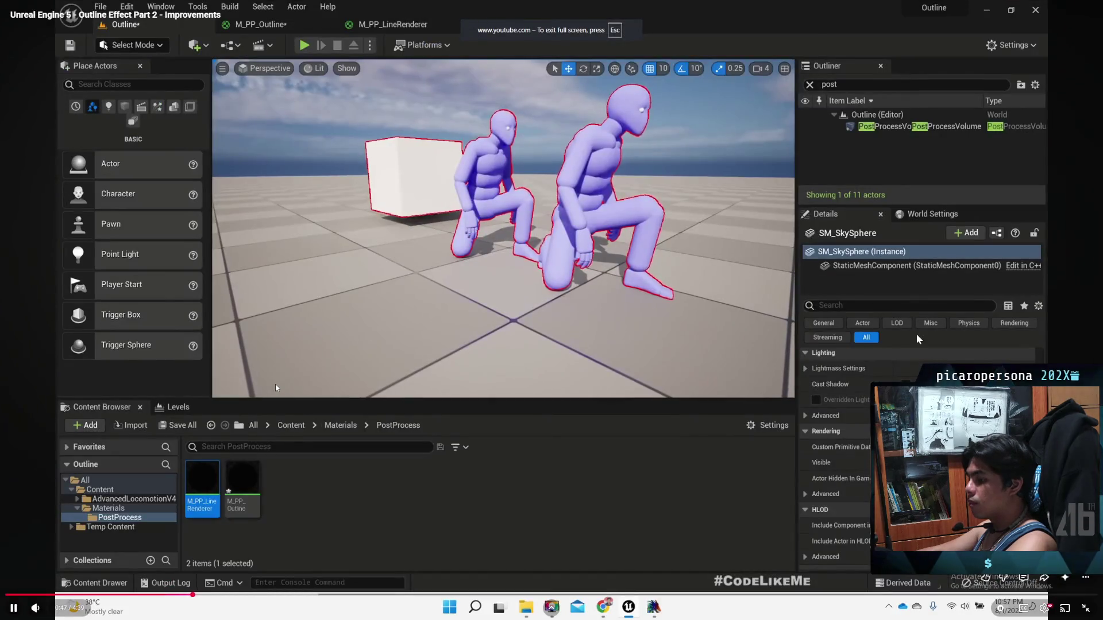
key("Escape")
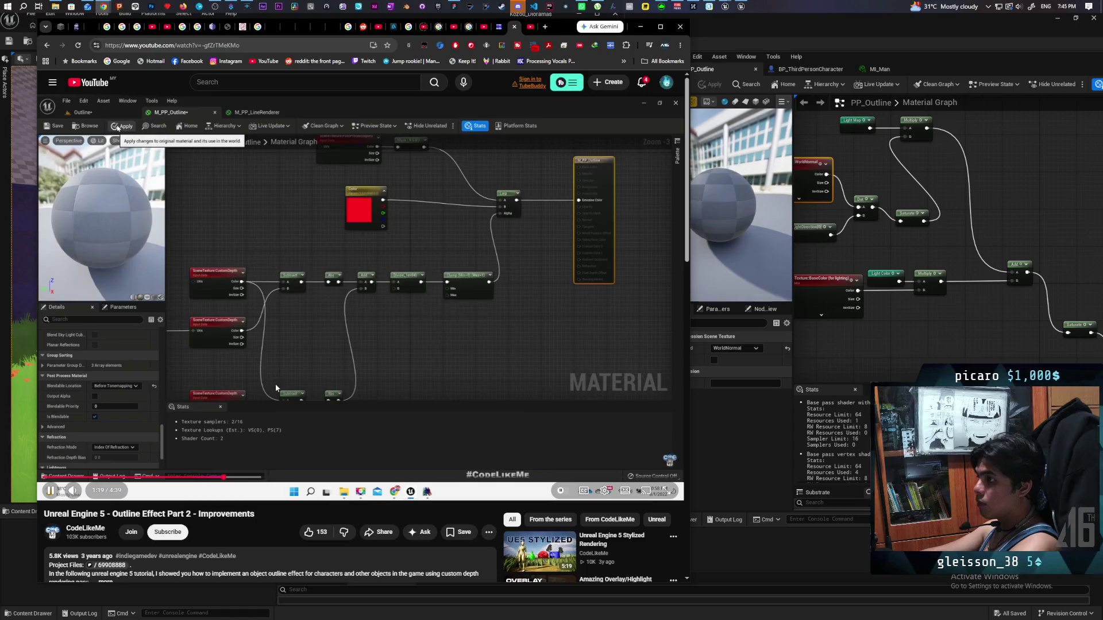
Step: Skip ahead ten seconds and let the Outline Effect Part 2 video play to its 4:39 end
key("l")
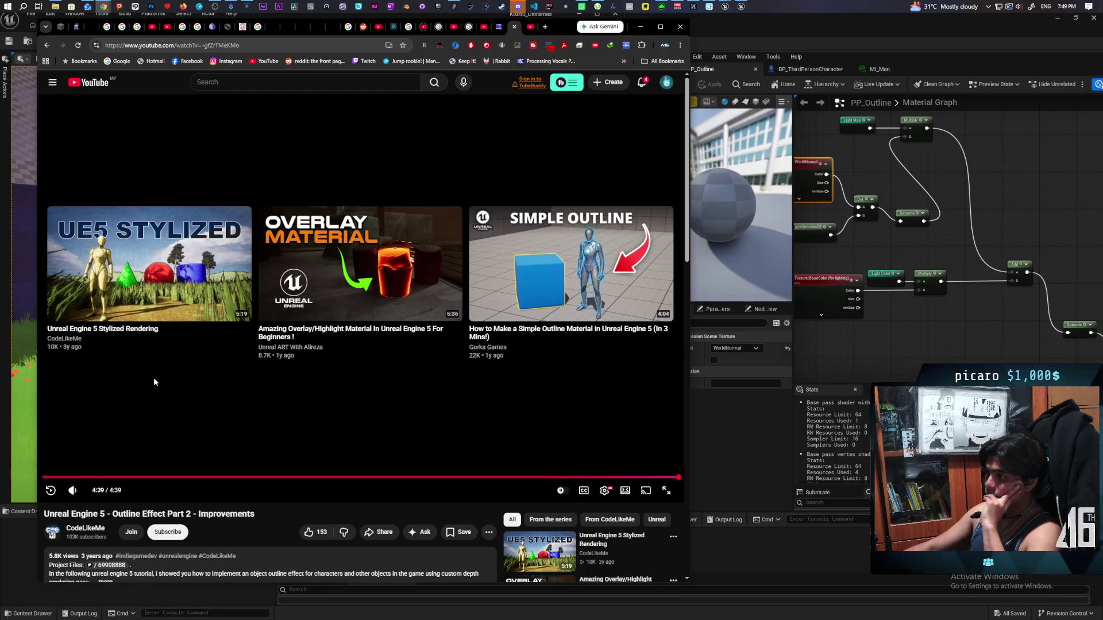
scroll(154, 378, "down", 5)
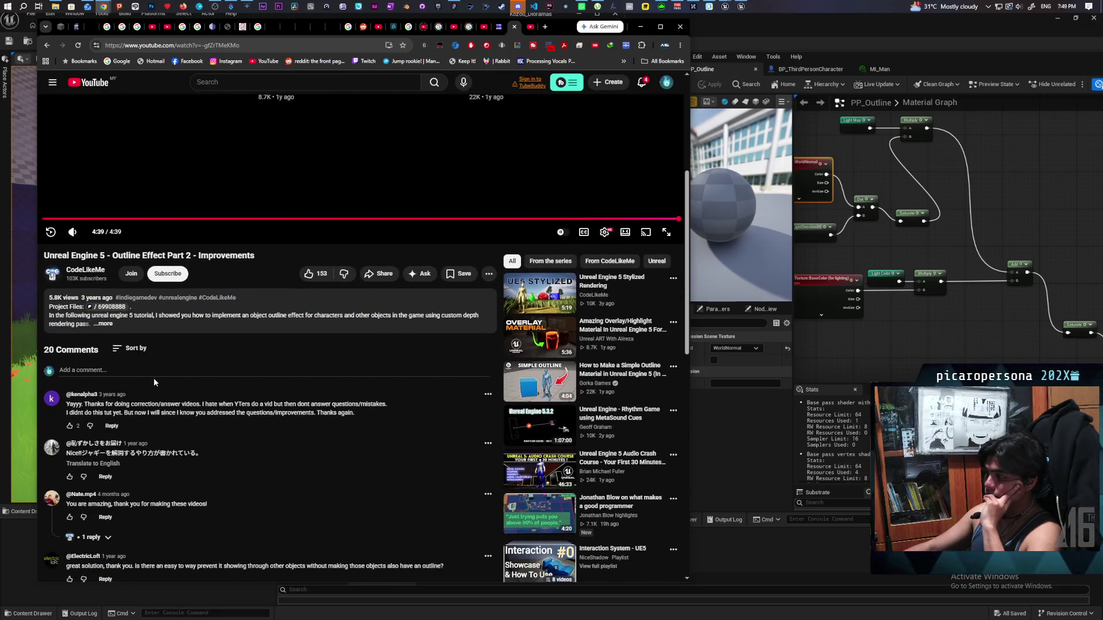
scroll(153, 378, "down", 3)
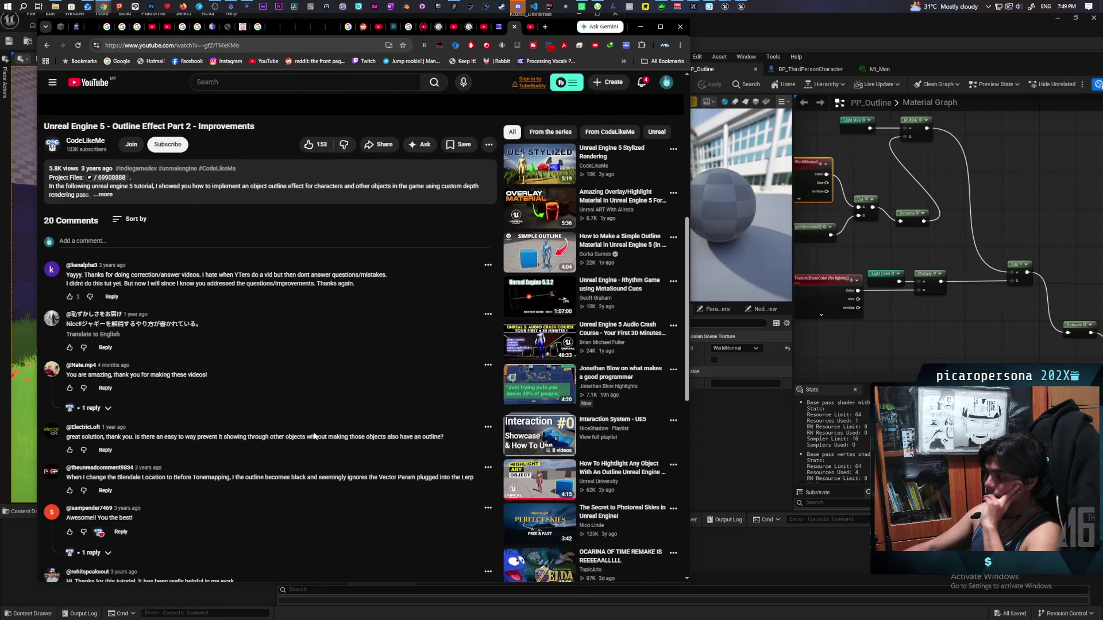
scroll(354, 426, "down", 1)
scroll(356, 427, "down", 2)
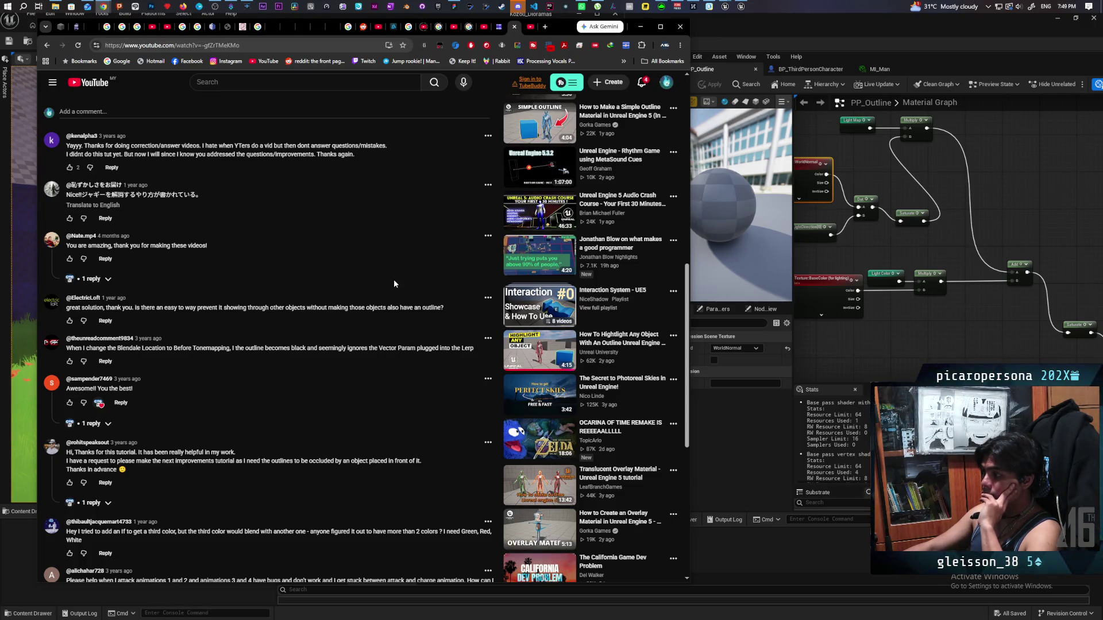
Step: Minimize the tutorial browser and dolly the viewport toward the red-shirted character and back out
left_click(640, 29)
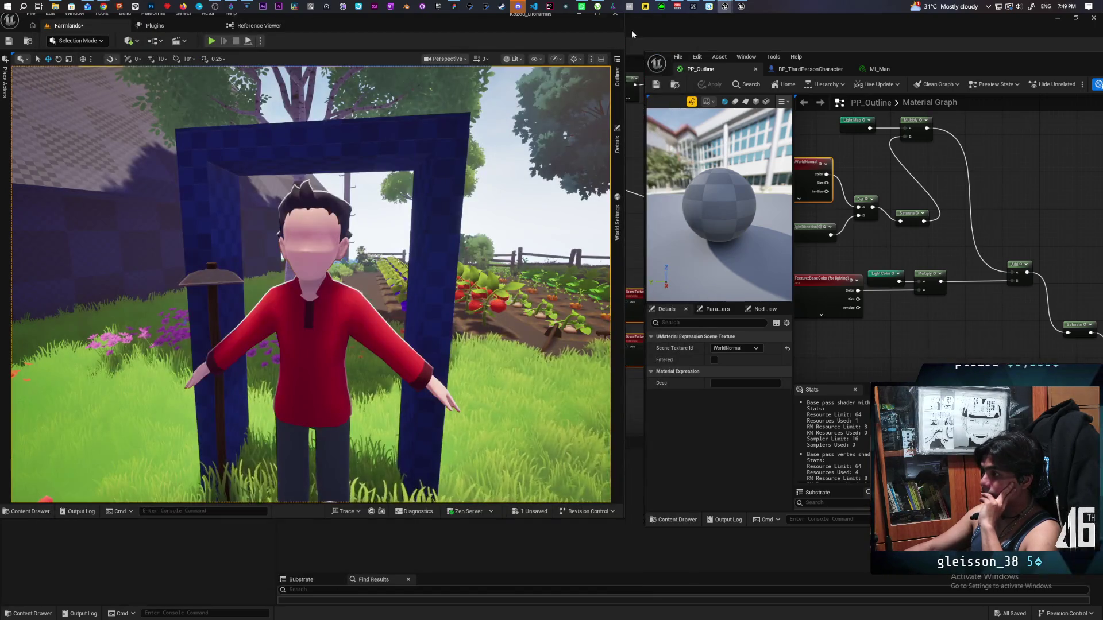
scroll(345, 310, "up", 4)
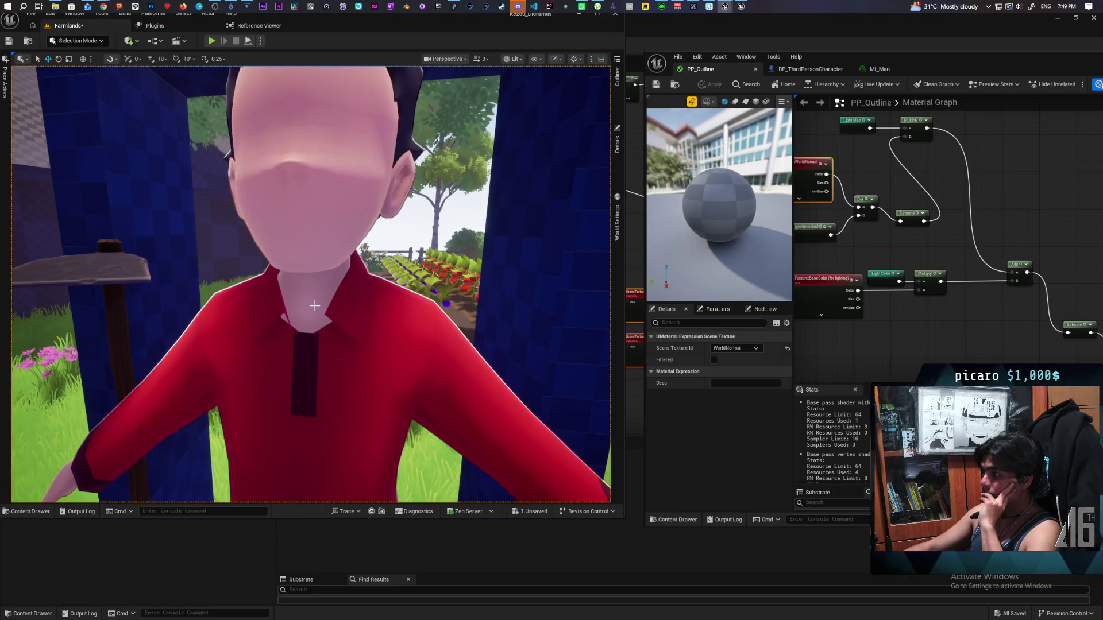
scroll(315, 305, "down", 5)
scroll(315, 306, "up", 3)
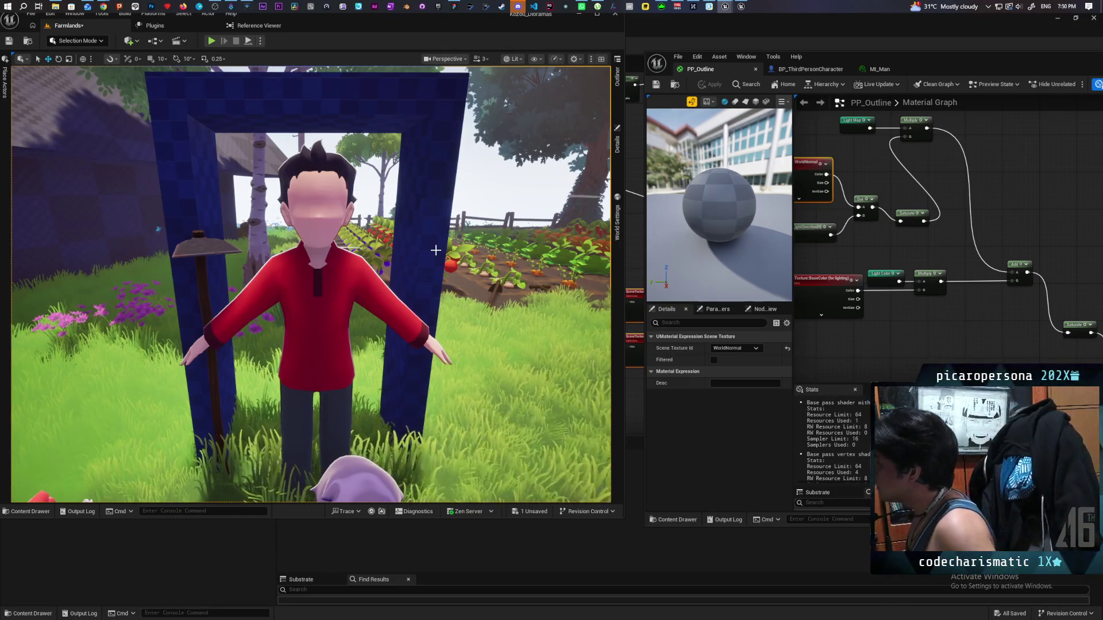
mouse_move(898, 261)
left_mouse_down()
mouse_move(932, 254)
mouse_move(906, 249)
mouse_move(929, 240)
mouse_move(881, 254)
left_mouse_up()
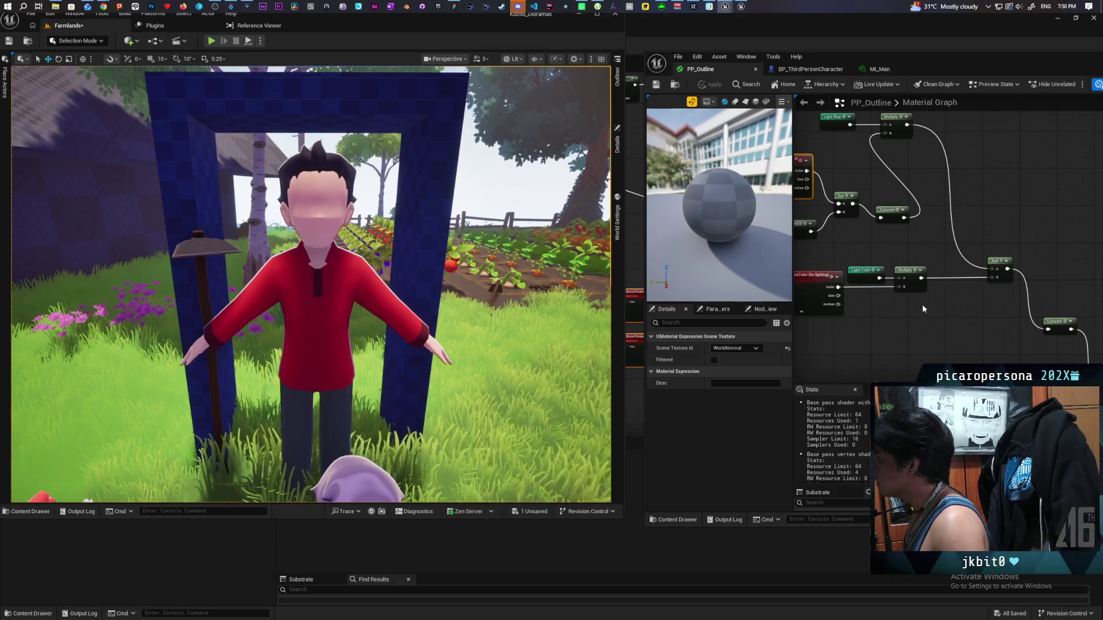
left_click_drag(922, 305, 907, 305)
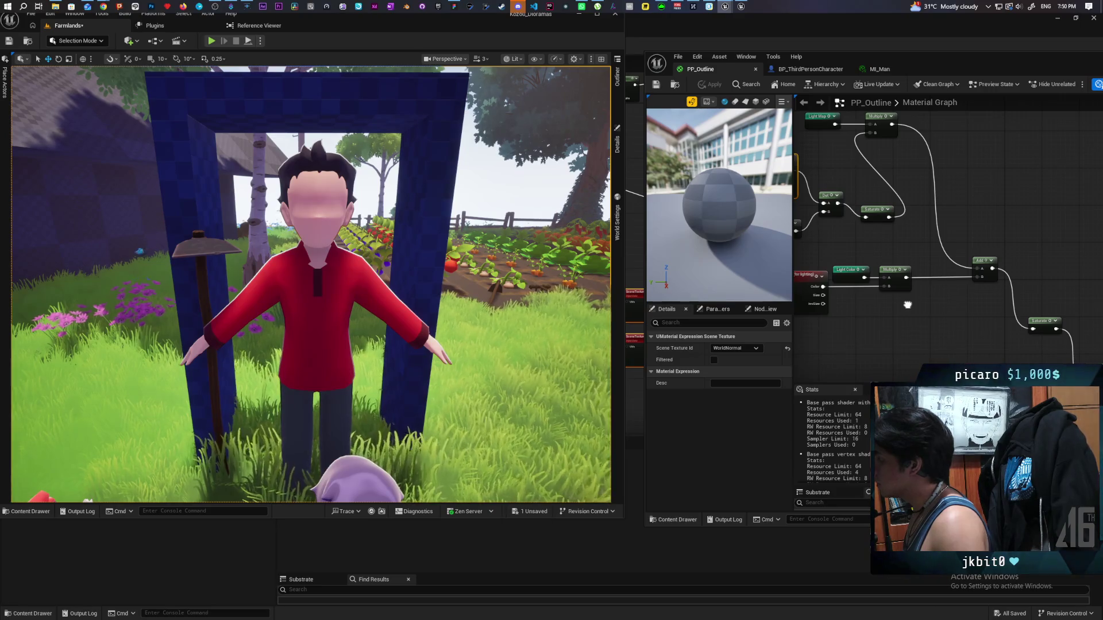
left_click_drag(907, 305, 938, 297)
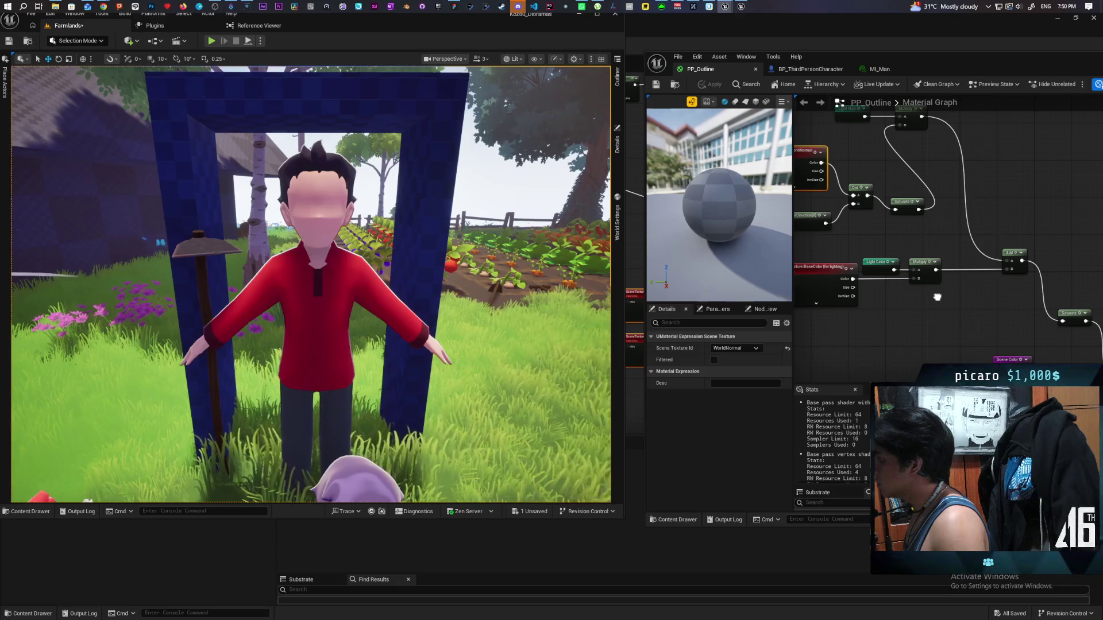
mouse_move(938, 297)
left_mouse_down()
mouse_move(971, 298)
mouse_move(875, 279)
mouse_move(768, 192)
mouse_move(921, 251)
mouse_move(935, 273)
mouse_move(901, 278)
left_mouse_up()
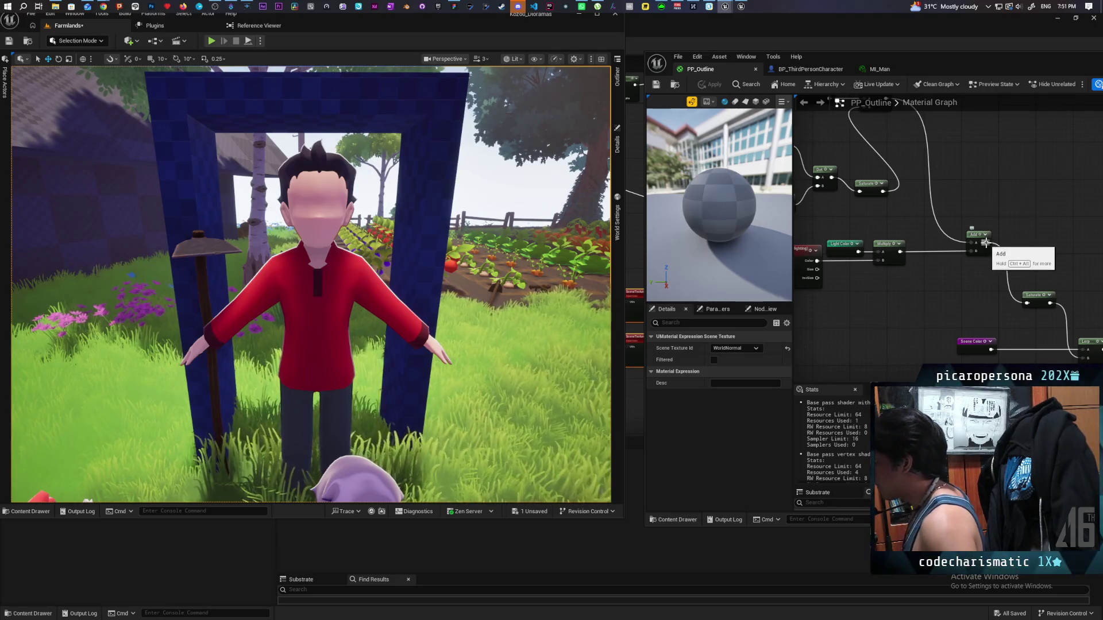
Step: Add a Blend_Darken node off Add, with Light Color as its second input and Result into Saturate
left_click_drag(986, 243, 983, 279)
type("darken")
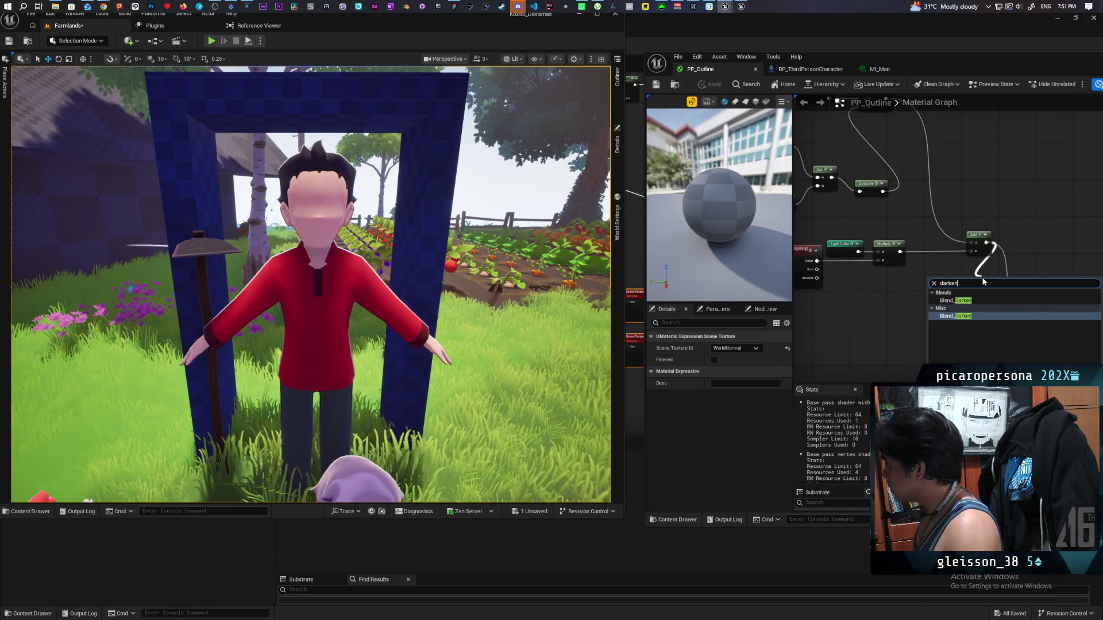
key("Return")
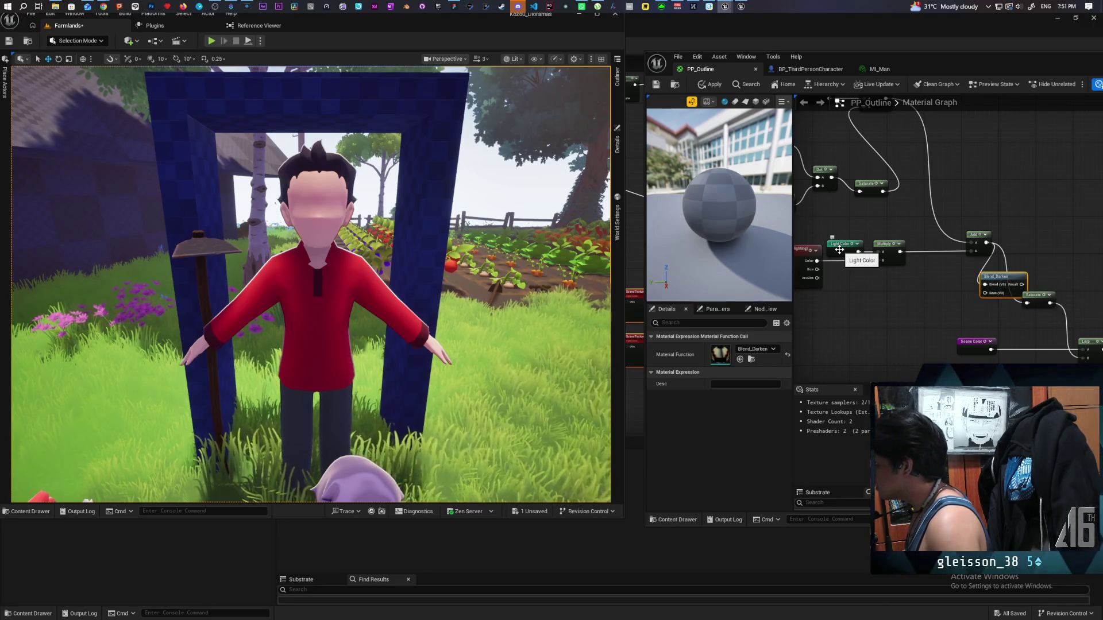
mouse_move(858, 252)
left_mouse_down()
mouse_move(887, 277)
mouse_move(988, 285)
mouse_move(935, 305)
left_mouse_up()
left_click_drag(957, 303, 1028, 309)
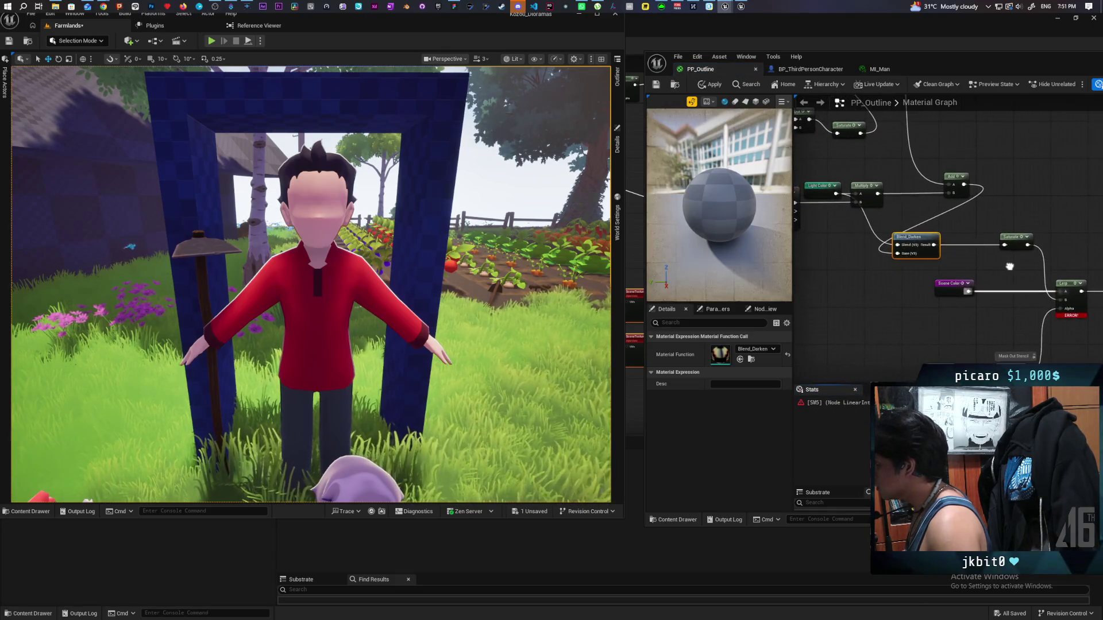
Step: Paste SplitComponents and Make Vector4 nodes, routing Blend_Darken's Result through them into Saturate
scroll(908, 287, "down", 6)
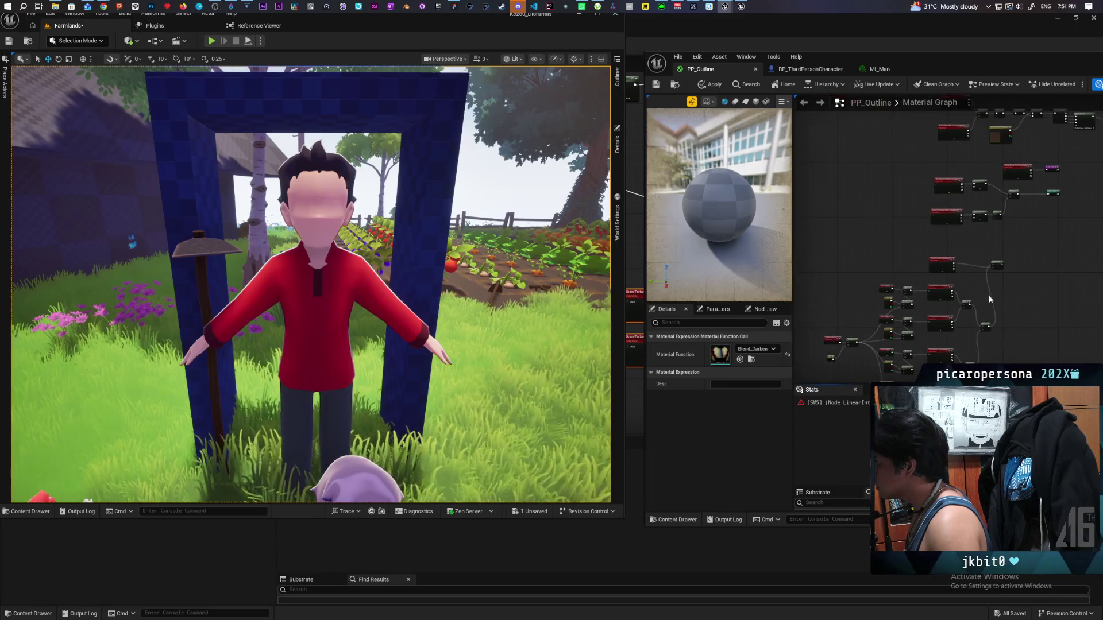
scroll(921, 303, "up", 4)
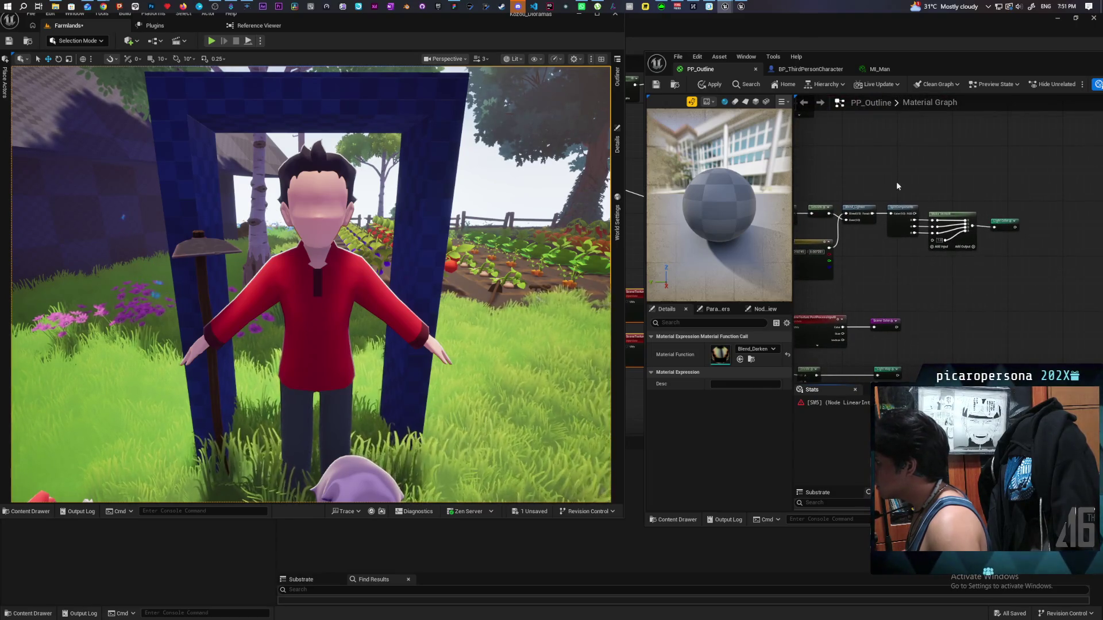
left_click(898, 185)
mouse_move(948, 265)
left_mouse_down()
mouse_move(902, 196)
mouse_move(924, 297)
left_mouse_up()
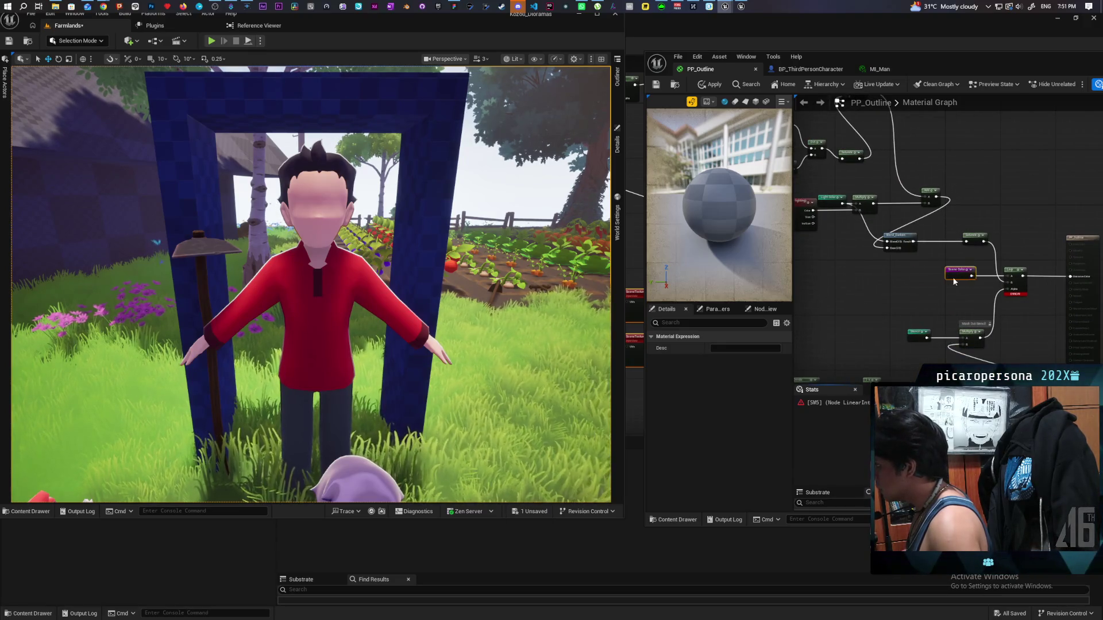
key("ctrl+v")
scroll(896, 269, "up", 2)
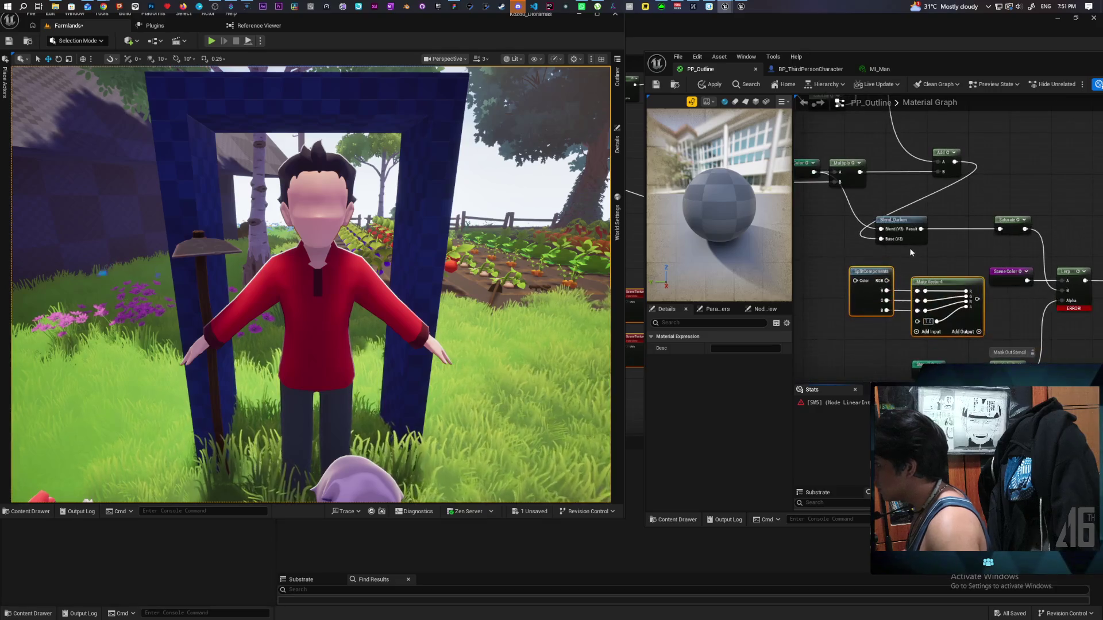
left_click_drag(919, 230, 855, 280)
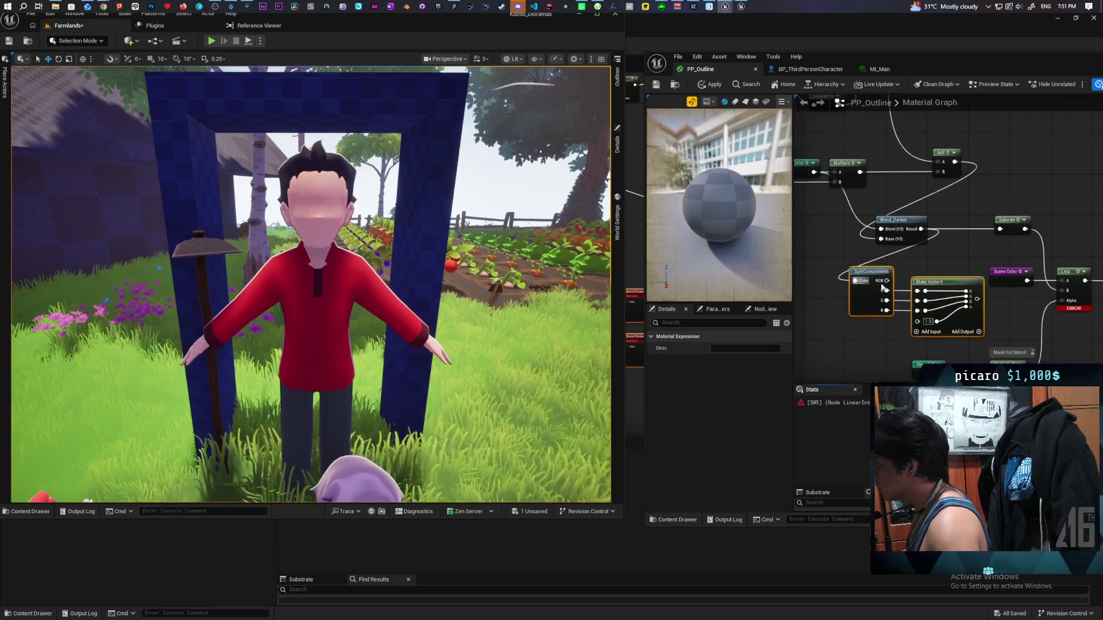
left_click_drag(984, 299, 1000, 229)
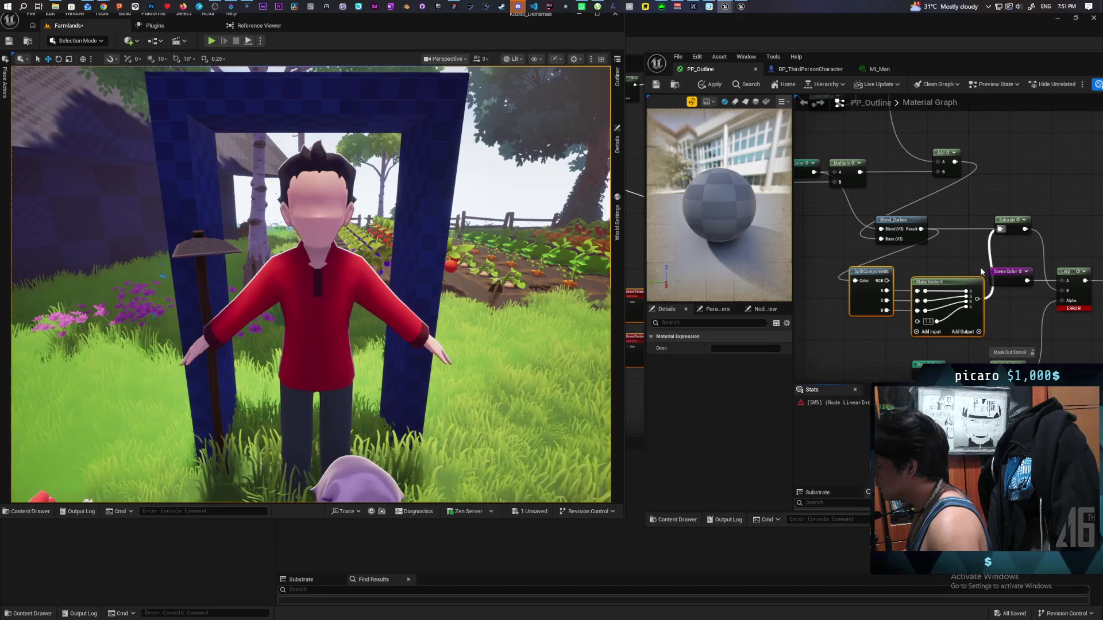
left_click_drag(949, 283, 939, 272)
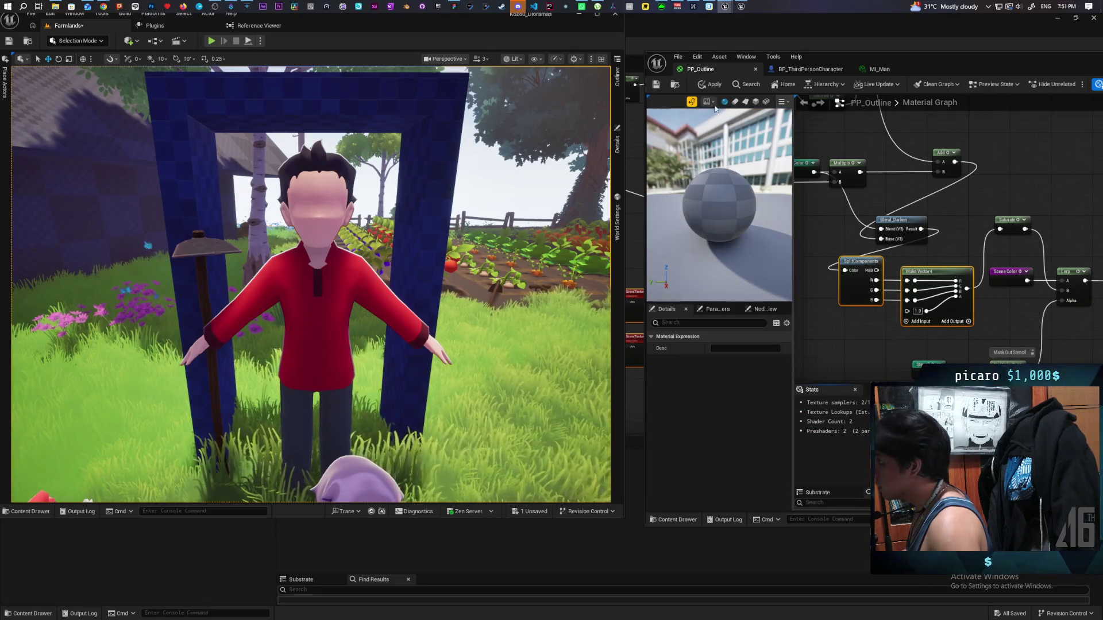
Step: Apply the updated PP_Outline material and inspect the outlined red-shirted man in the viewport
left_click(710, 84)
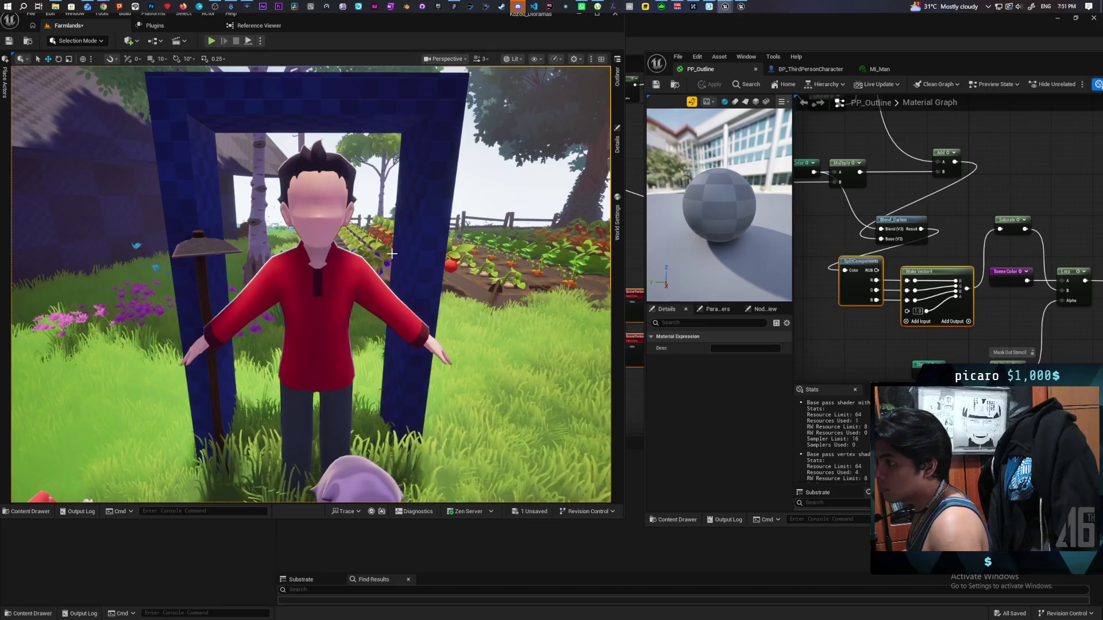
scroll(380, 274, "up", 5)
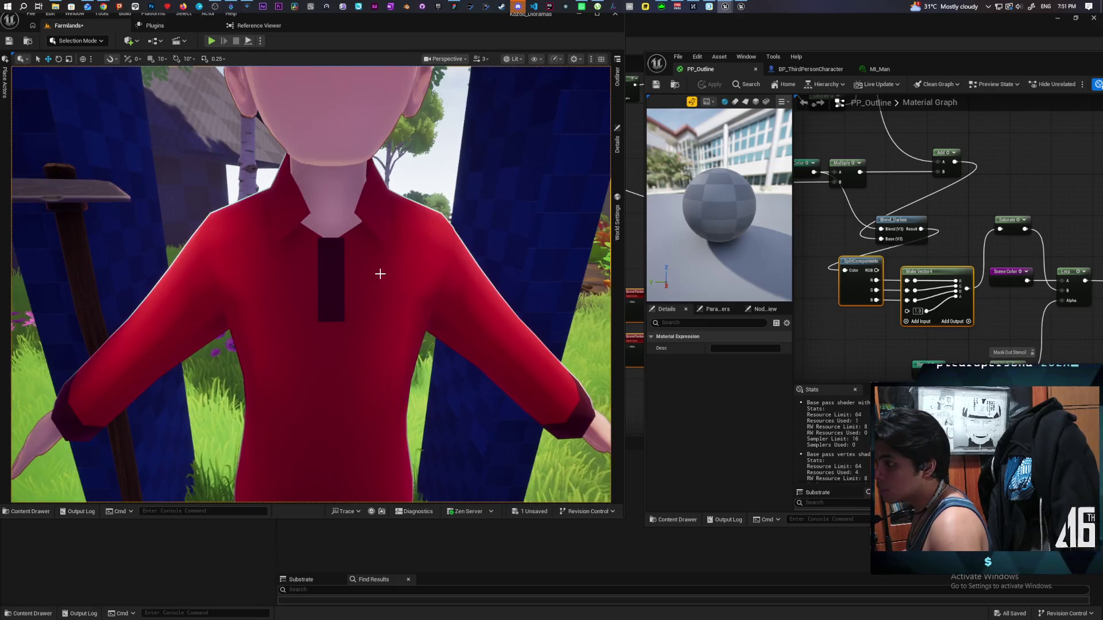
scroll(381, 273, "down", 5)
scroll(380, 273, "up", 5)
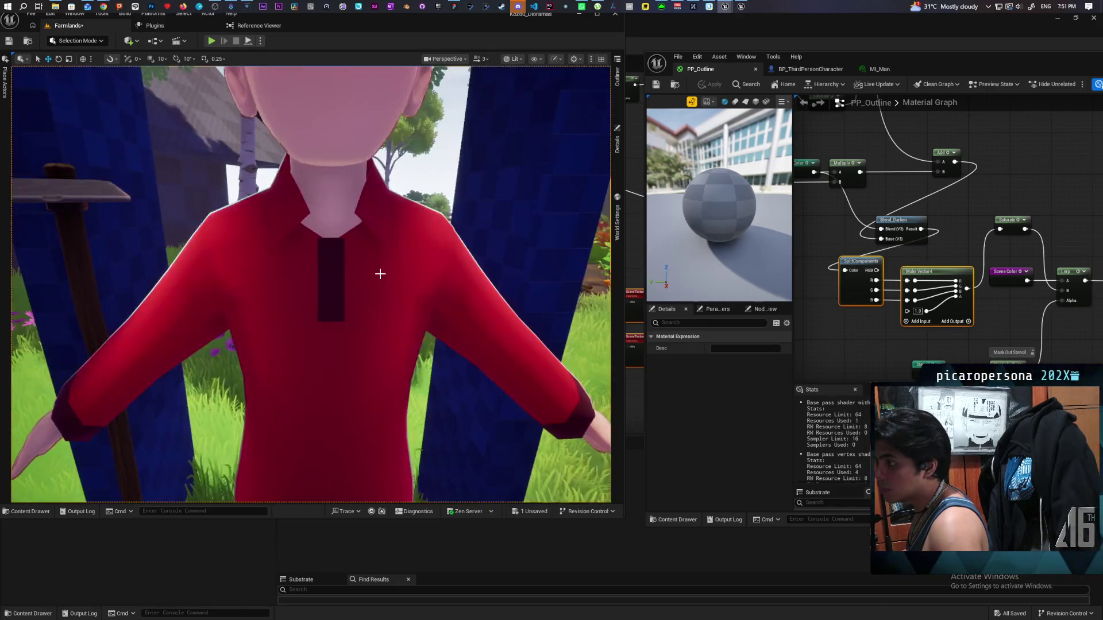
scroll(381, 274, "down", 5)
scroll(380, 273, "up", 5)
scroll(380, 273, "down", 5)
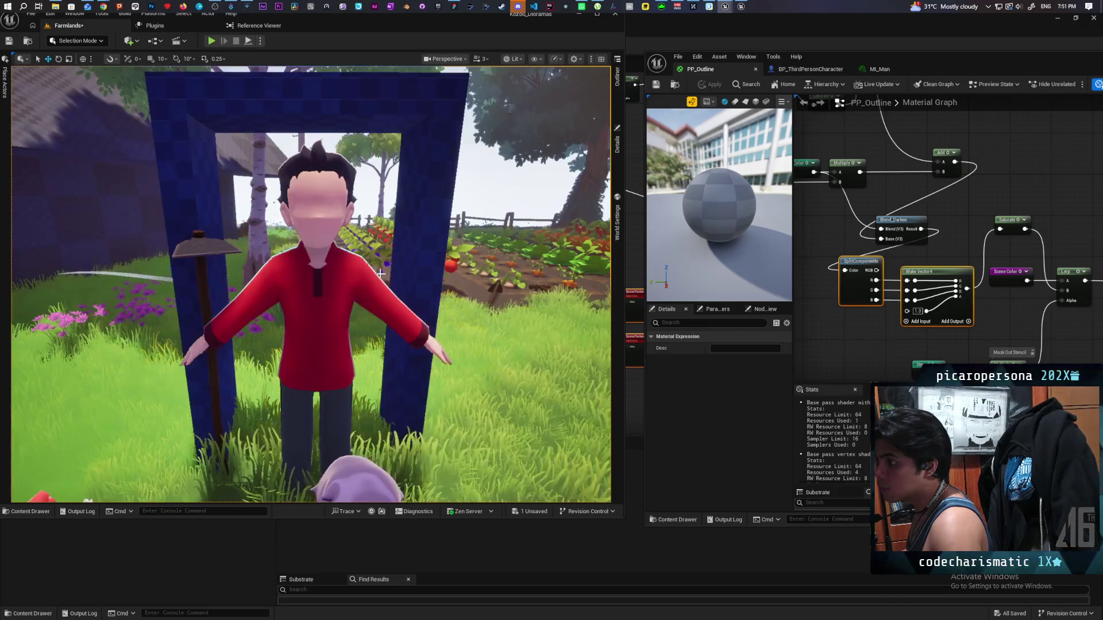
left_click_drag(400, 285, 400, 285)
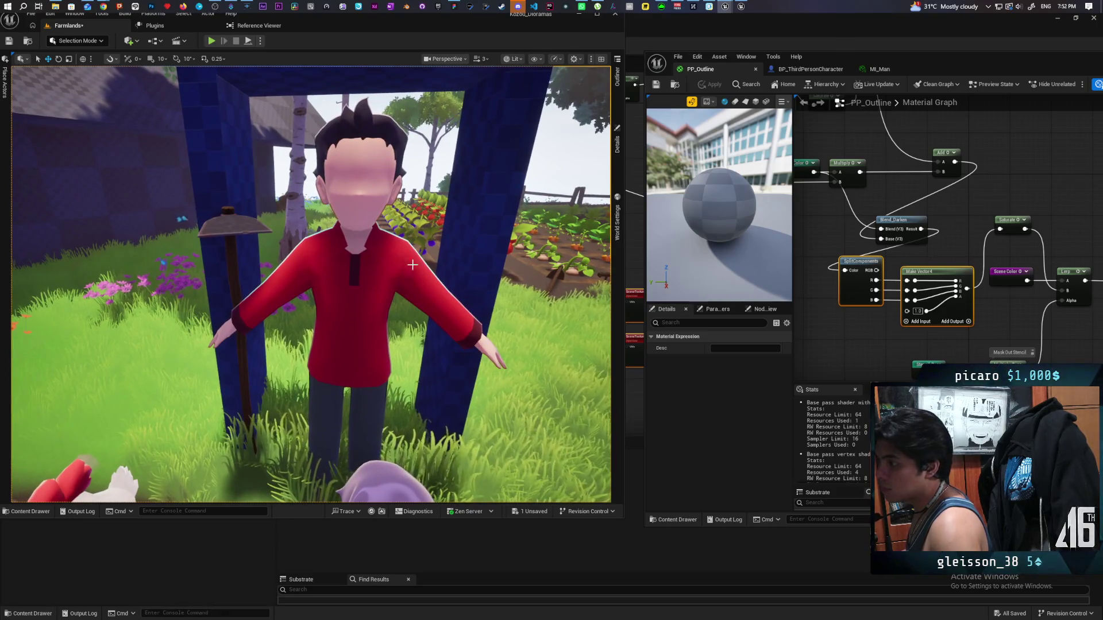
Step: Drop a Point Light from Quick Add into the level beside the wall left of the doorway
left_click(139, 41)
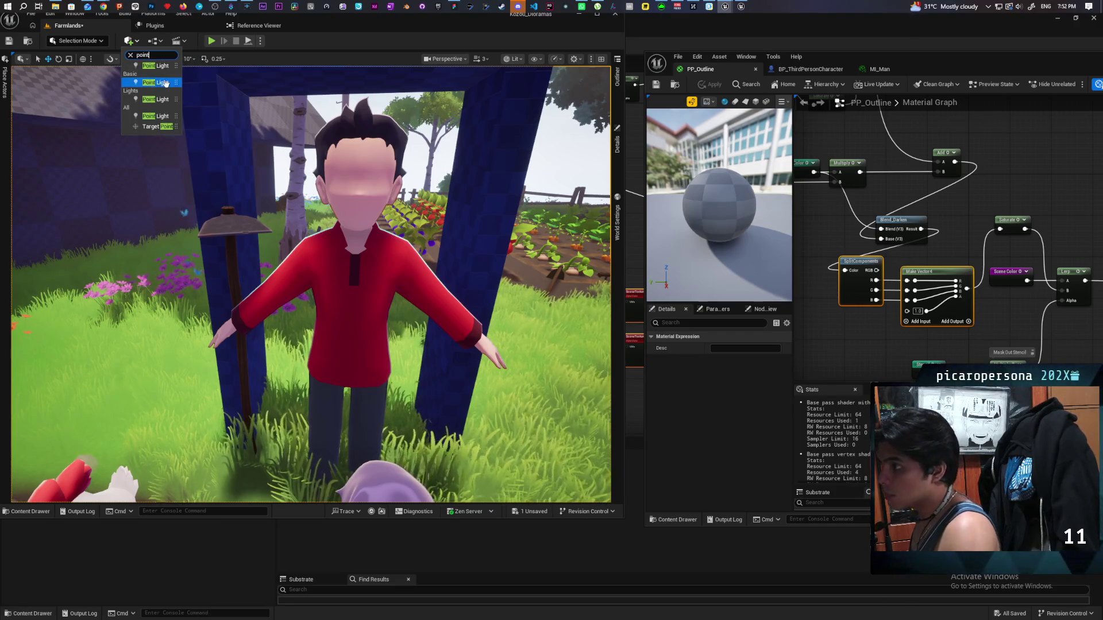
mouse_move(155, 82)
left_mouse_down()
mouse_move(127, 287)
mouse_move(107, 345)
mouse_move(92, 218)
mouse_move(72, 166)
mouse_move(84, 135)
mouse_move(43, 160)
mouse_move(168, 160)
mouse_move(83, 159)
left_mouse_up()
key("f")
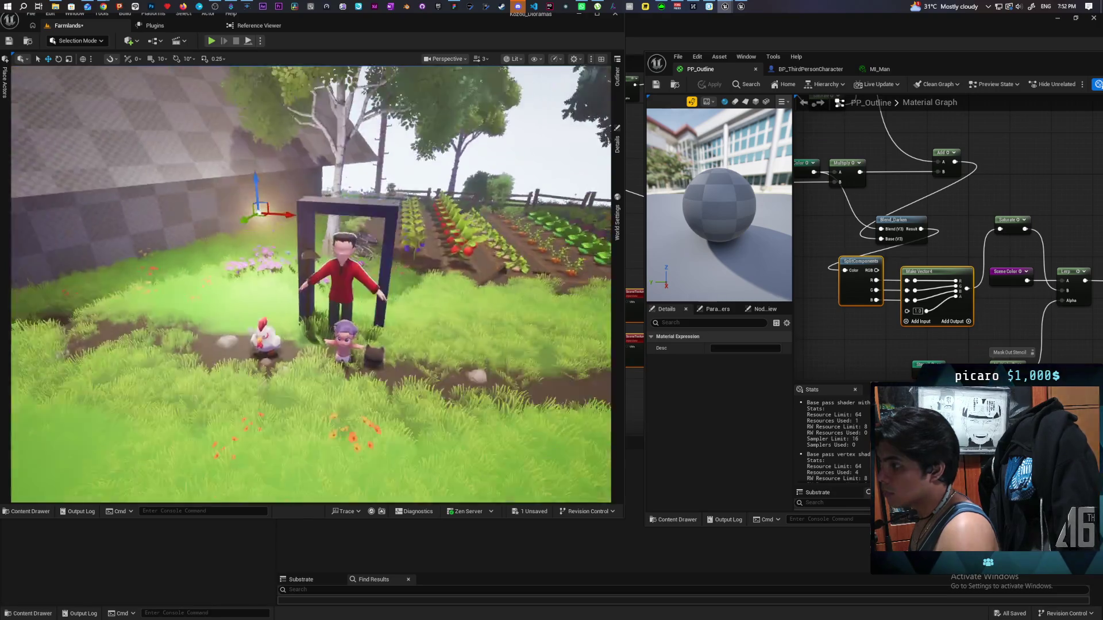
mouse_move(392, 287)
left_mouse_down()
mouse_move(368, 270)
mouse_move(345, 299)
mouse_move(392, 288)
mouse_move(241, 293)
left_mouse_up()
scroll(454, 170, "up", 5)
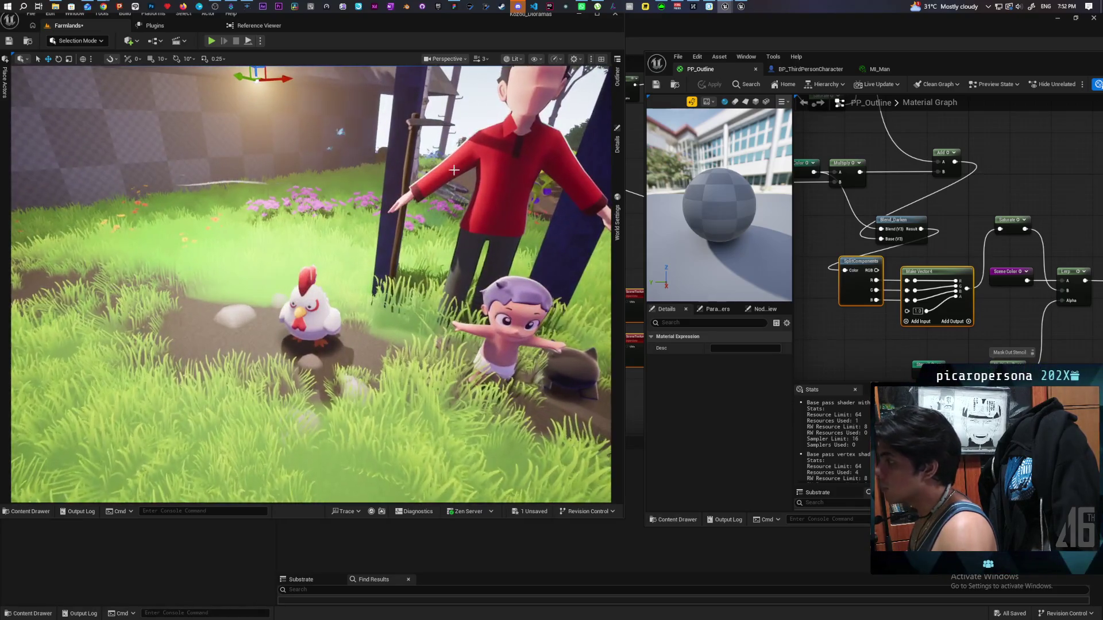
left_click(488, 172)
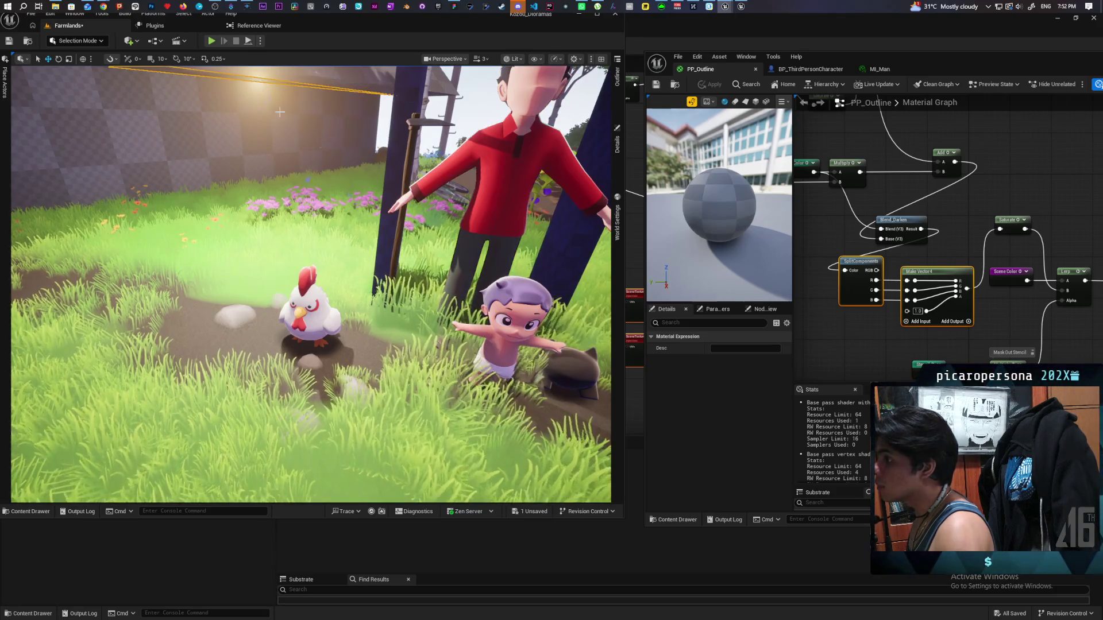
left_click(393, 120)
left_click_drag(393, 120, 367, 124)
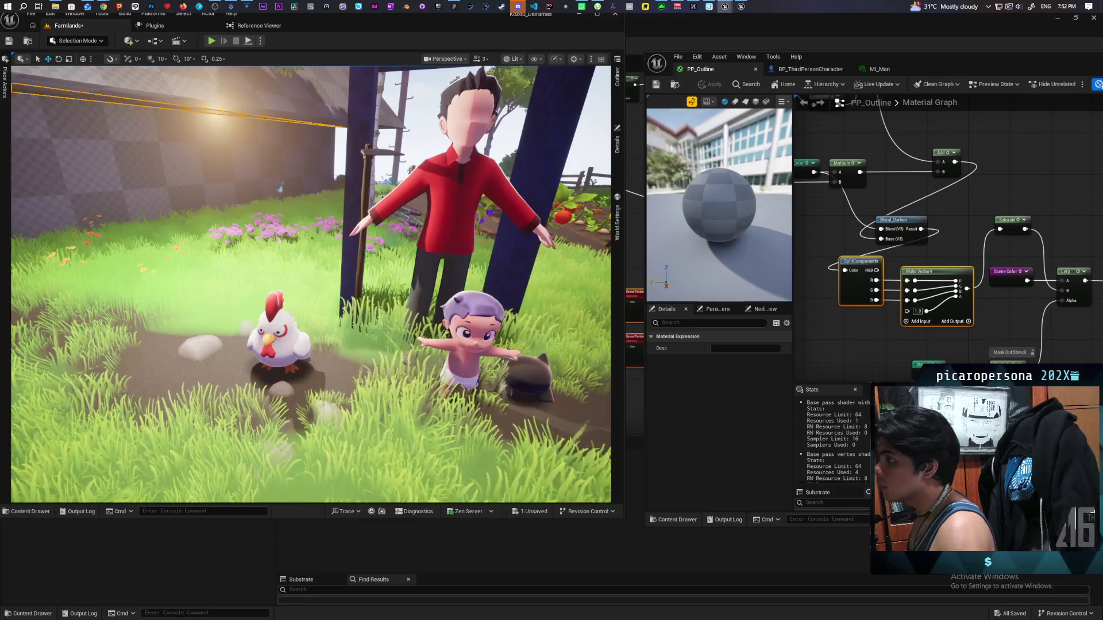
key("Escape")
left_click(618, 78)
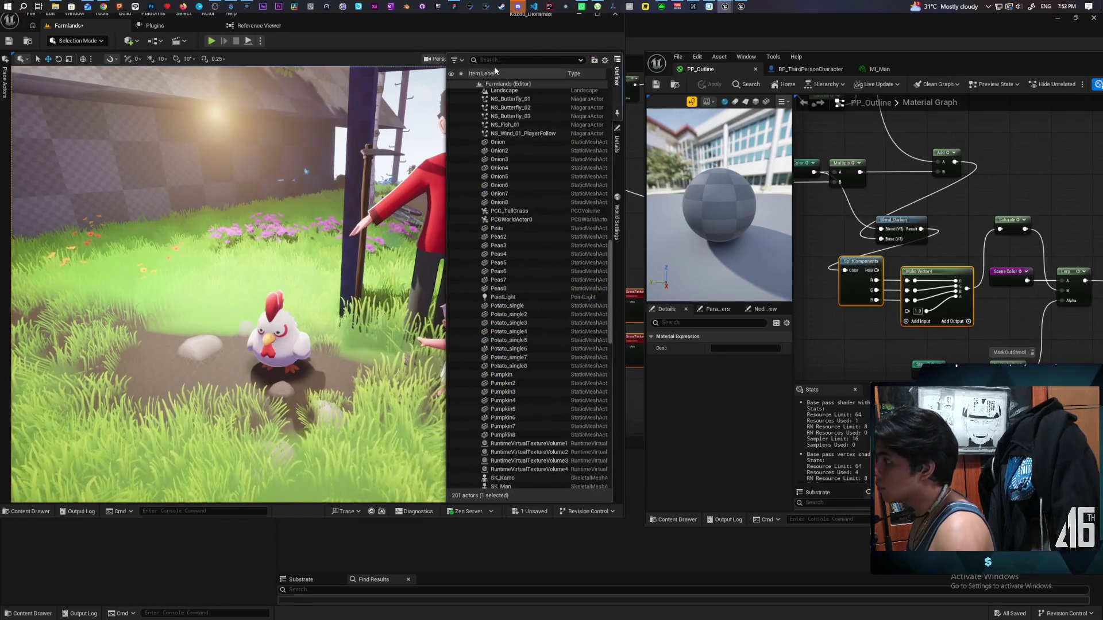
Step: Find the PointLight through an Outliner search for 'ligh' and show its properties
type("ligh")
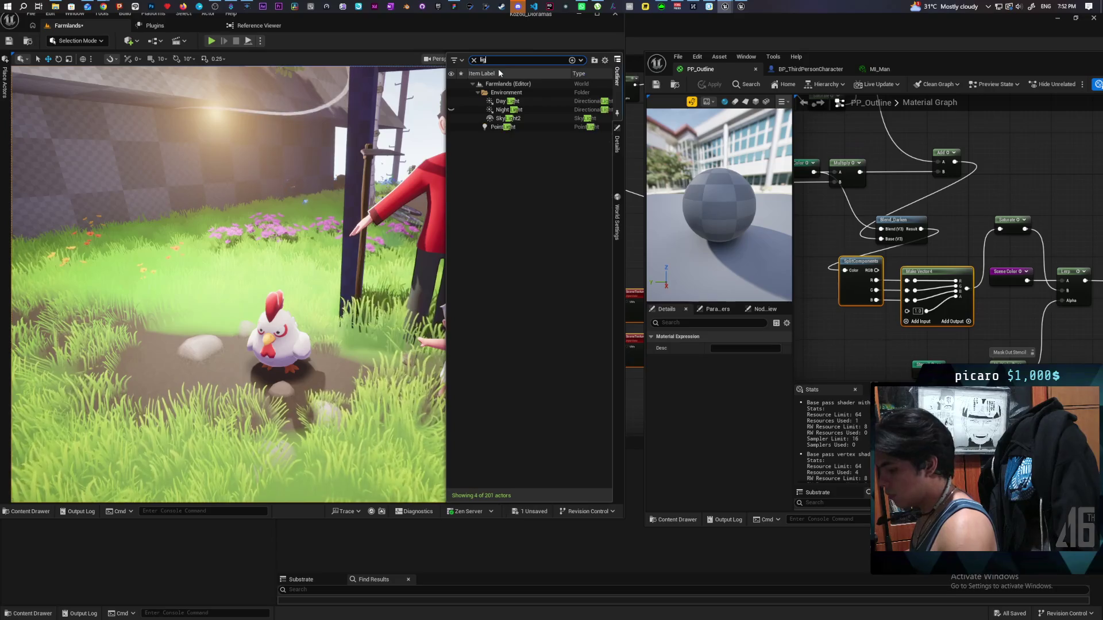
left_click(498, 127)
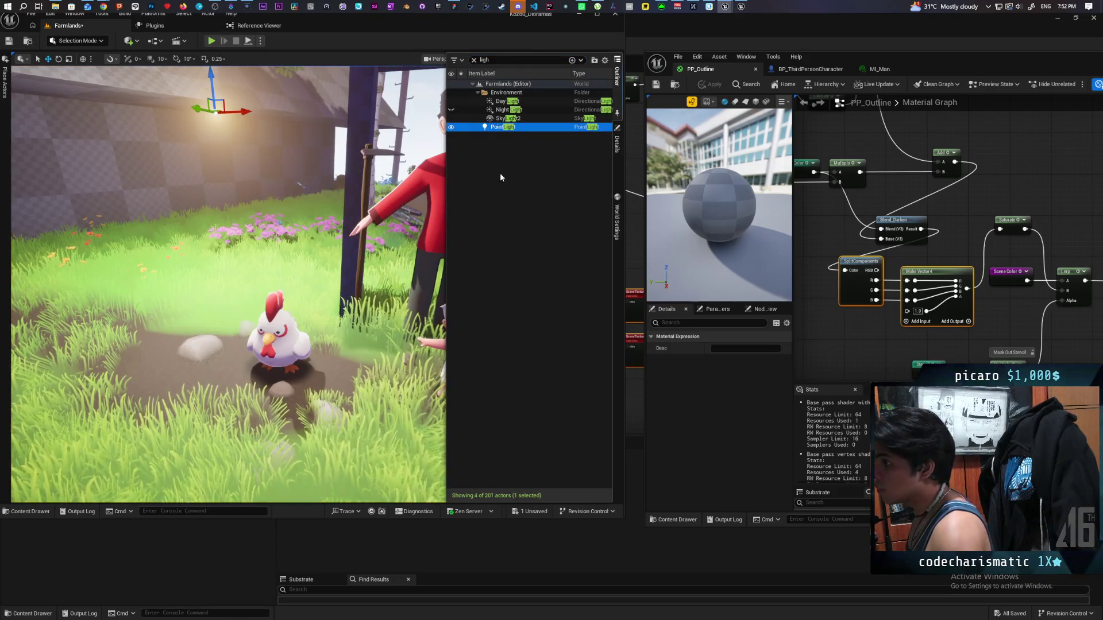
left_click(617, 144)
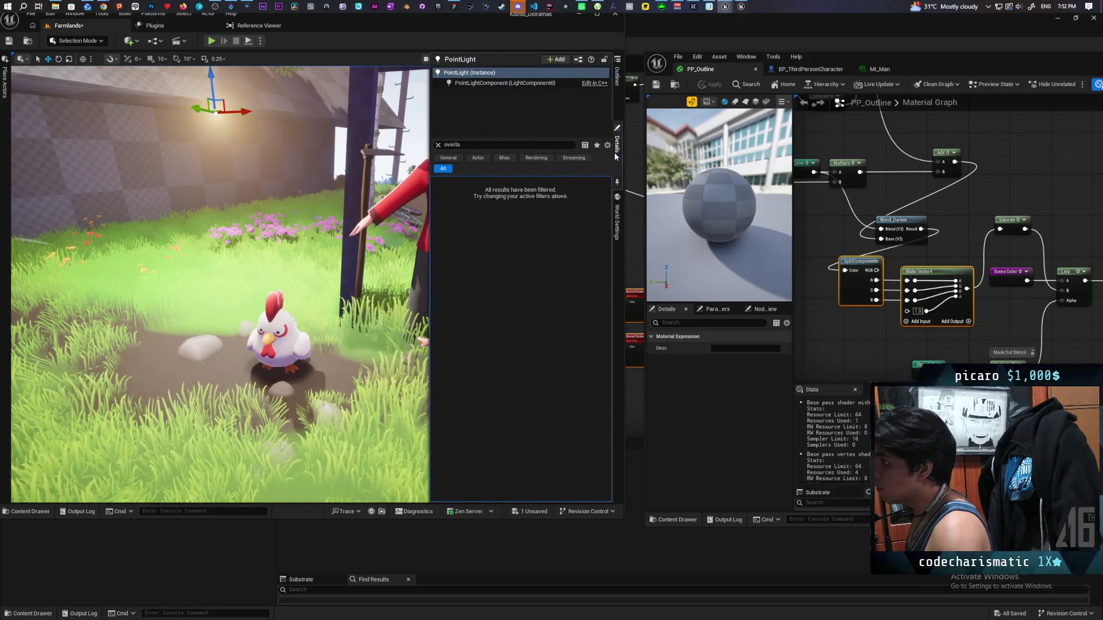
left_click(458, 146)
type("overl")
left_click(438, 145)
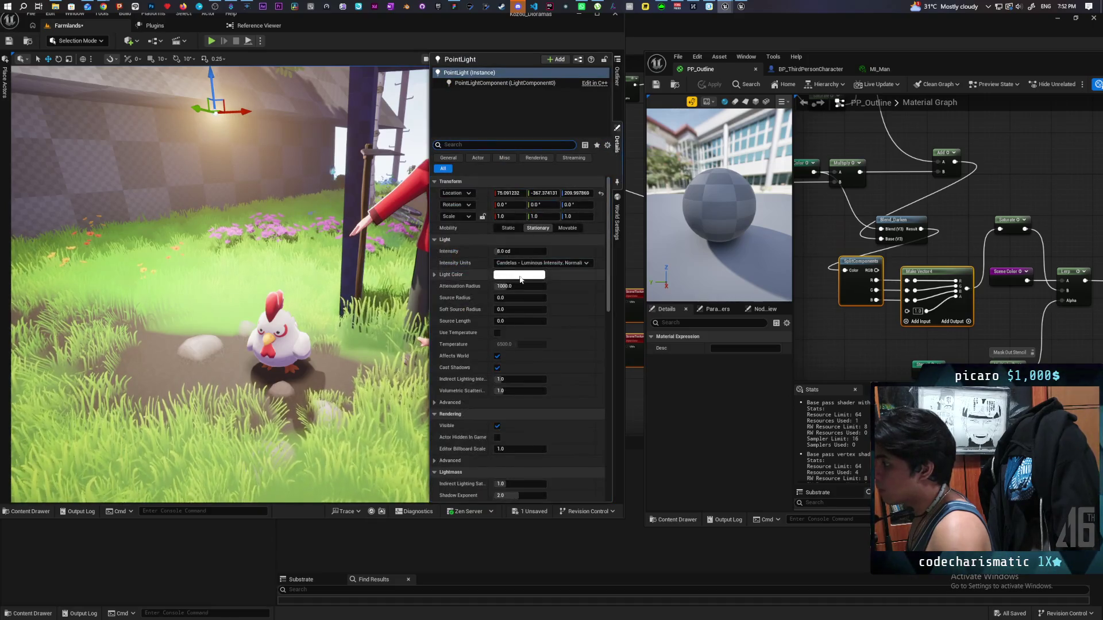
Step: Set the point light's Light Color to a saturated magenta, FC1BFFFF
left_click(519, 275)
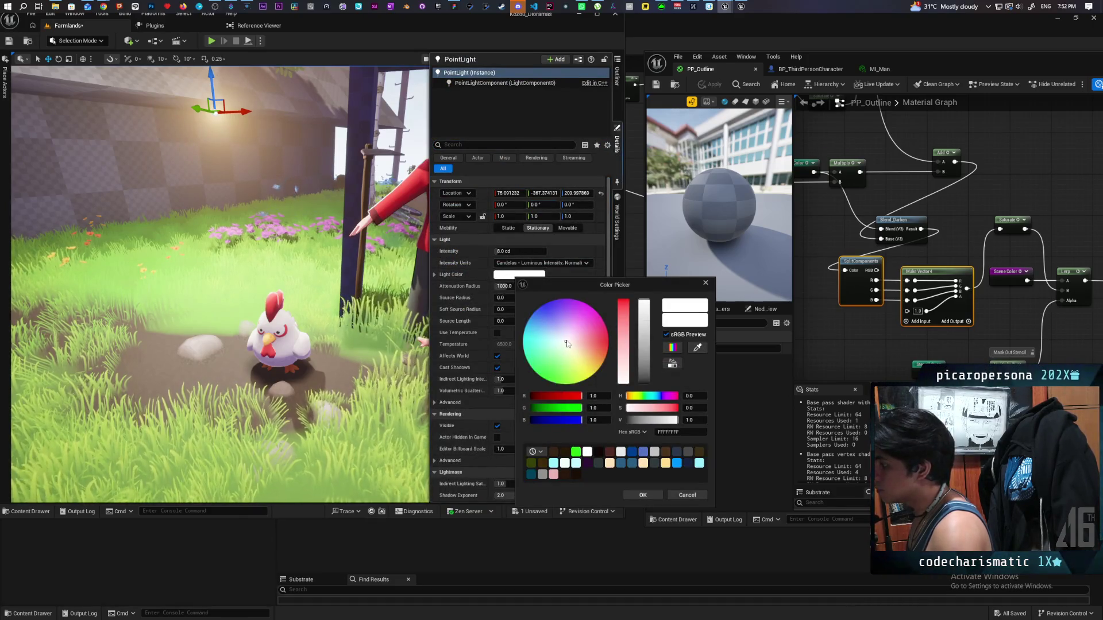
left_click_drag(567, 338, 586, 304)
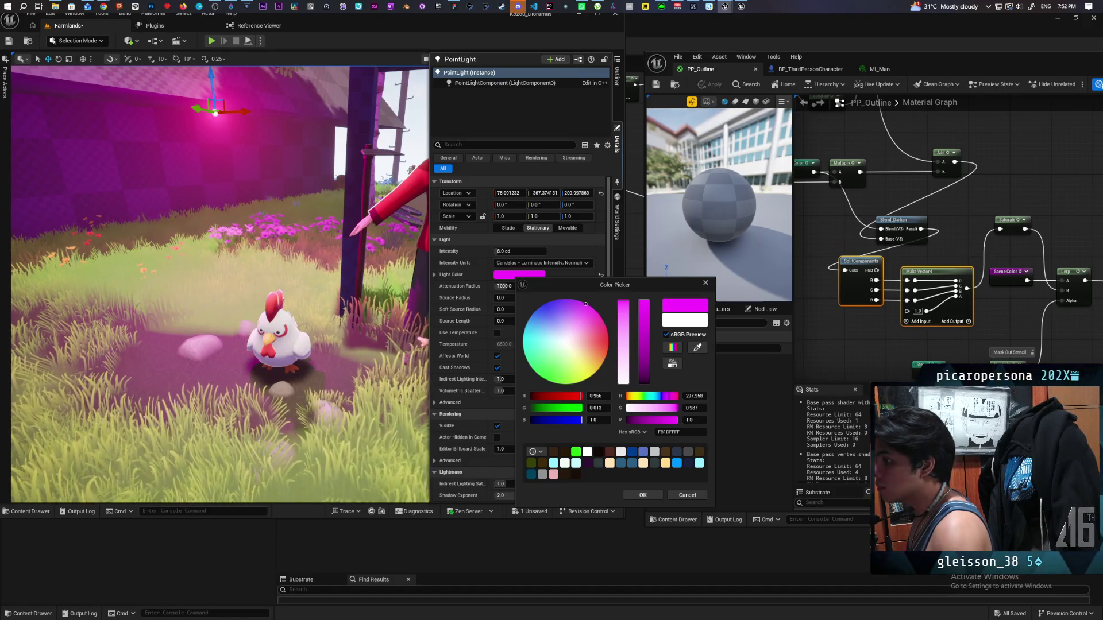
left_click_drag(585, 304, 586, 304)
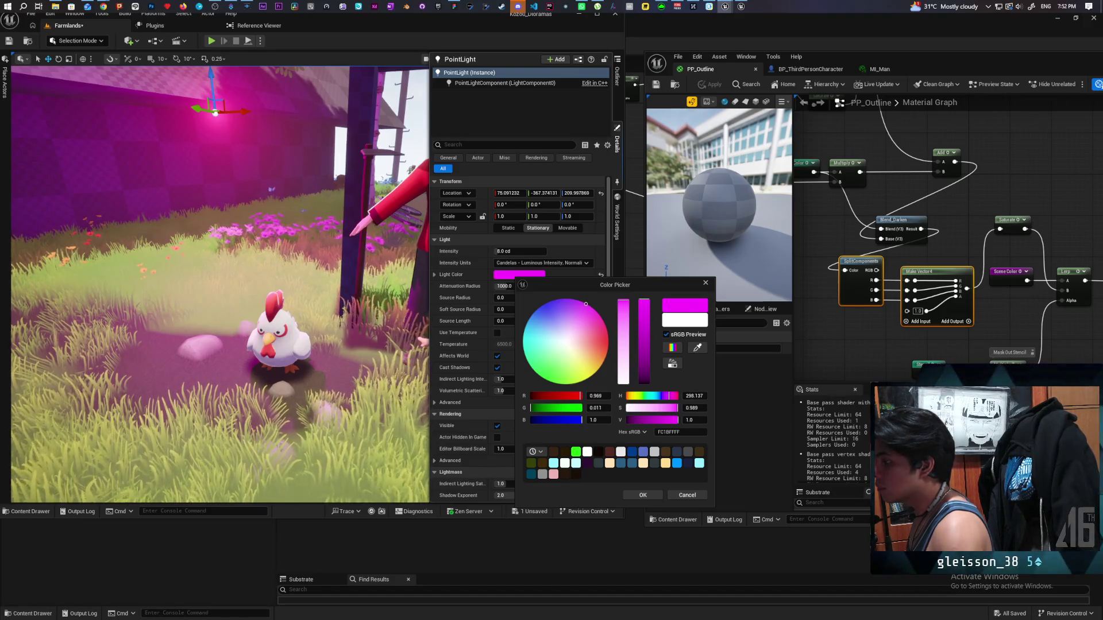
left_click(633, 493)
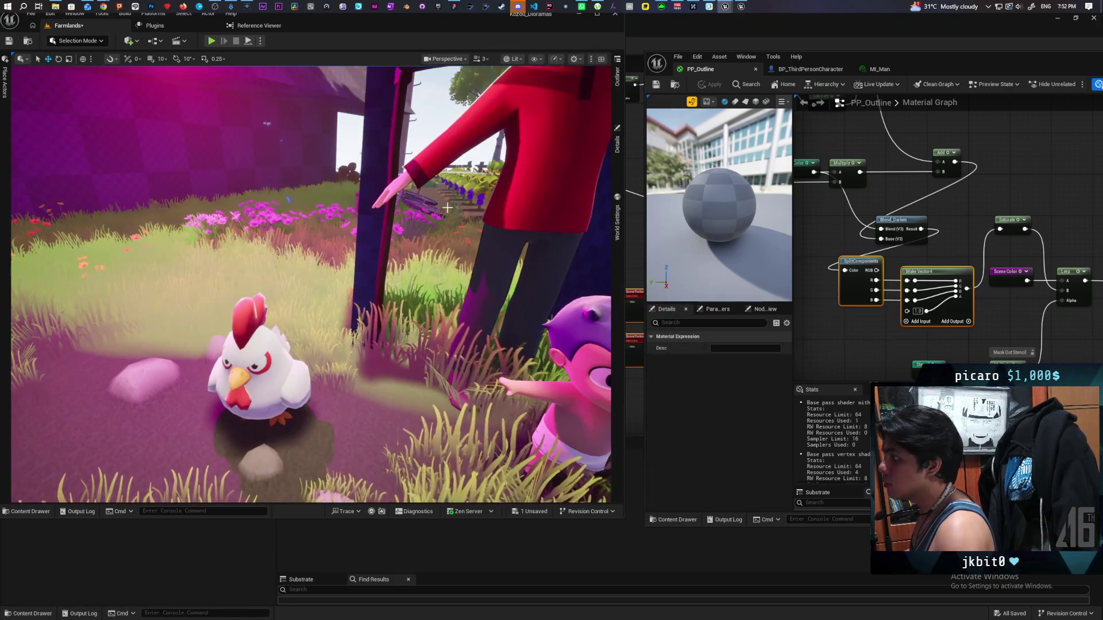
Step: Move the magenta point light higher against the barn wall so it tints the man's doorway frame
key("s")
key("d")
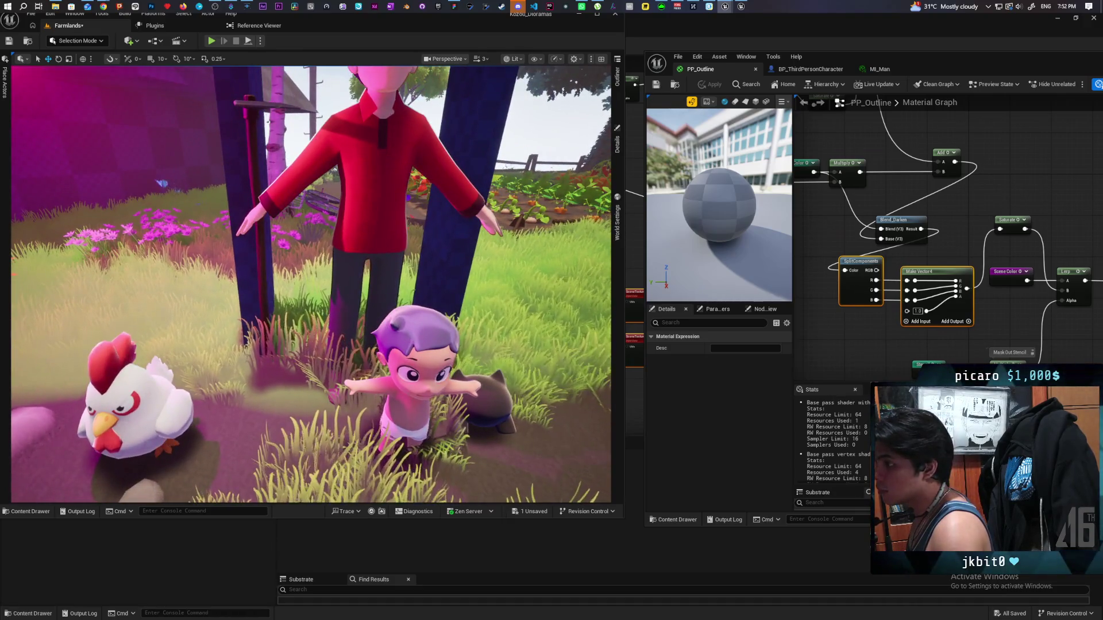
key("w")
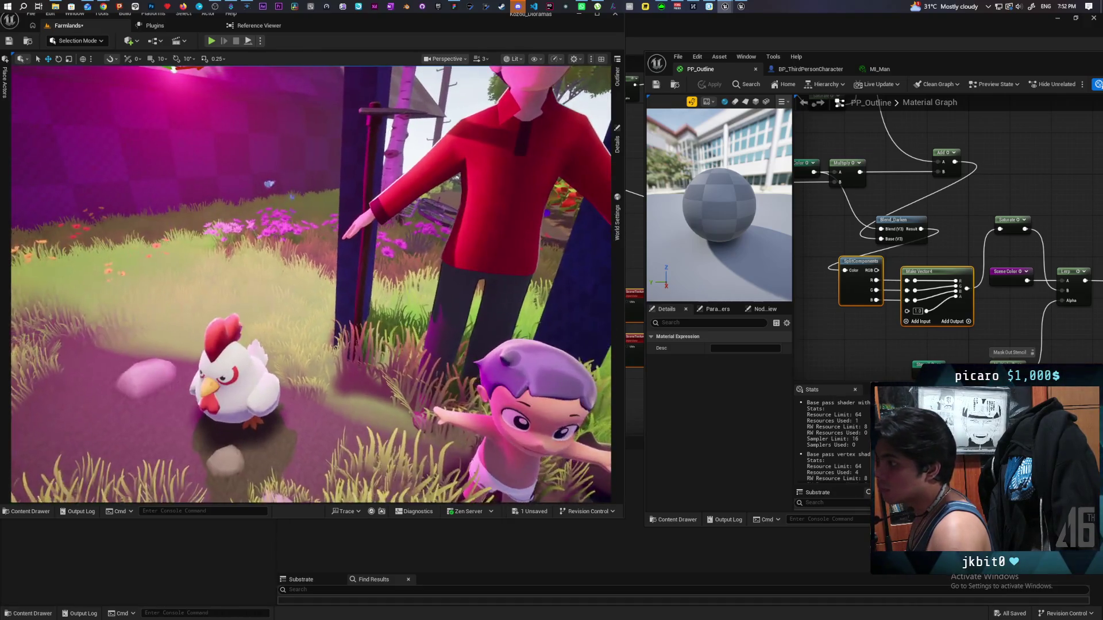
key("a")
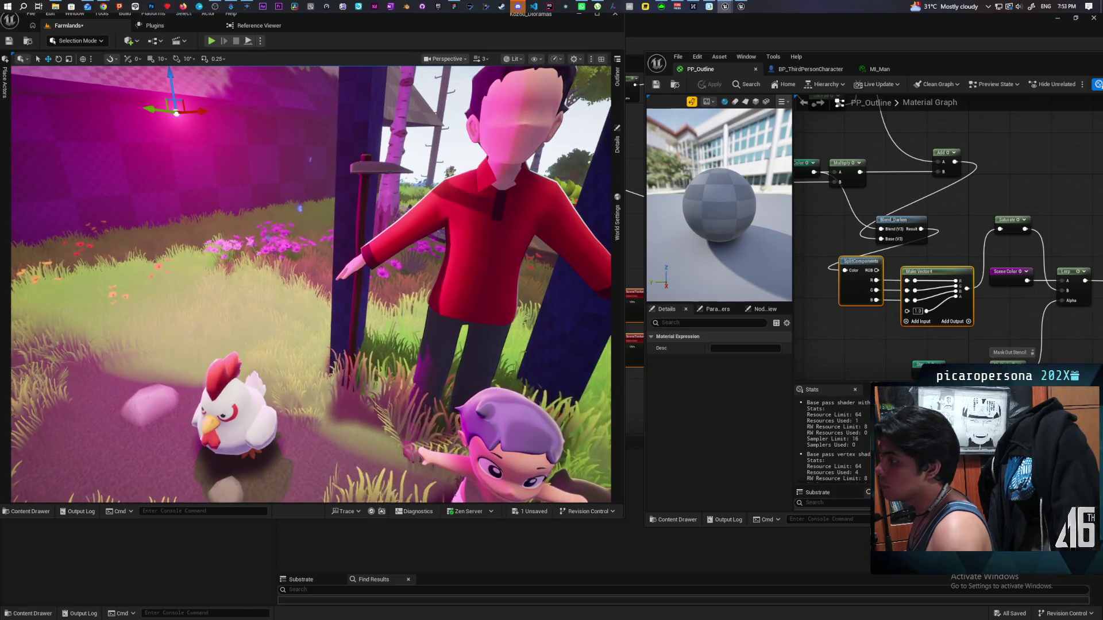
key("s")
key("w")
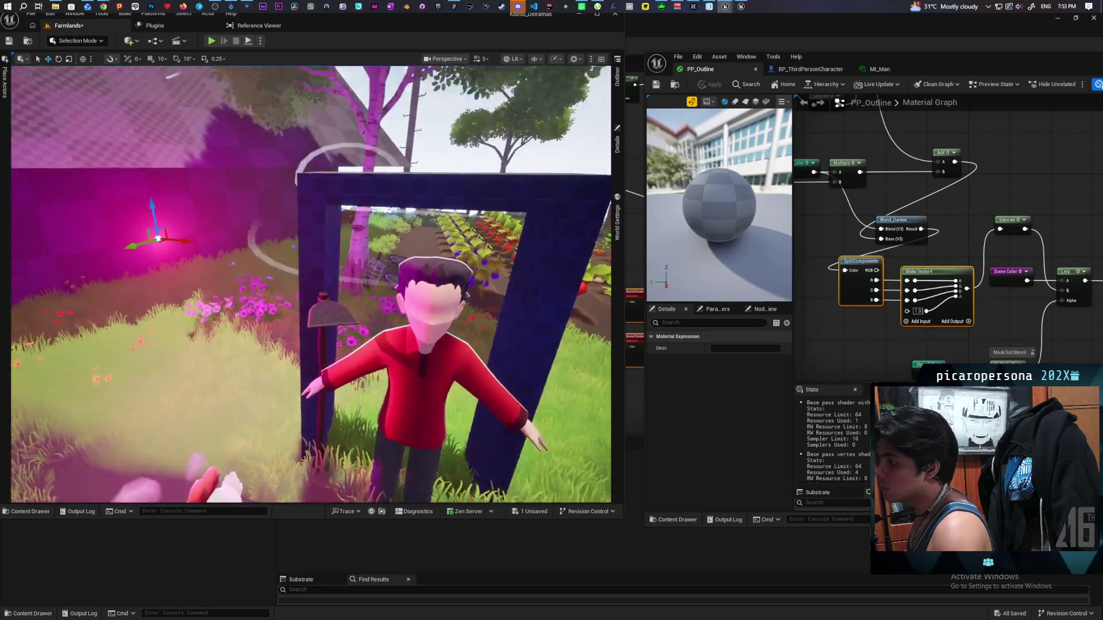
key("a")
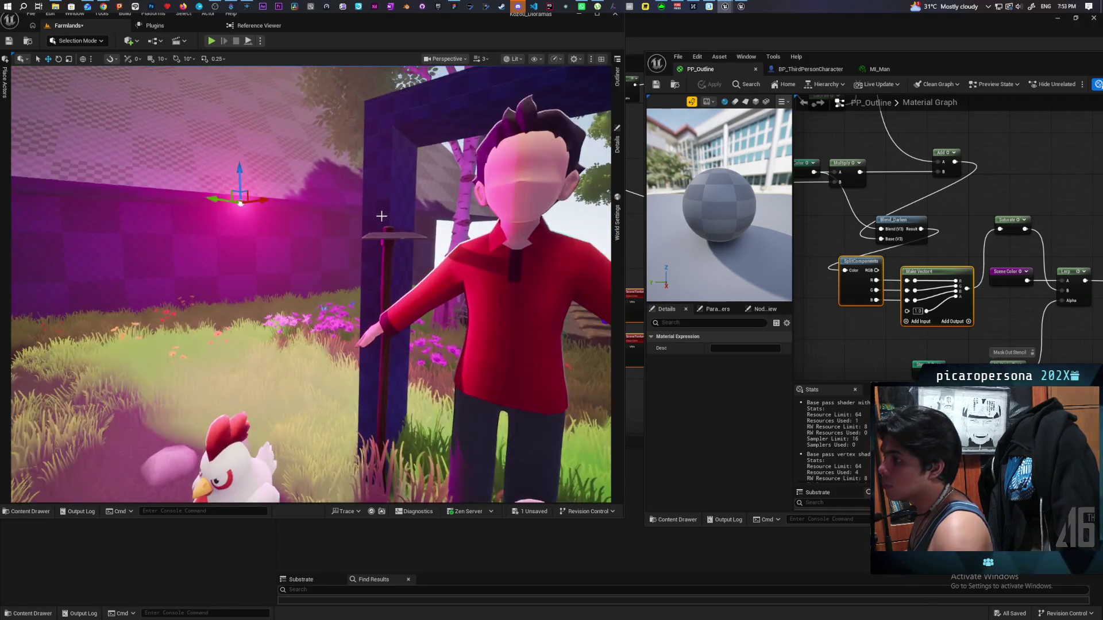
mouse_move(217, 198)
left_mouse_down()
mouse_move(96, 185)
mouse_move(113, 185)
left_mouse_up()
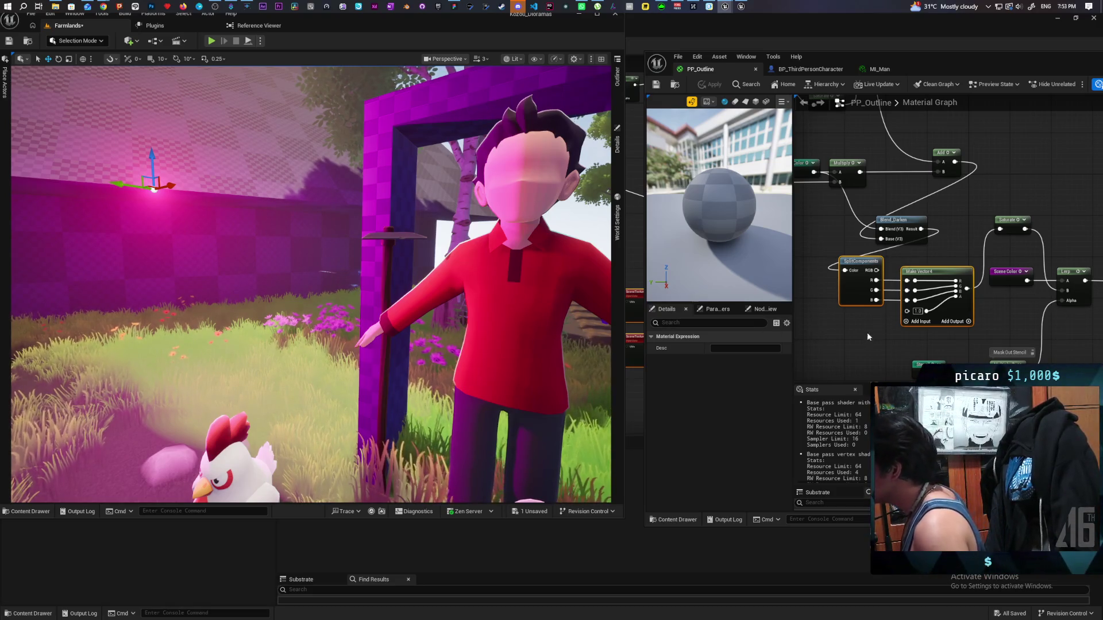
left_click_drag(868, 337, 875, 361)
Step: Insert a Power node between Light Color and Blend_Darken, then apply the material
left_click_drag(984, 224, 1010, 271)
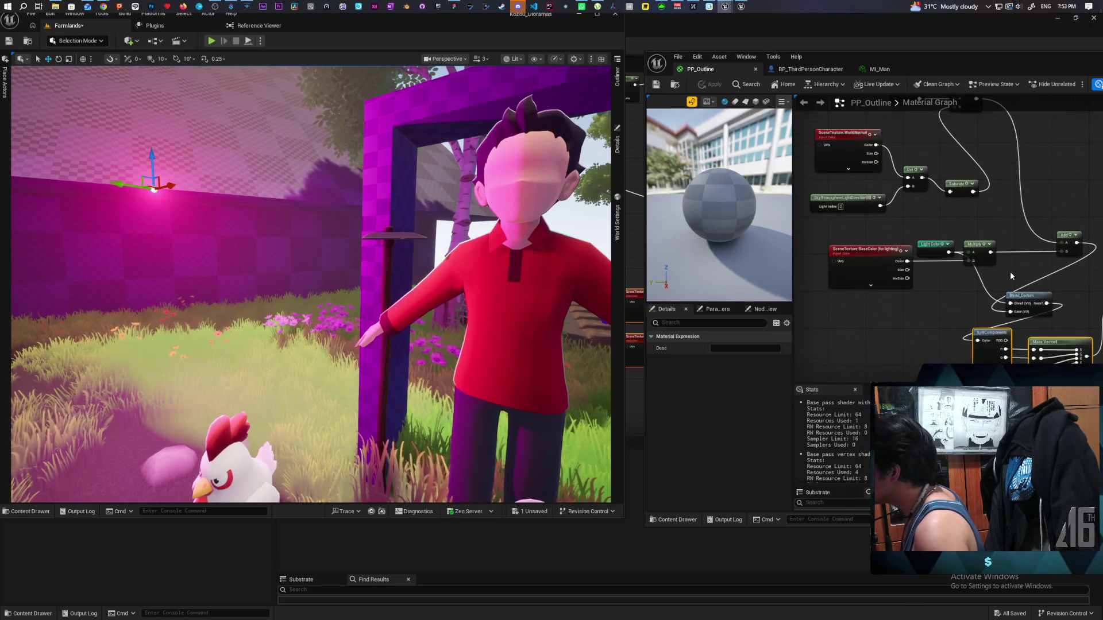
mouse_move(936, 299)
left_mouse_down()
mouse_move(999, 297)
mouse_move(944, 291)
mouse_move(844, 237)
left_mouse_up()
left_click_drag(858, 188, 843, 232)
type("powert")
key("BackSpace")
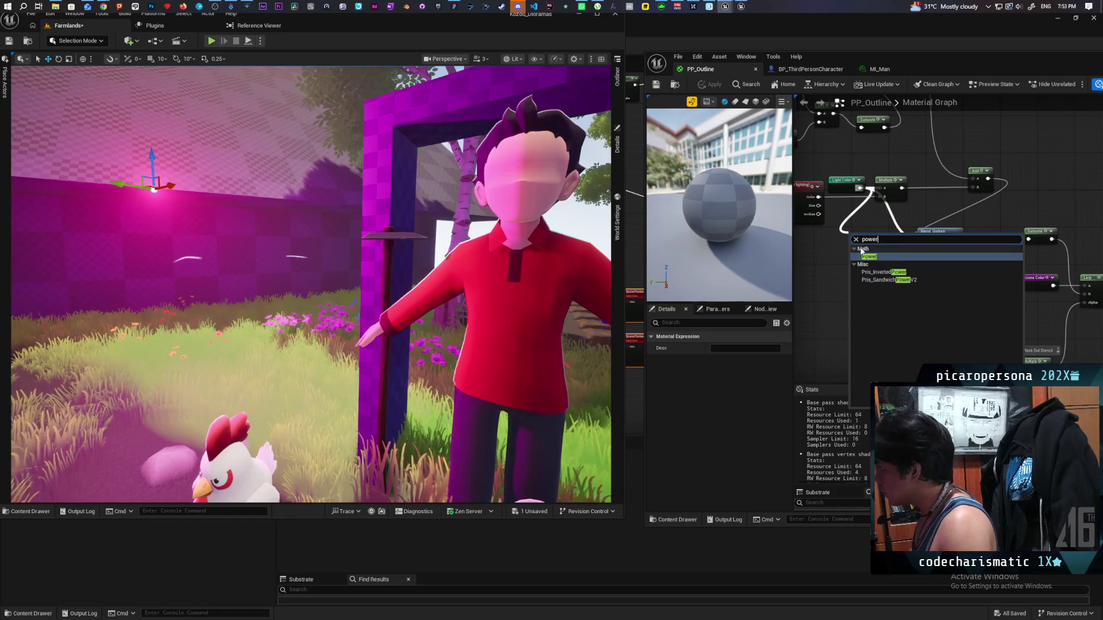
key("Return")
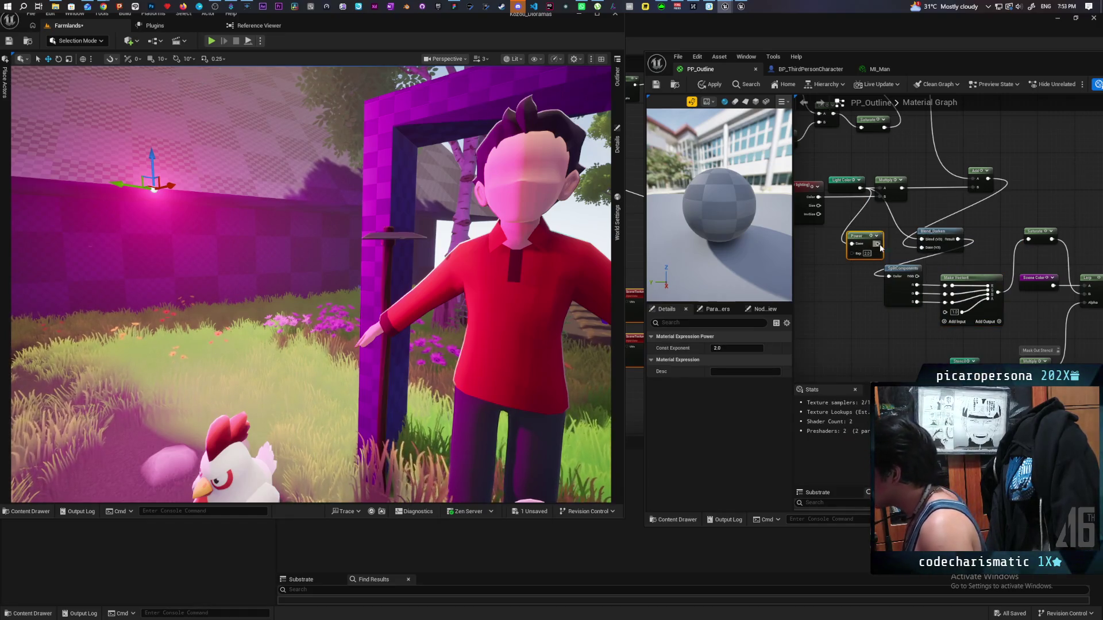
mouse_move(879, 245)
left_mouse_down()
mouse_move(921, 239)
mouse_move(866, 234)
left_mouse_up()
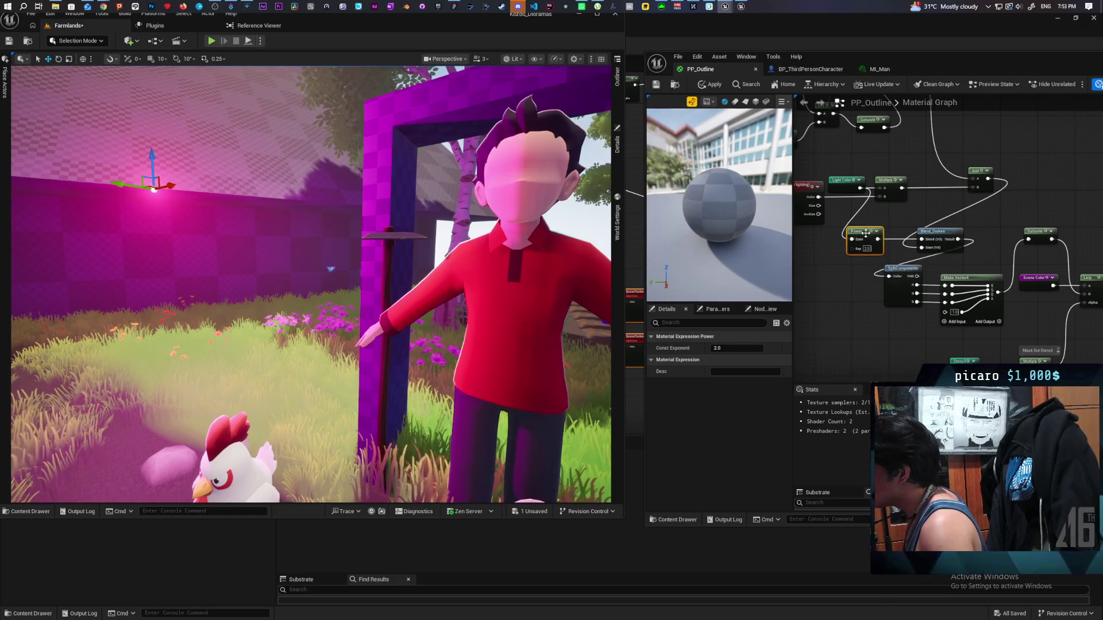
left_click(711, 87)
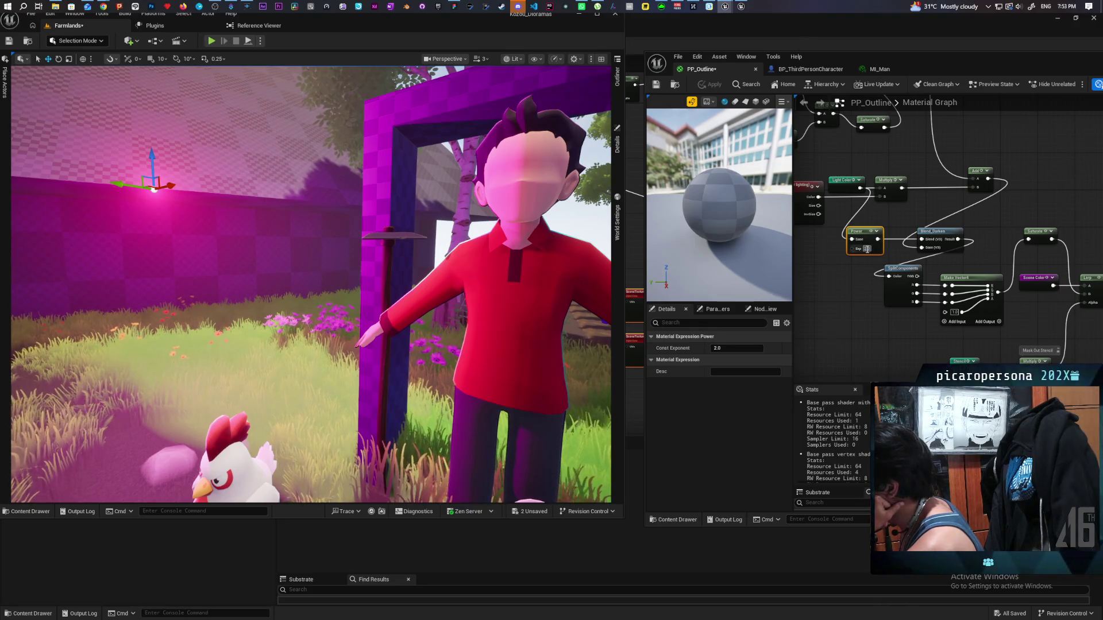
Step: Set the Power exponent to 3.0 and lower the magenta light to the grass beside the chicken
left_click(871, 295)
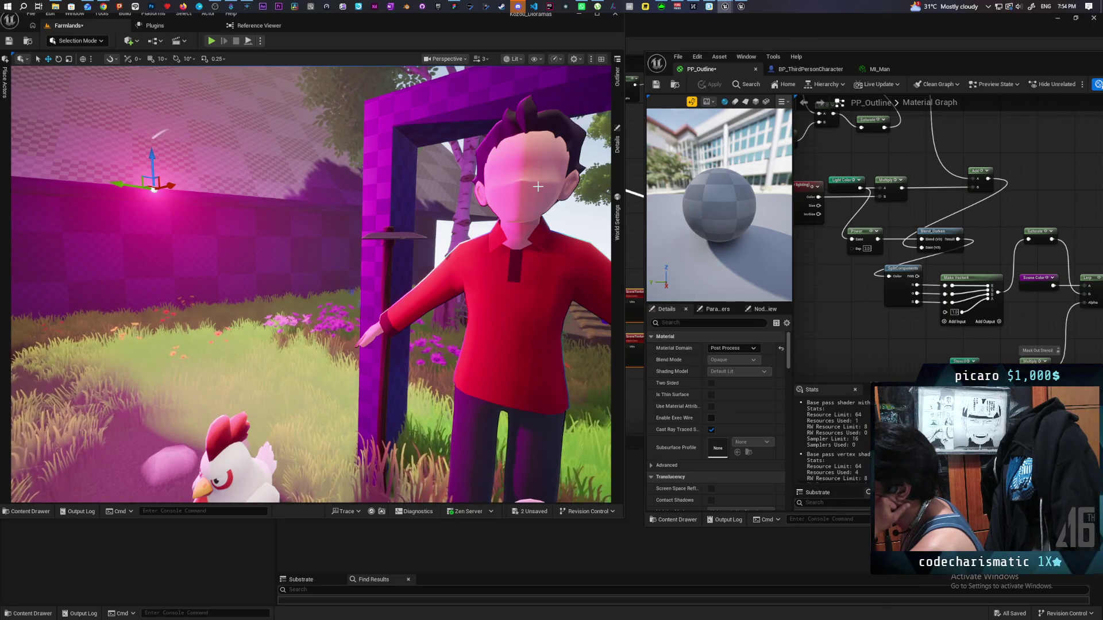
mouse_move(537, 187)
left_mouse_down()
mouse_move(517, 230)
mouse_move(566, 223)
left_mouse_up()
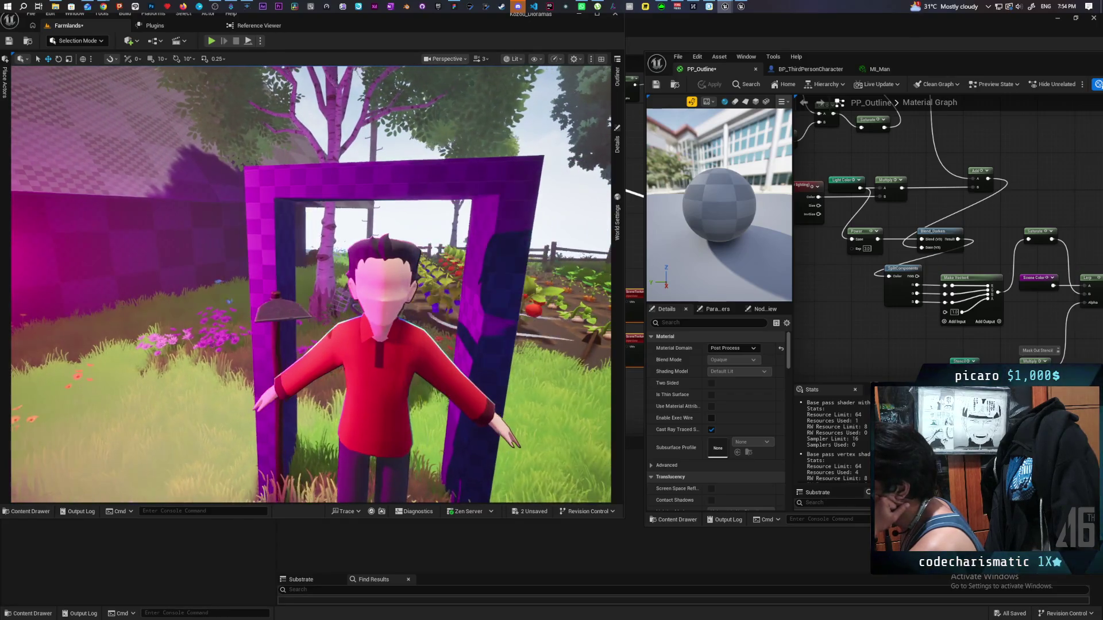
scroll(353, 211, "down", 3)
mouse_move(92, 240)
left_mouse_down()
mouse_move(105, 344)
mouse_move(121, 370)
left_mouse_up()
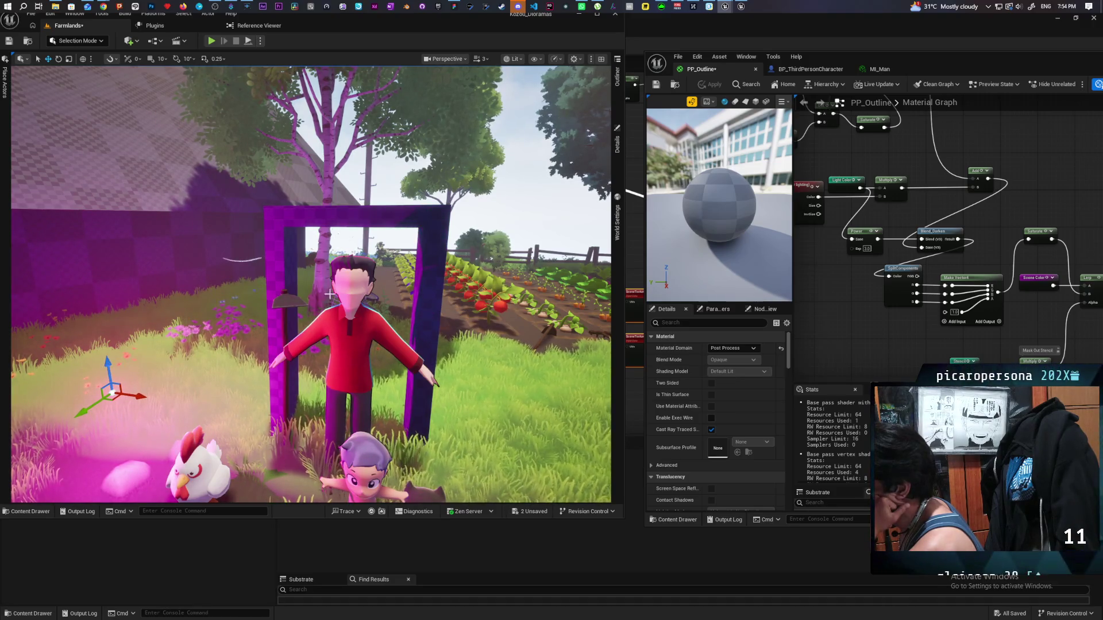
scroll(396, 300, "up", 3)
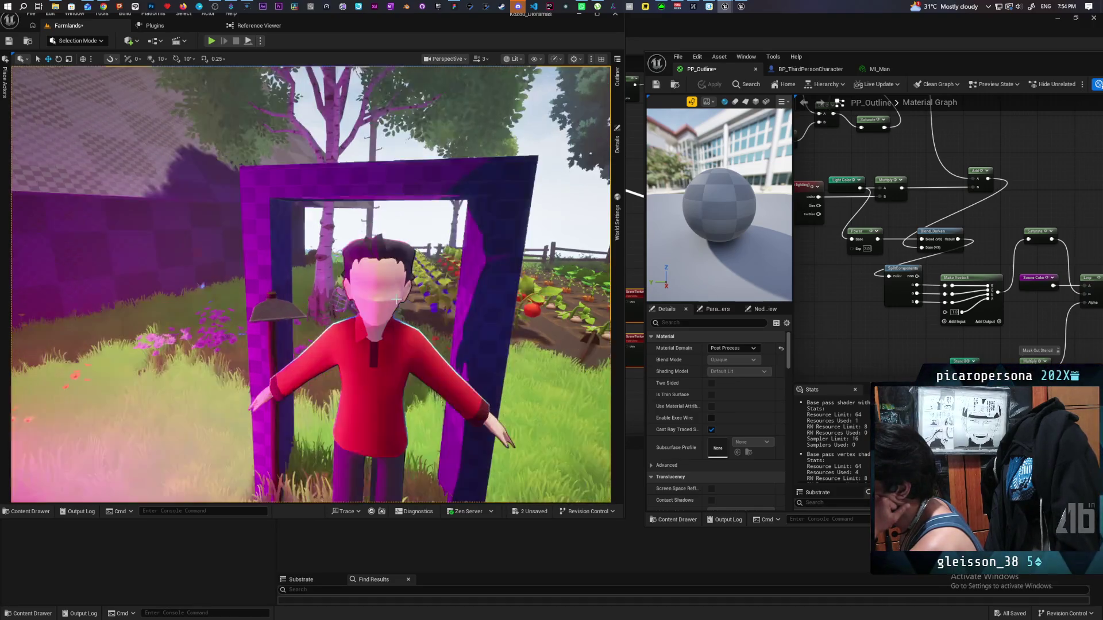
scroll(396, 300, "up", 3)
scroll(396, 300, "down", 4)
scroll(396, 299, "up", 2)
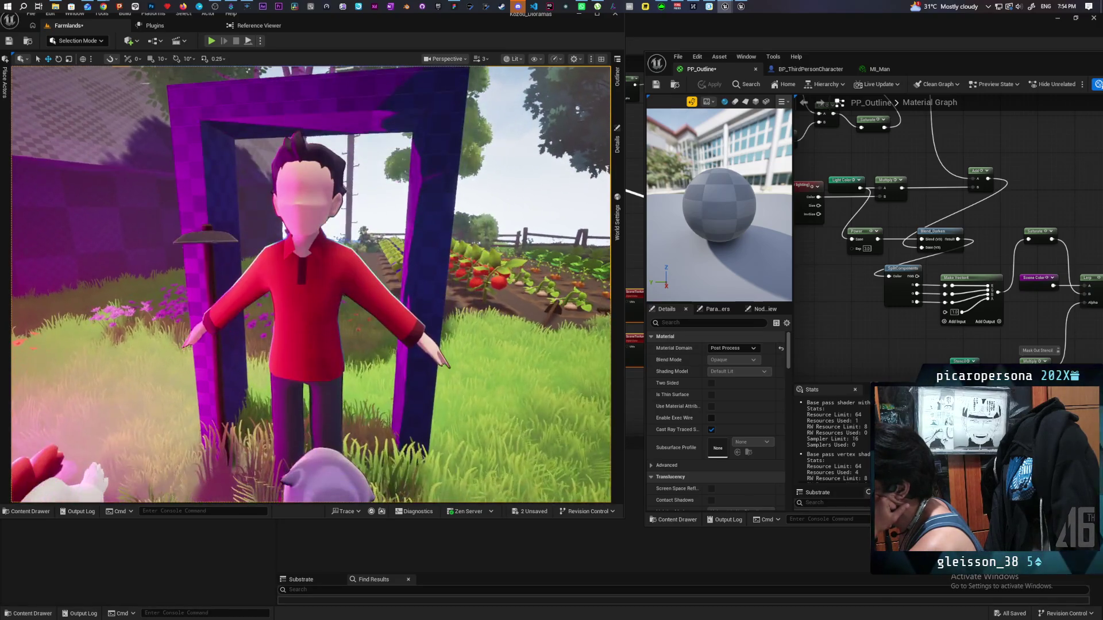
scroll(397, 300, "down", 3)
scroll(396, 300, "up", 4)
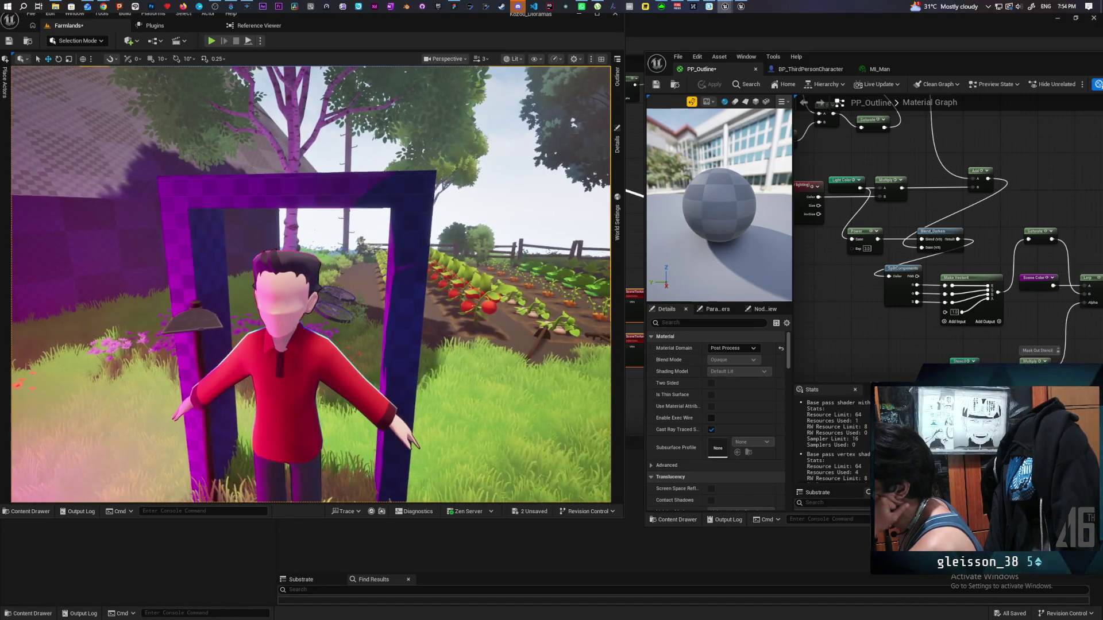
scroll(396, 300, "up", 1)
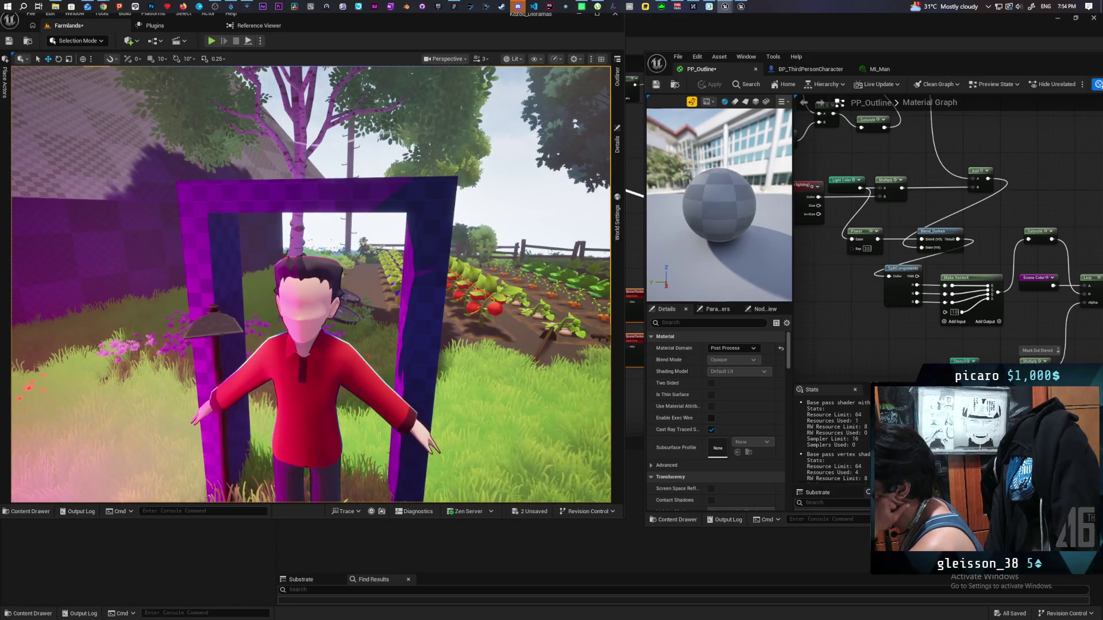
scroll(396, 300, "up", 4)
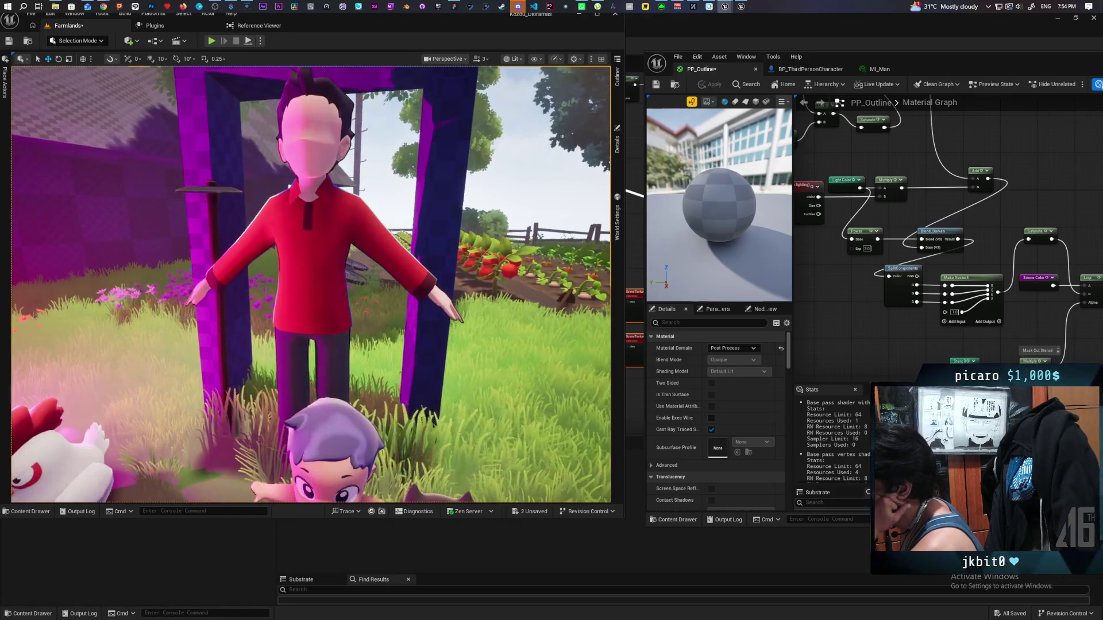
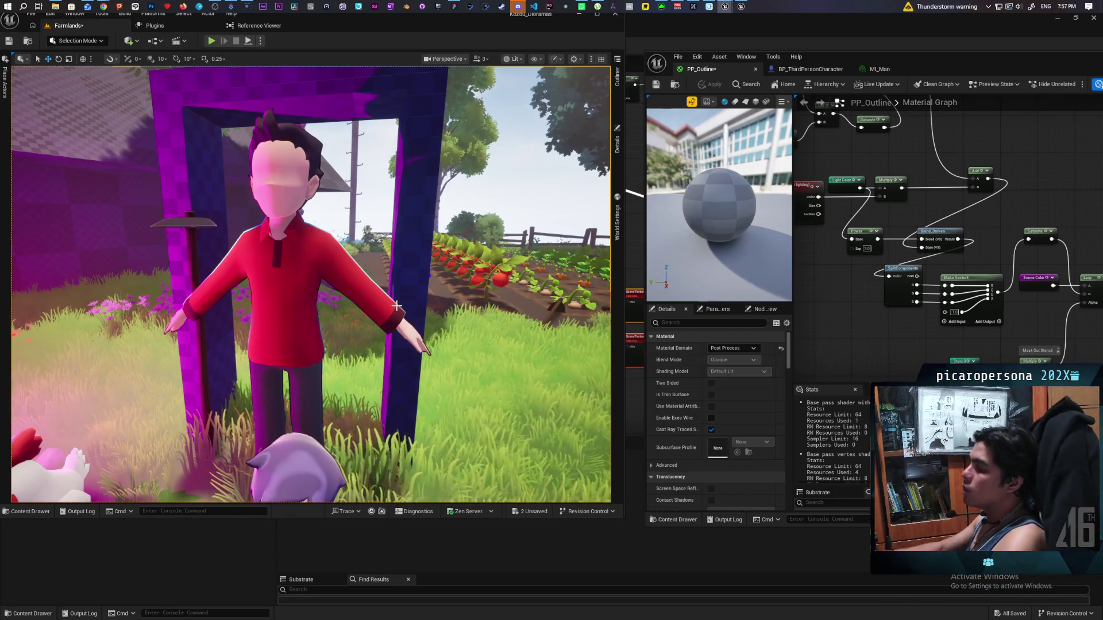
Step: Set the Power node's Exp value to 2 in the PP_Outline graph
scroll(250, 155, "up", 3)
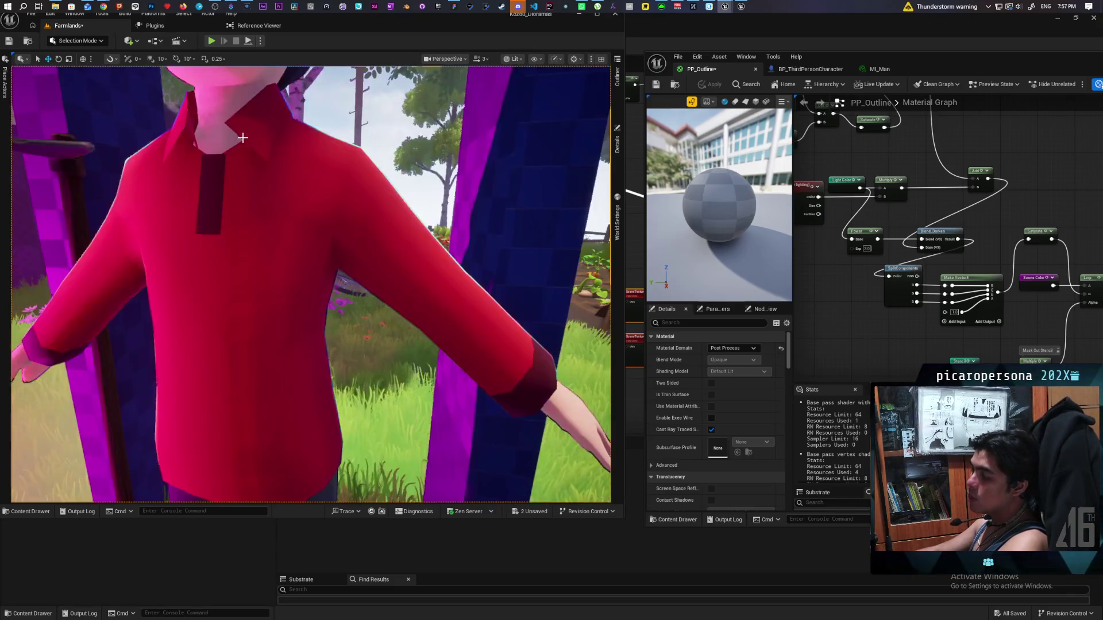
scroll(256, 160, "up", 4)
left_click_drag(256, 160, 373, 168)
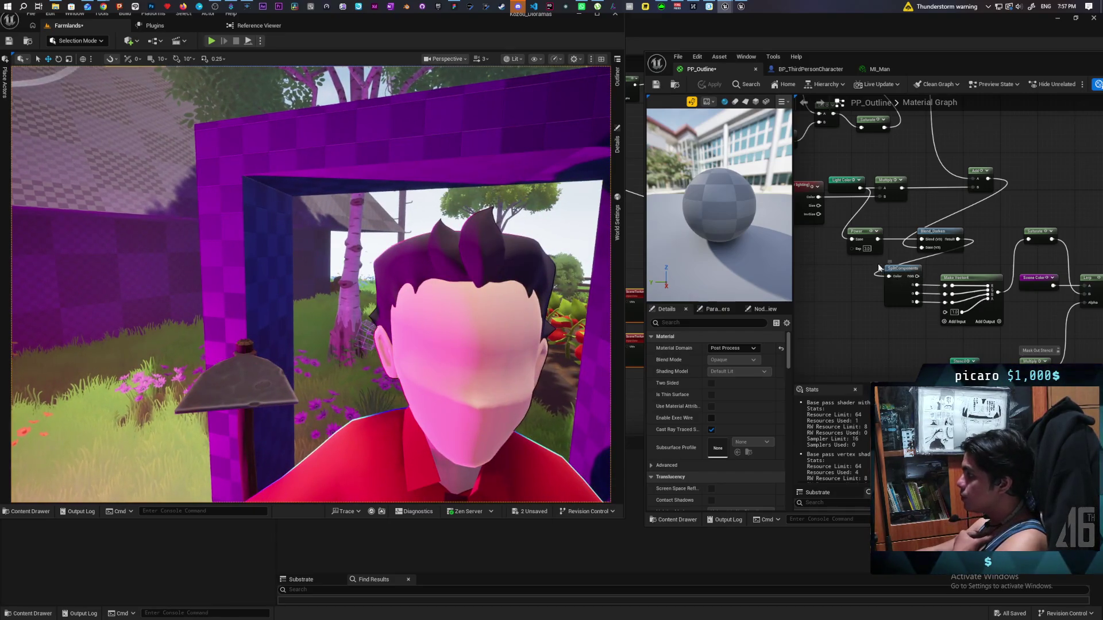
left_click(867, 249)
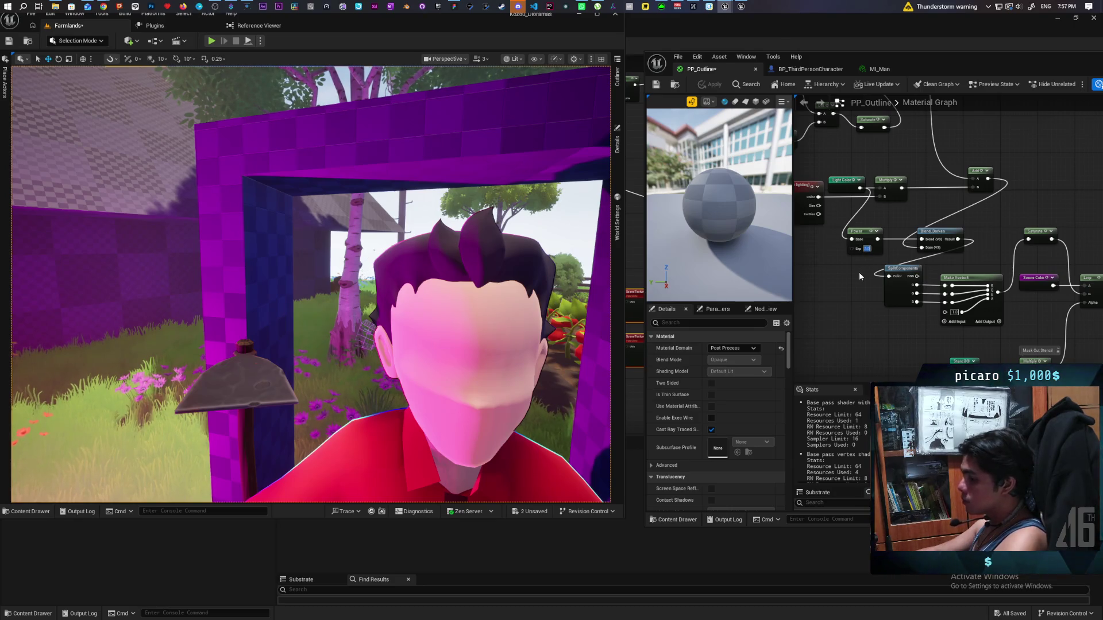
type("2")
key("Return")
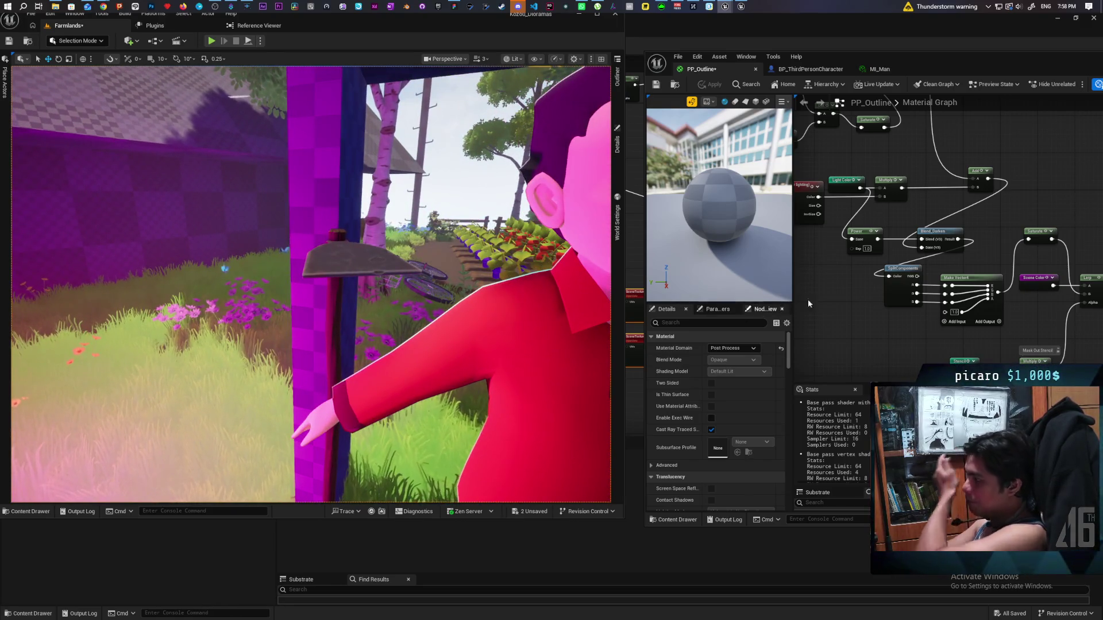
mouse_move(861, 274)
left_mouse_down()
mouse_move(888, 288)
mouse_move(905, 319)
mouse_move(857, 290)
left_mouse_up()
Step: Add a Light Map node and a Divide node fed from Multiply into Blend_Darken, then apply
right_click(859, 293)
type("li")
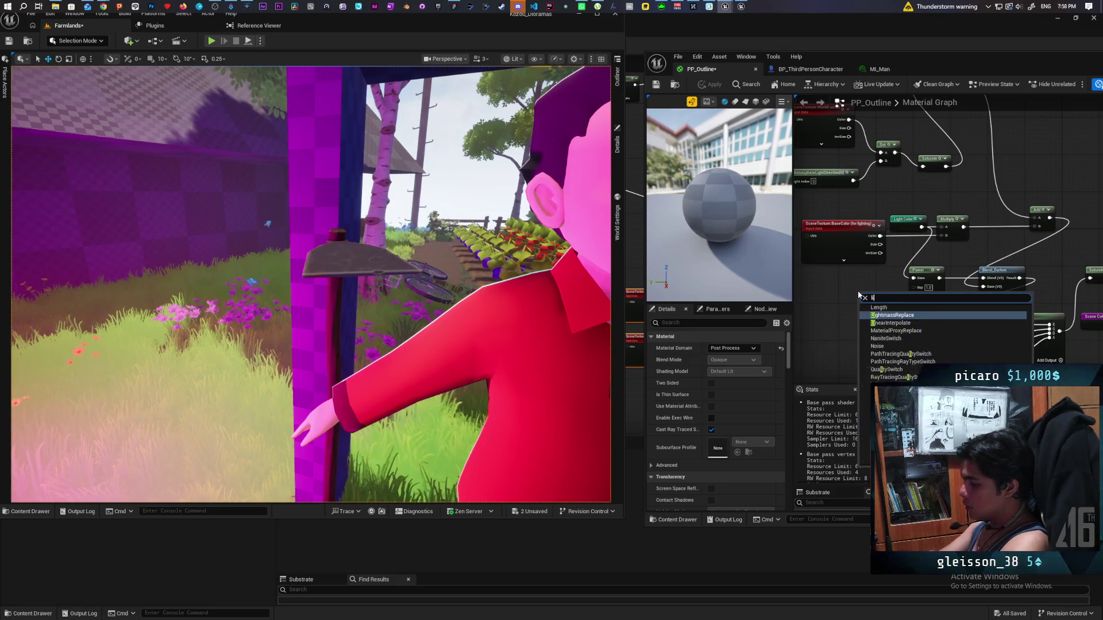
type("ghtmap")
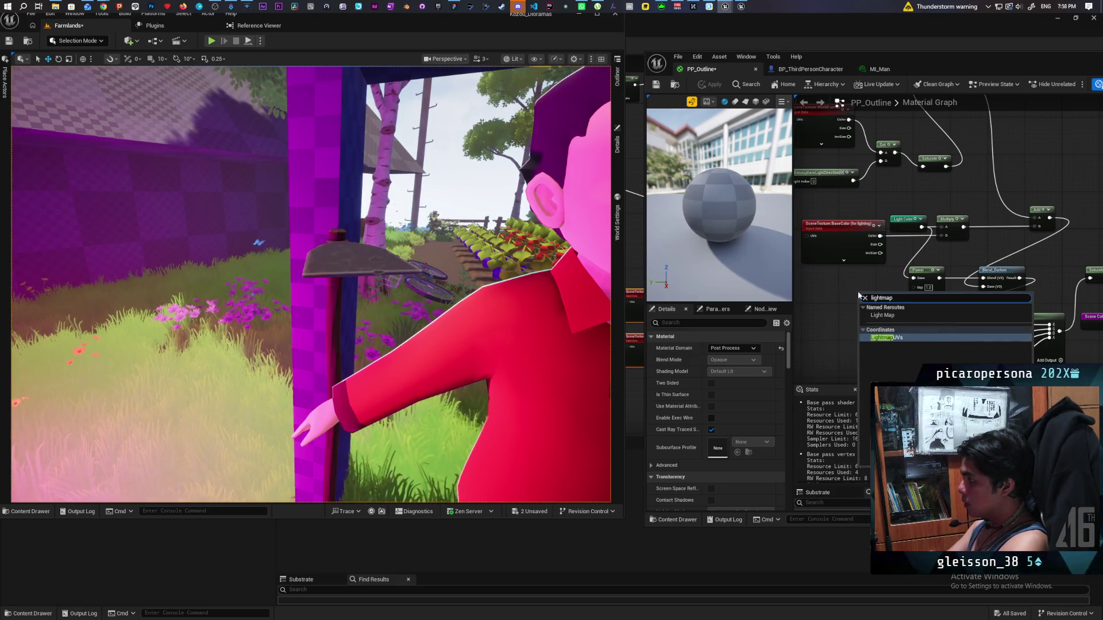
left_click(900, 315)
mouse_move(943, 227)
left_mouse_down()
mouse_move(815, 306)
mouse_move(990, 281)
left_mouse_up()
type("divide")
key("Return")
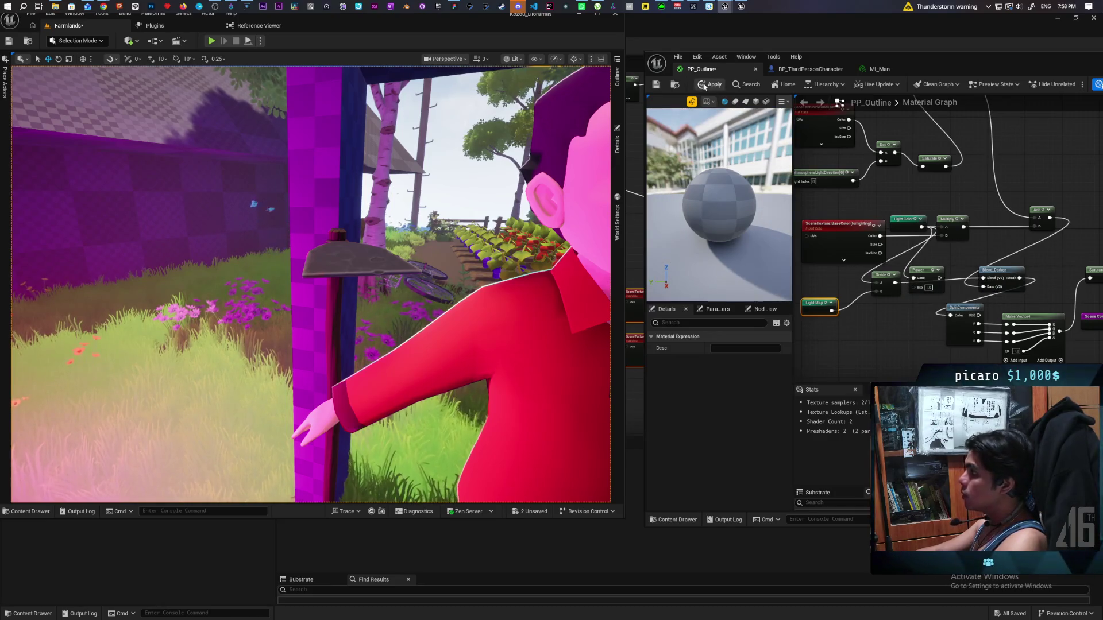
left_click(711, 84)
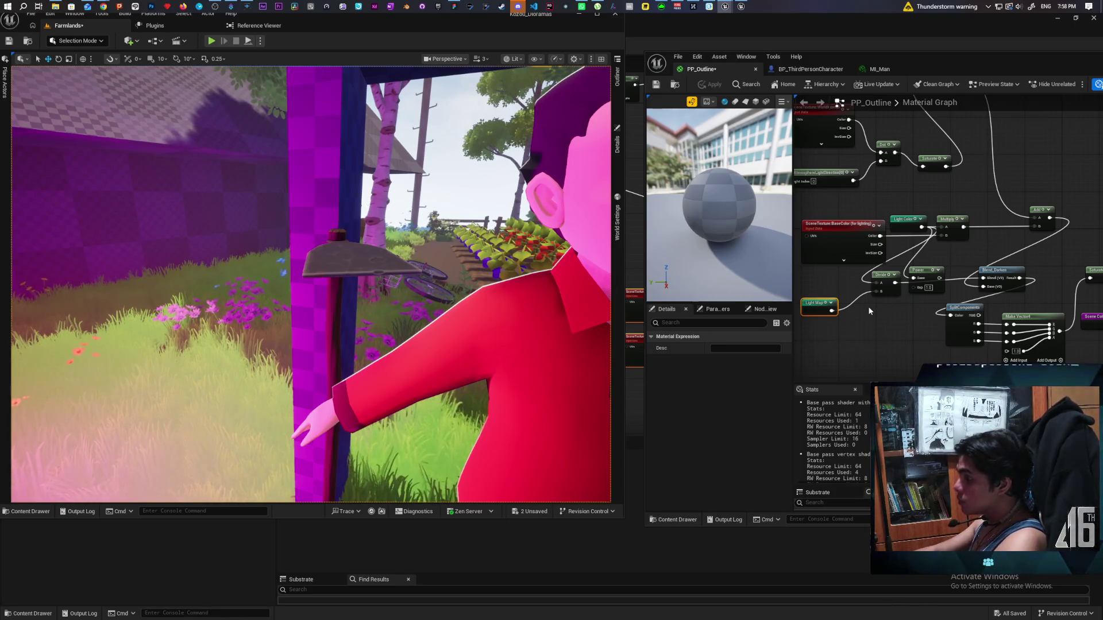
Step: Wire the Lerp result into Emissive Color and apply the material
scroll(880, 325, "down", 2)
mouse_move(880, 323)
left_mouse_down()
mouse_move(822, 274)
mouse_move(856, 286)
left_mouse_up()
left_click_drag(1077, 301, 1064, 293)
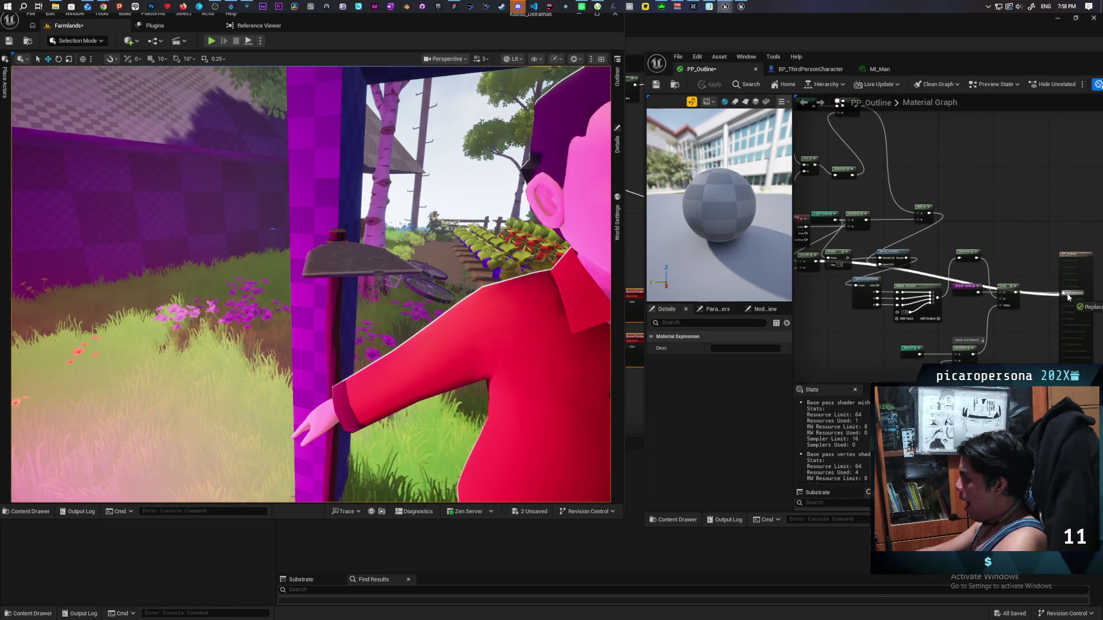
left_click(712, 84)
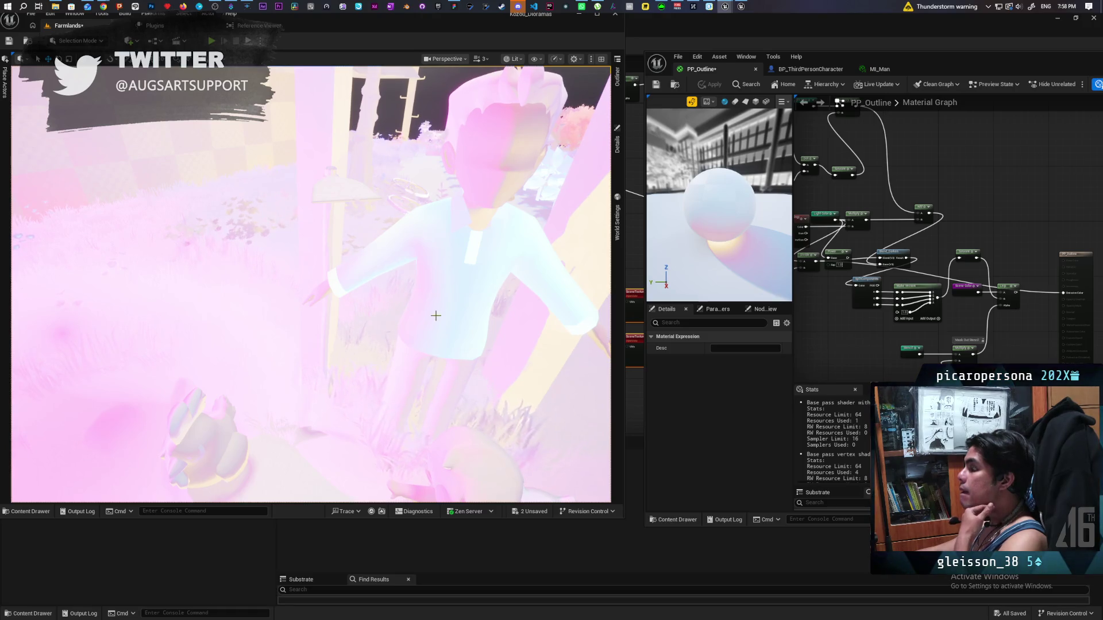
scroll(836, 306, "up", 2)
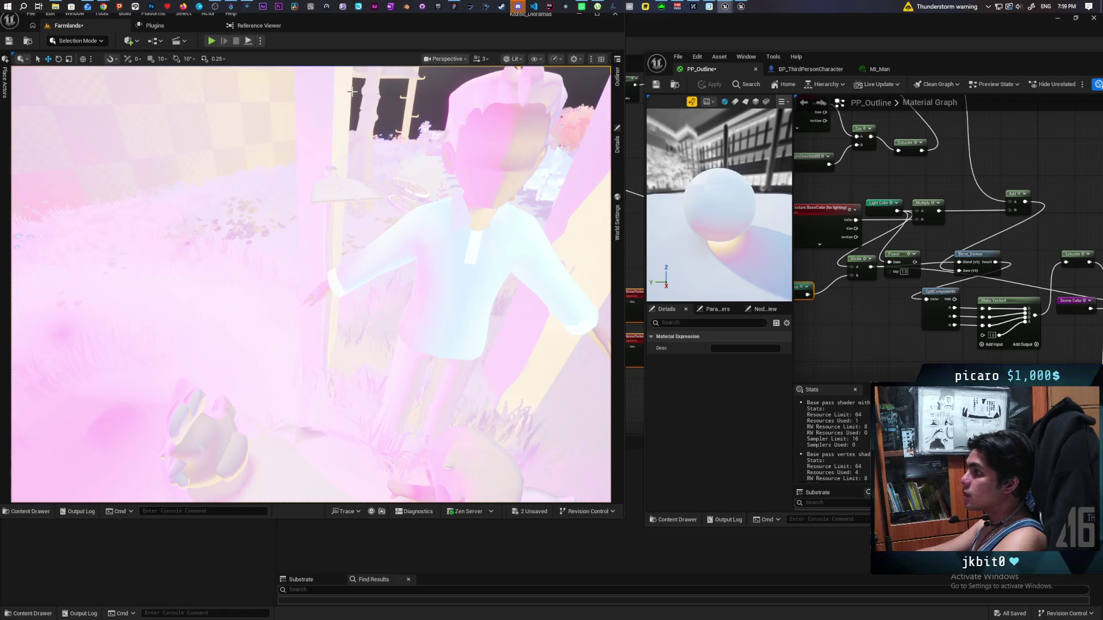
mouse_move(104, 7)
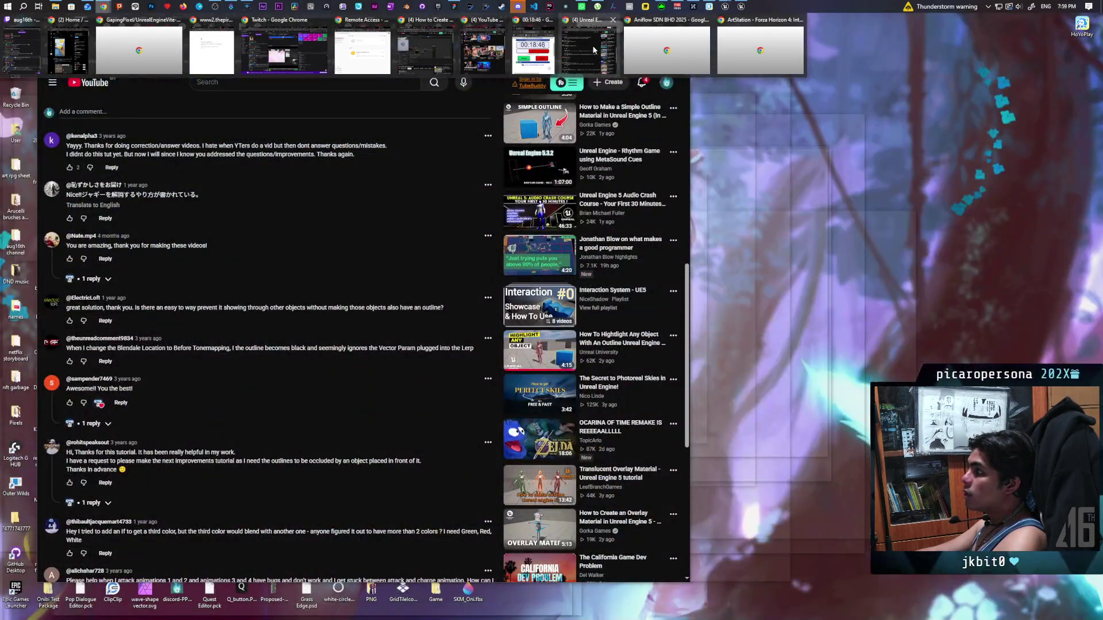
Step: Bring Chrome to the front and go from the Google homepage to Gemini
left_click(512, 34)
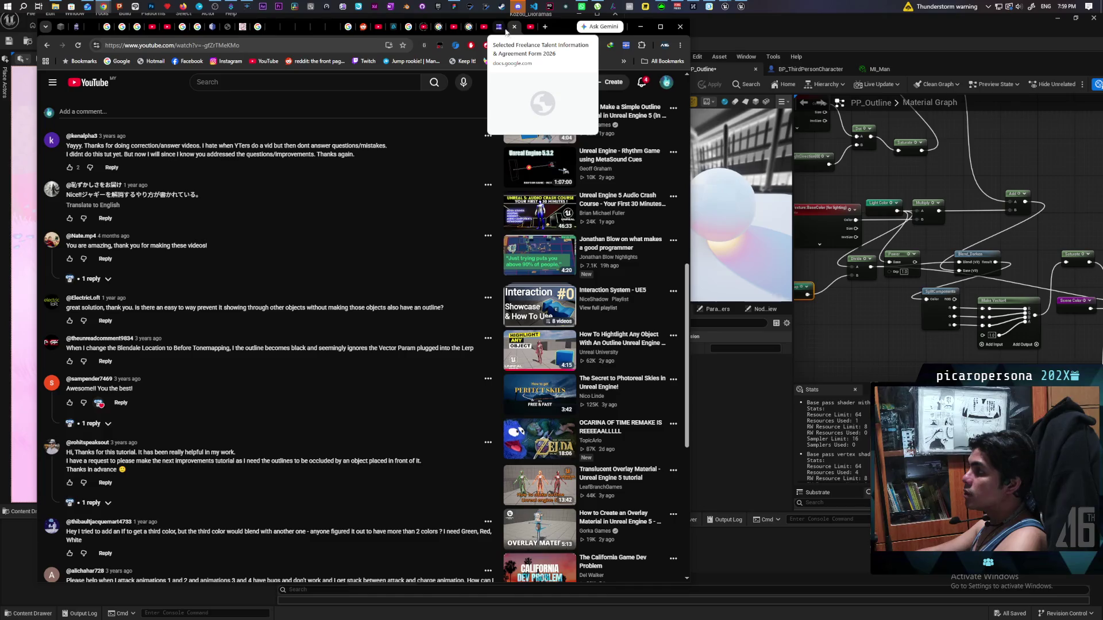
left_click(116, 61)
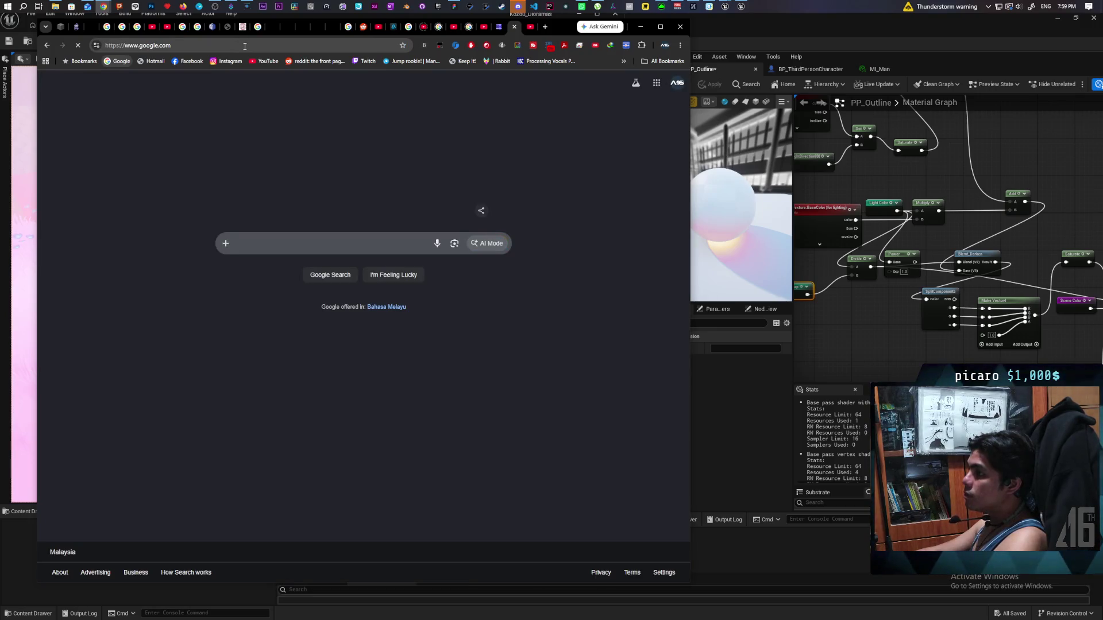
left_click(244, 46)
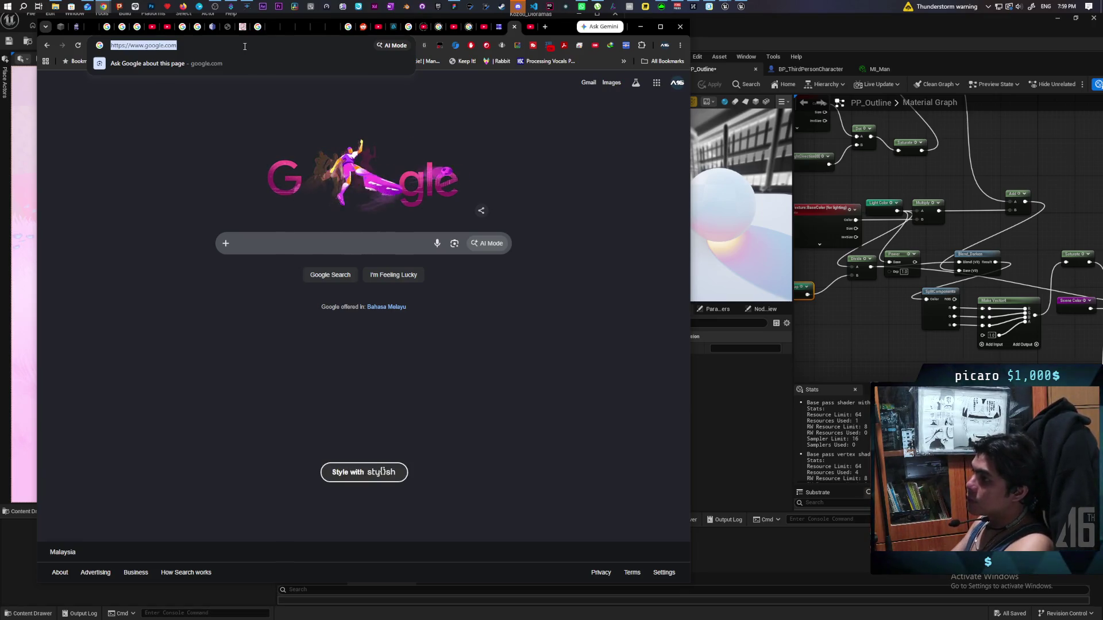
type("gemini")
key("Return")
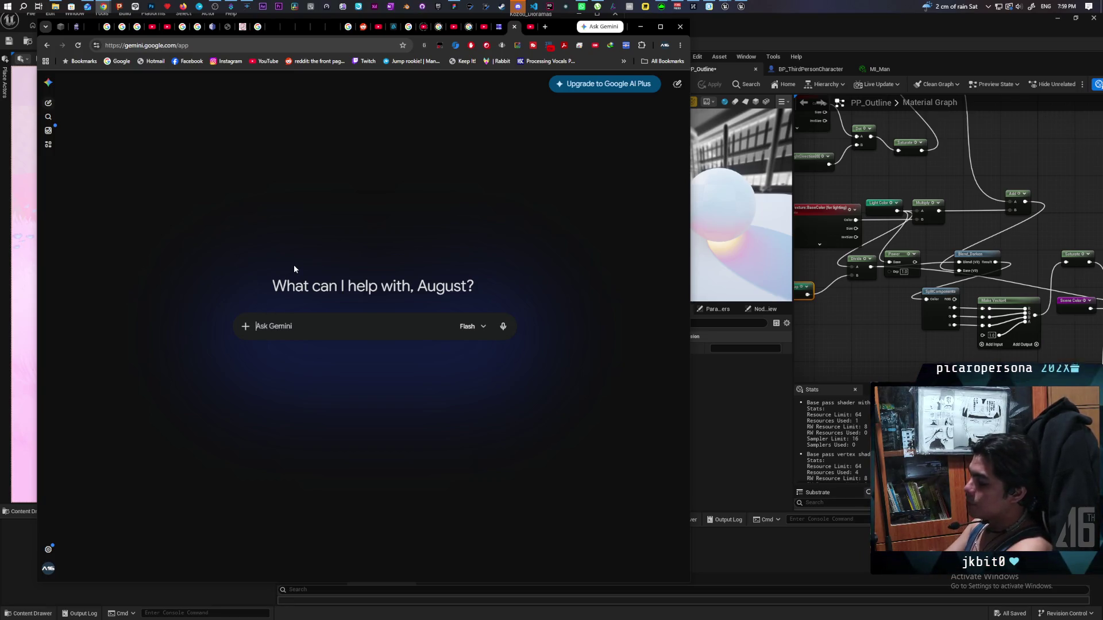
Step: Ask Gemini how to get pure shadow colour from dividing Scene Color by Base Color in UE5
type("i am di")
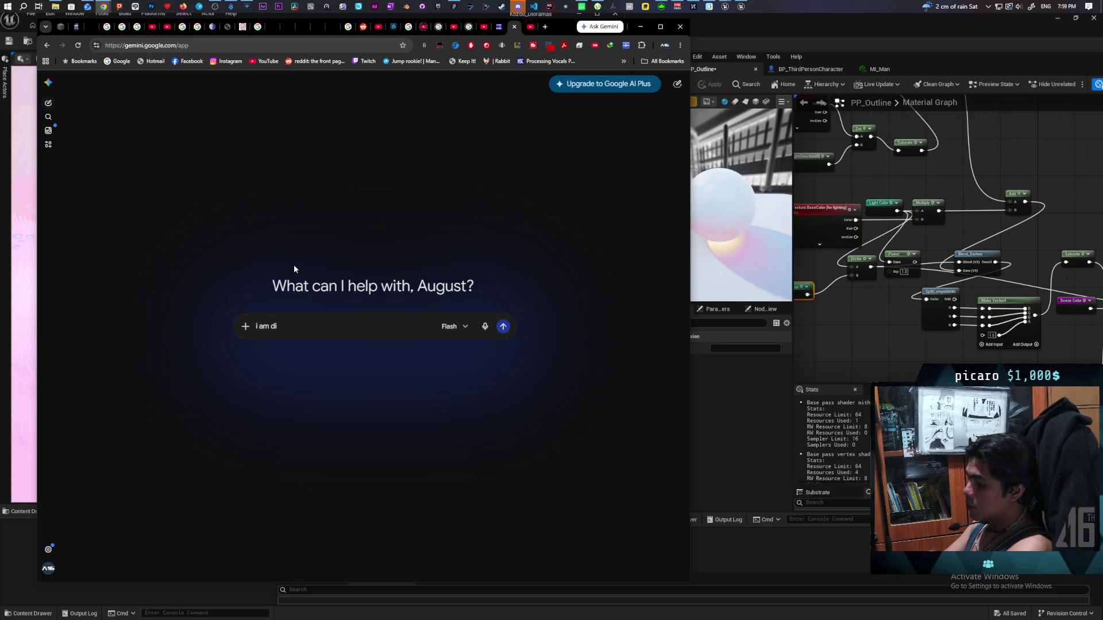
type("vi")
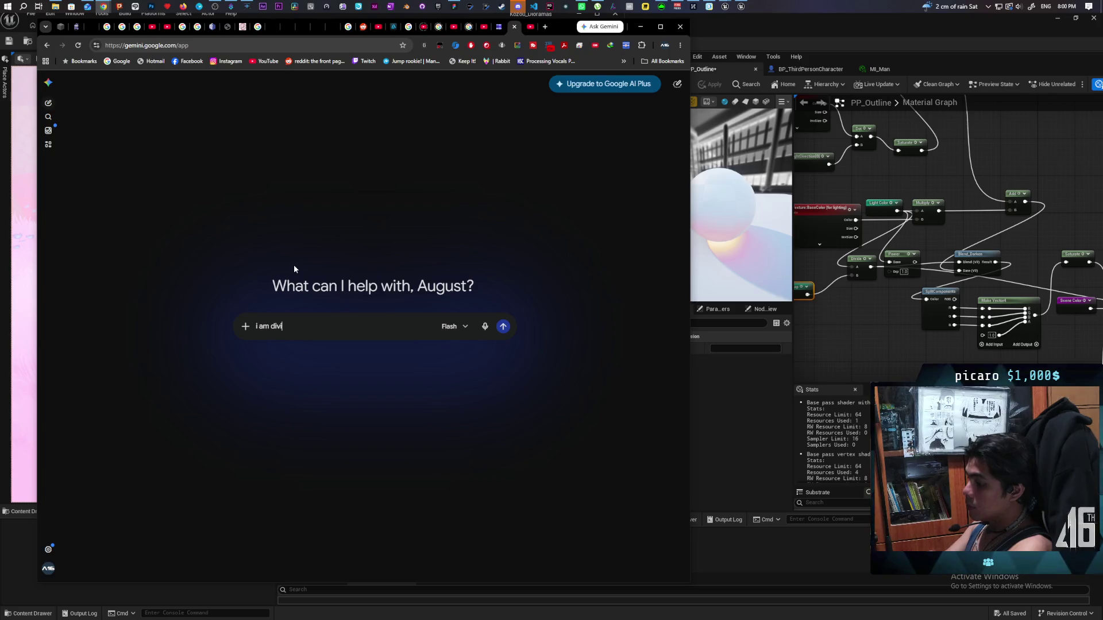
type("ding the c")
type("sc")
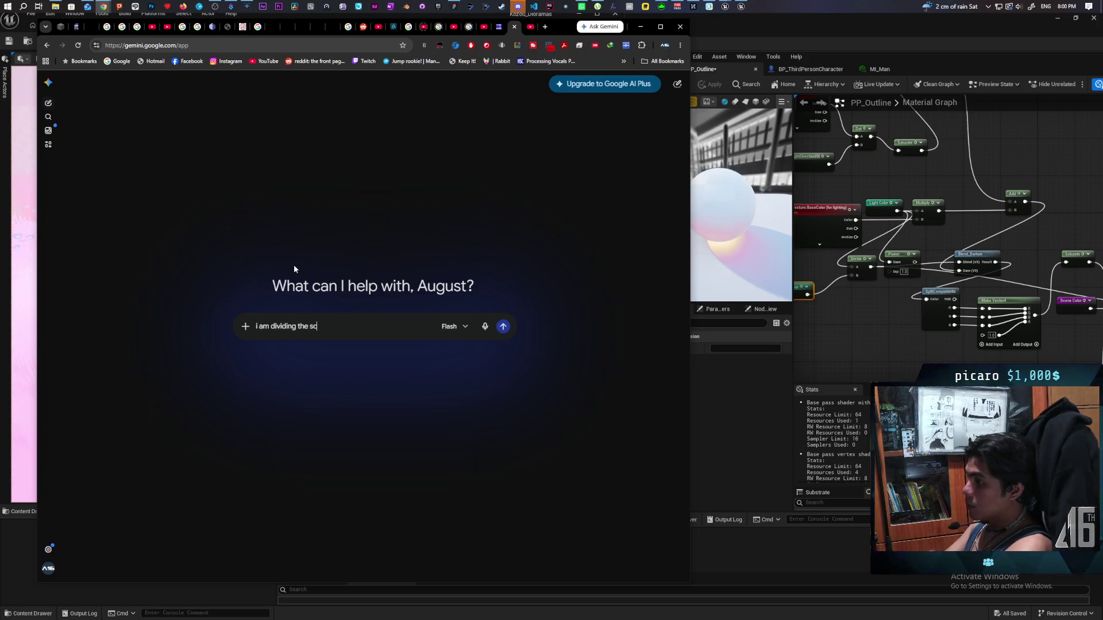
type("ene color and ")
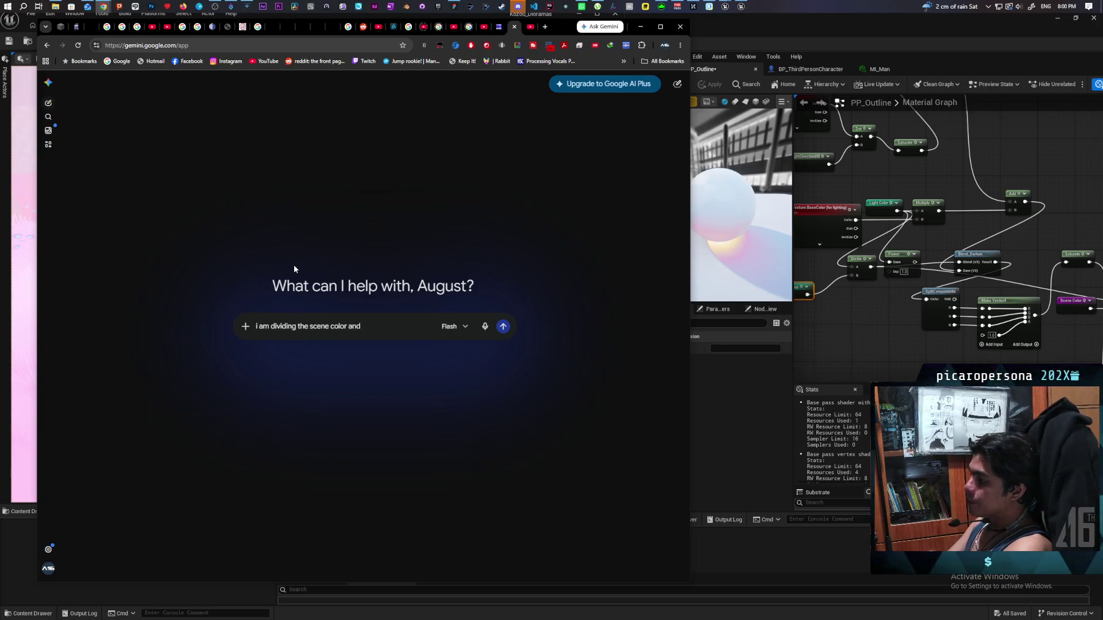
type("the base ")
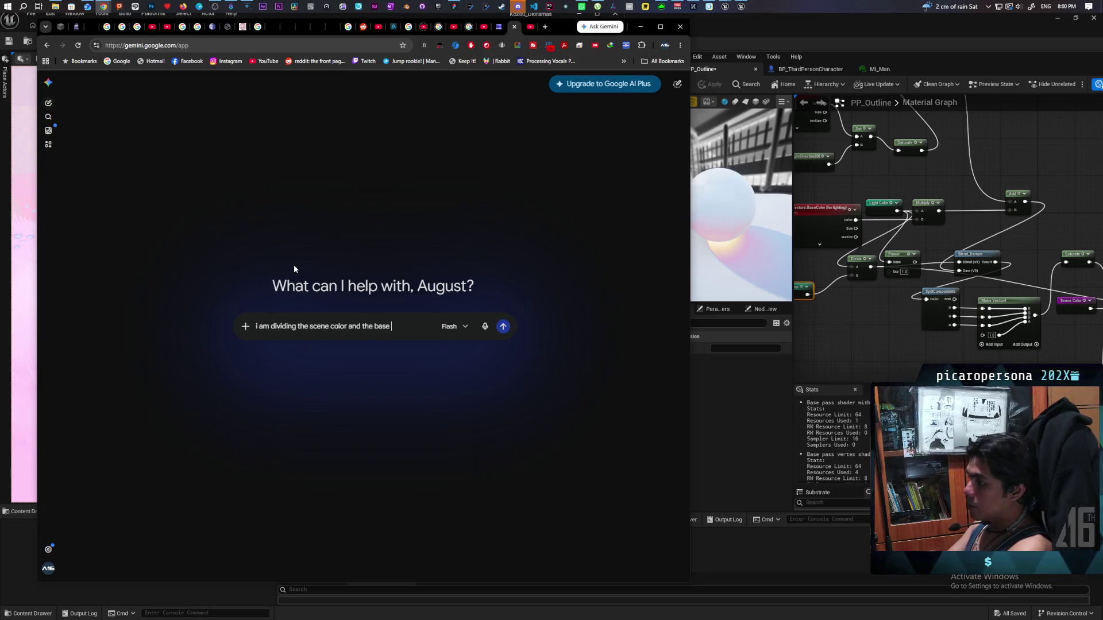
type("color in ue")
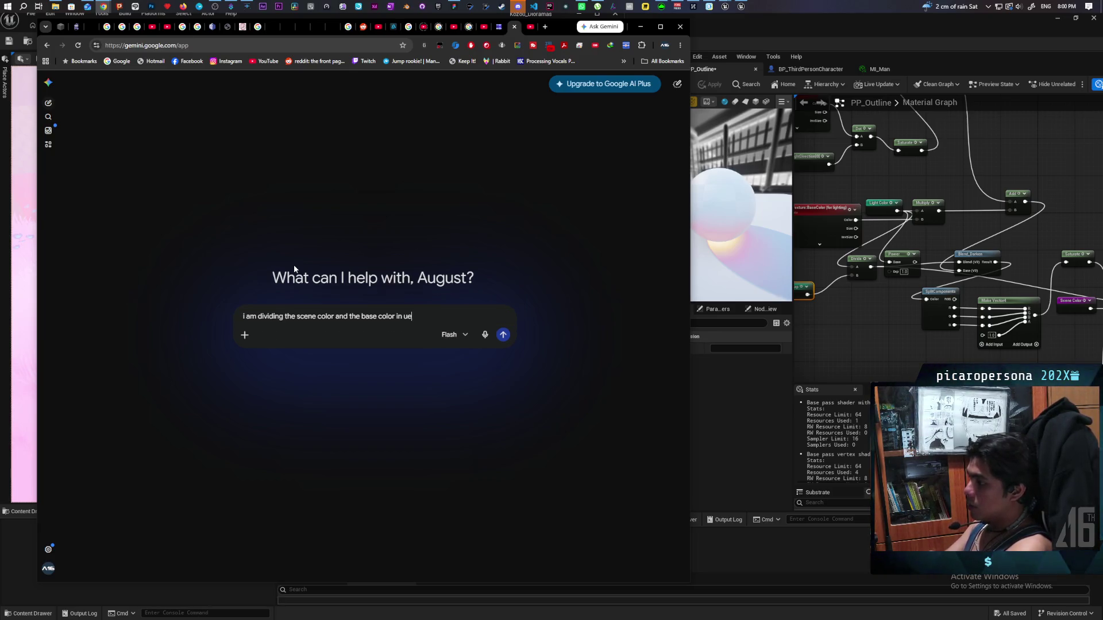
type("5 post process ")
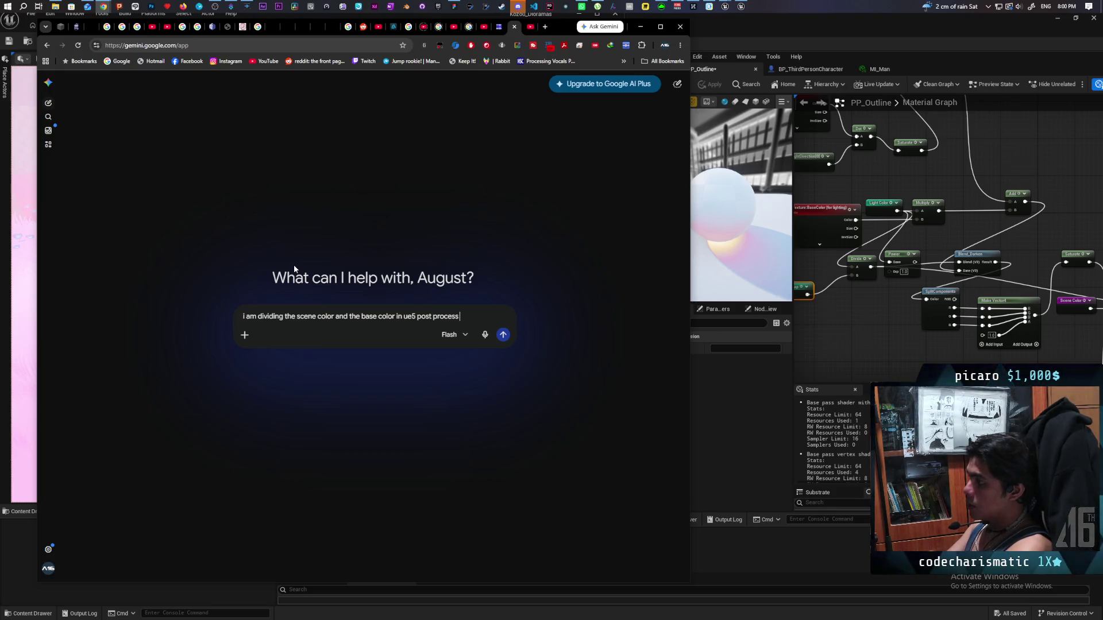
type("to get sh")
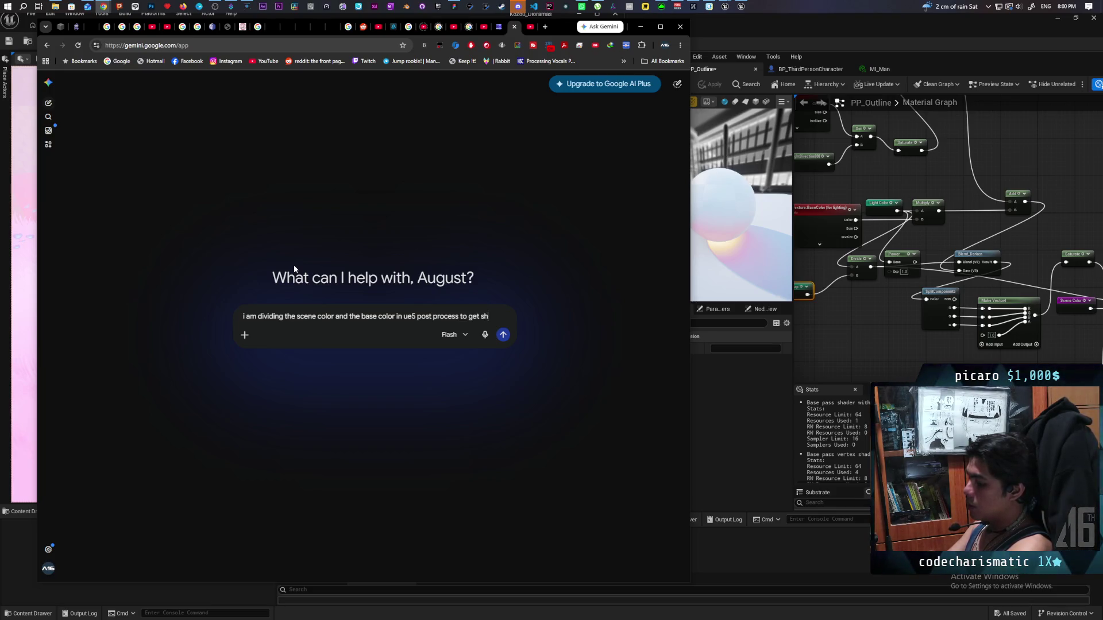
type("adow")
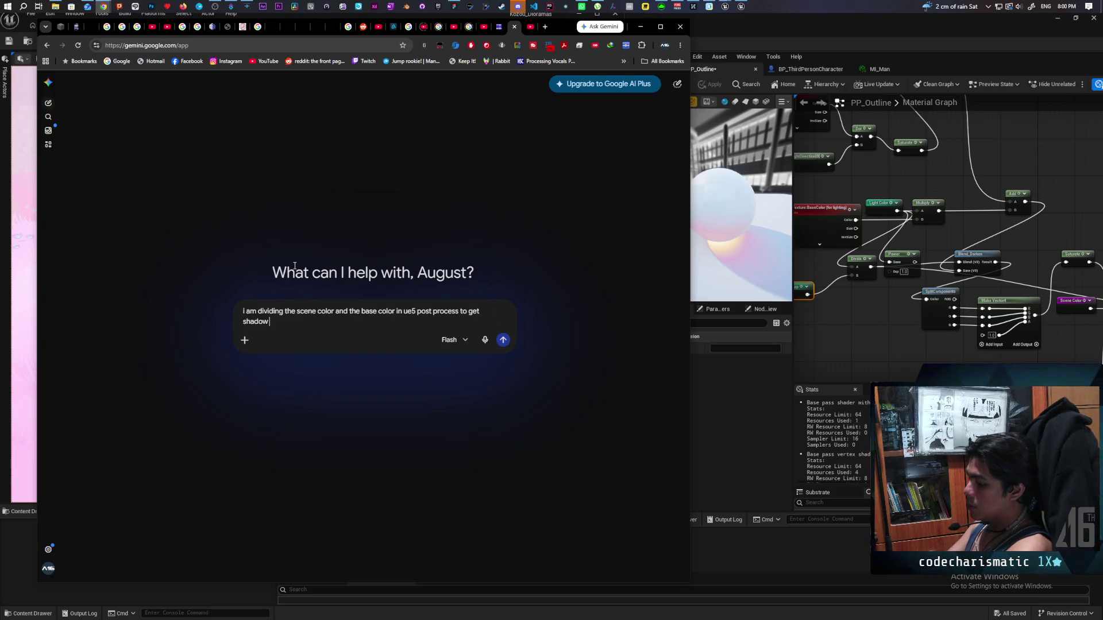
type(" color but it still comes")
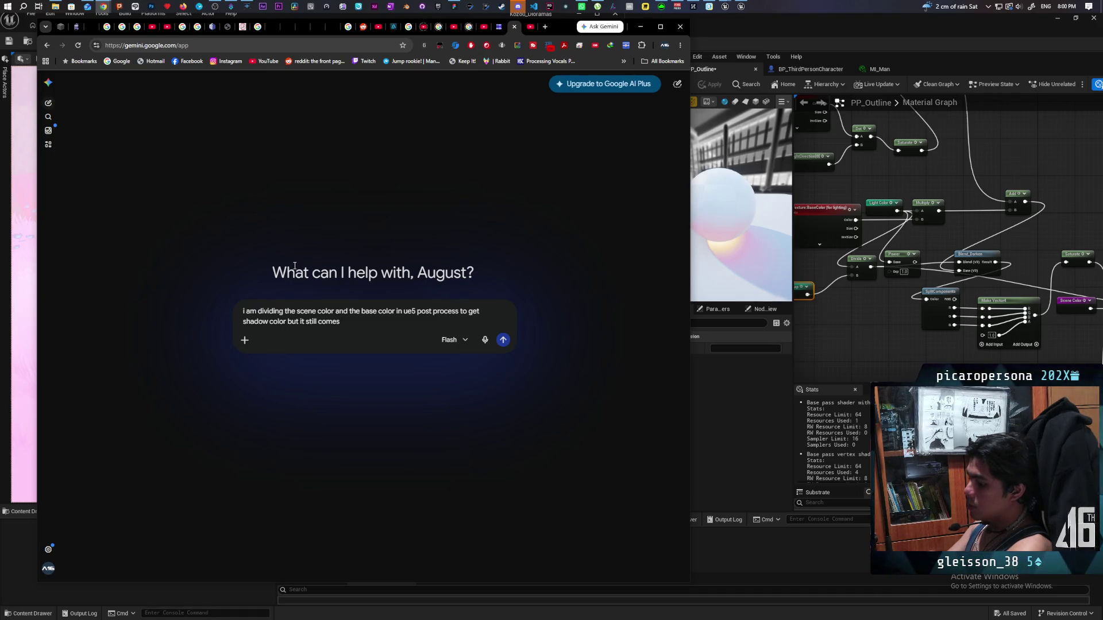
type(" with val")
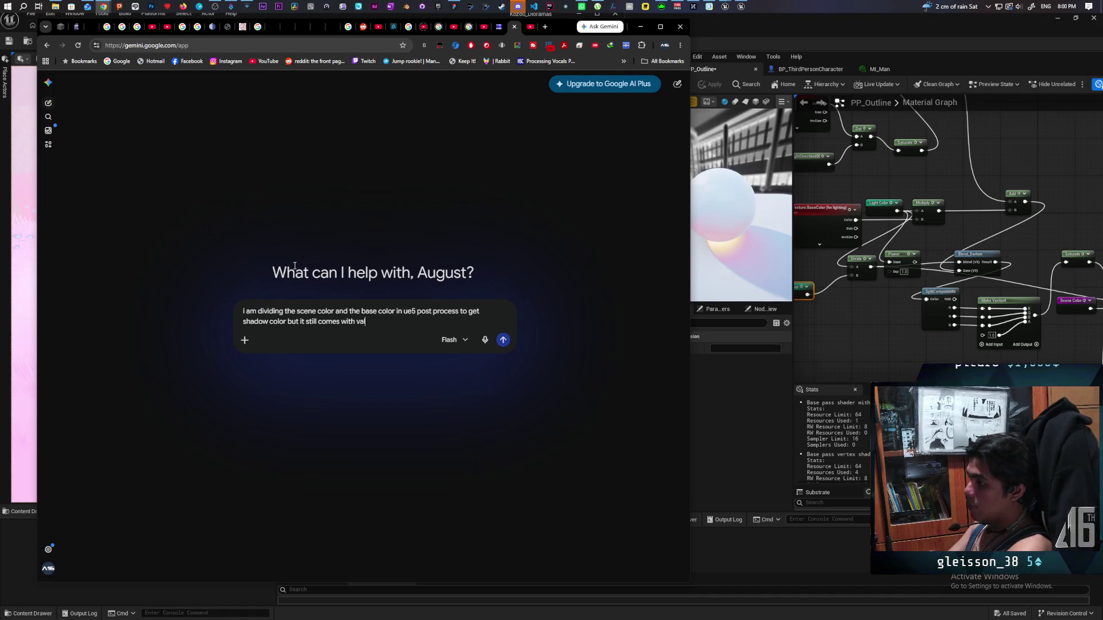
type("ue. how do i g")
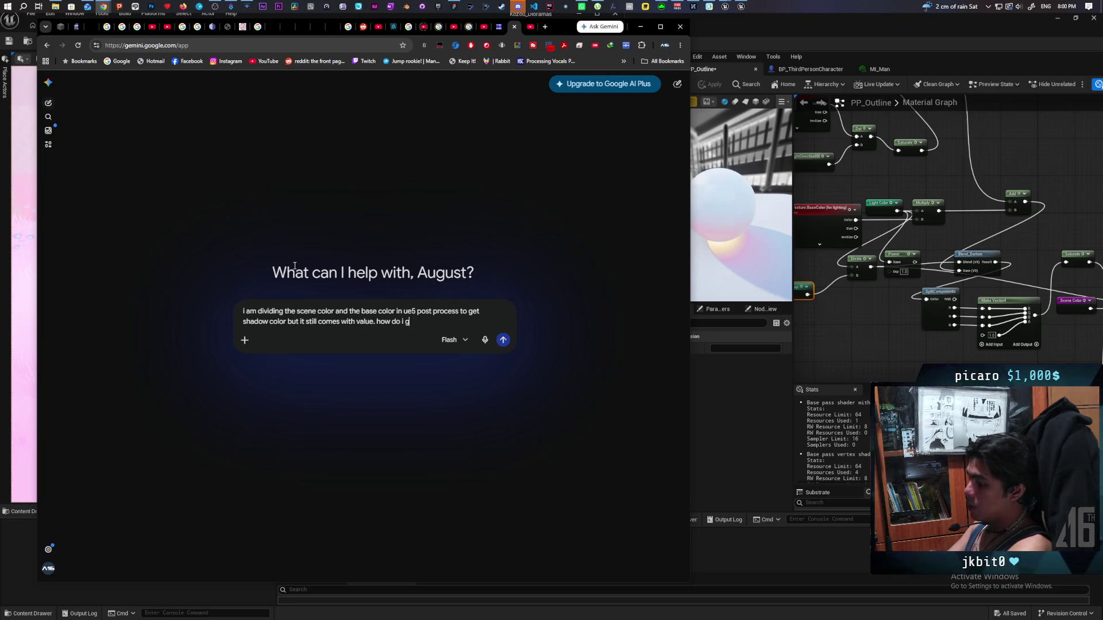
type("et pure color")
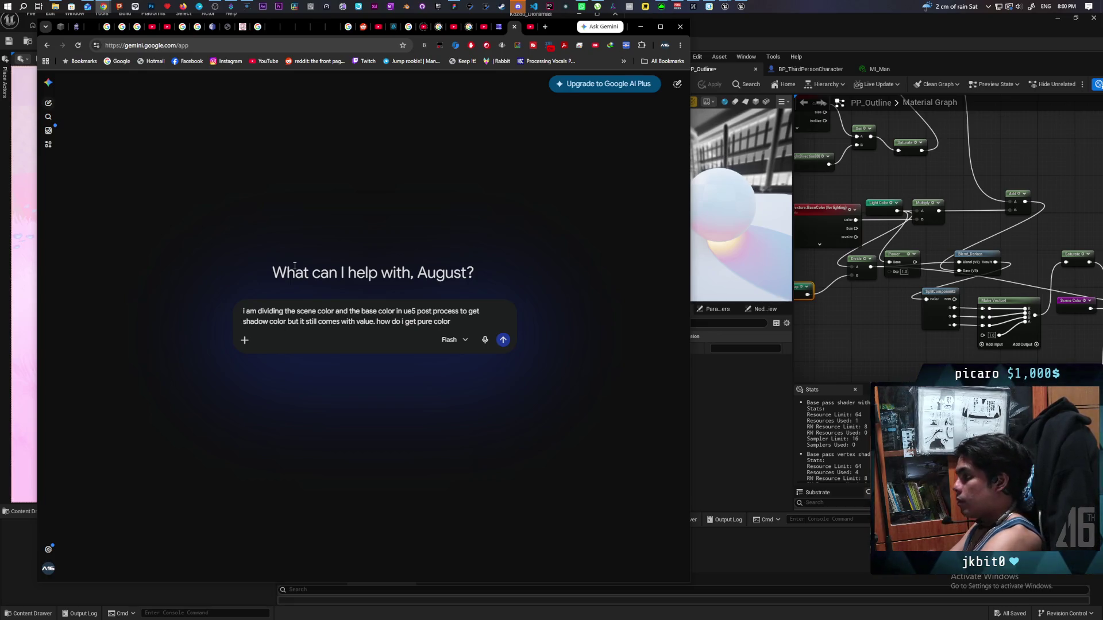
key("Return")
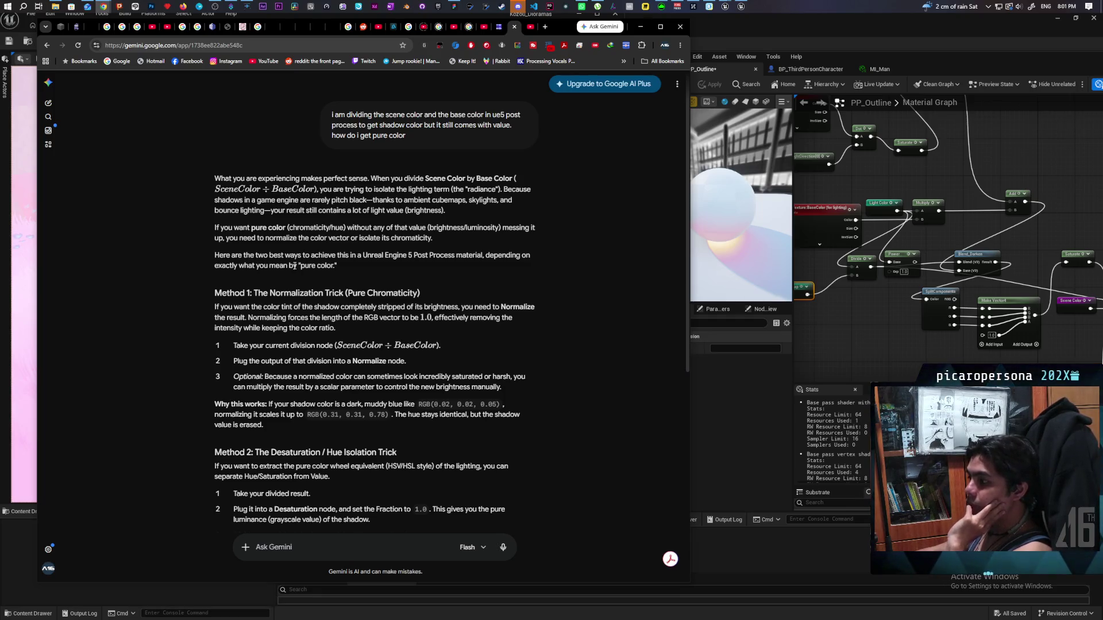
Step: Delete the Light Map, Divide and Power nodes from the PP_Outline graph
left_click(854, 309)
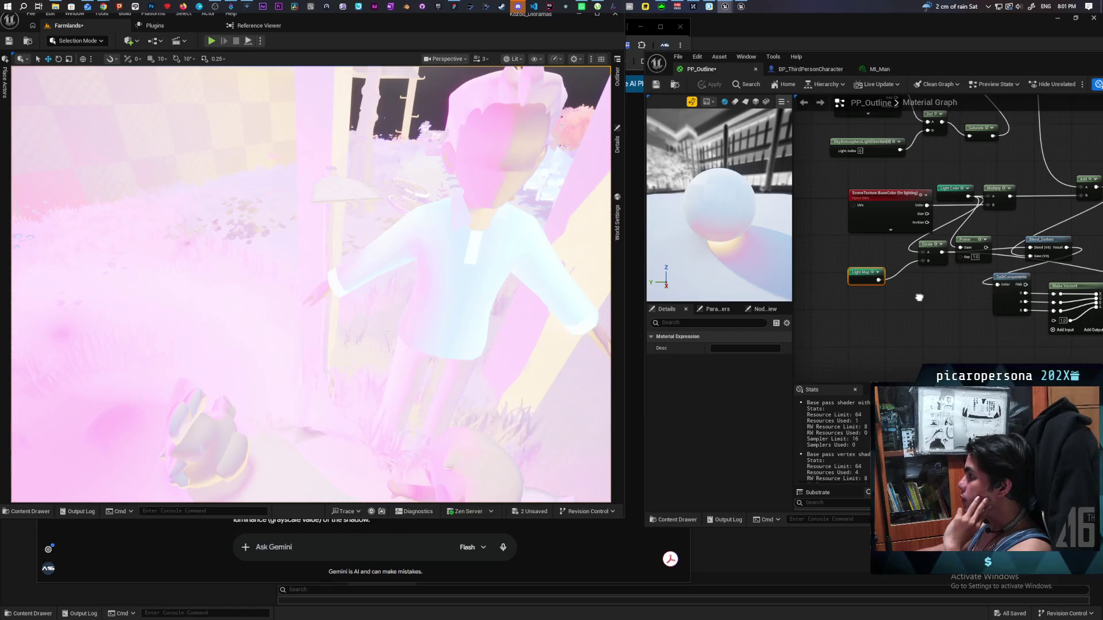
mouse_move(874, 294)
left_mouse_down()
mouse_move(853, 304)
mouse_move(900, 292)
left_mouse_up()
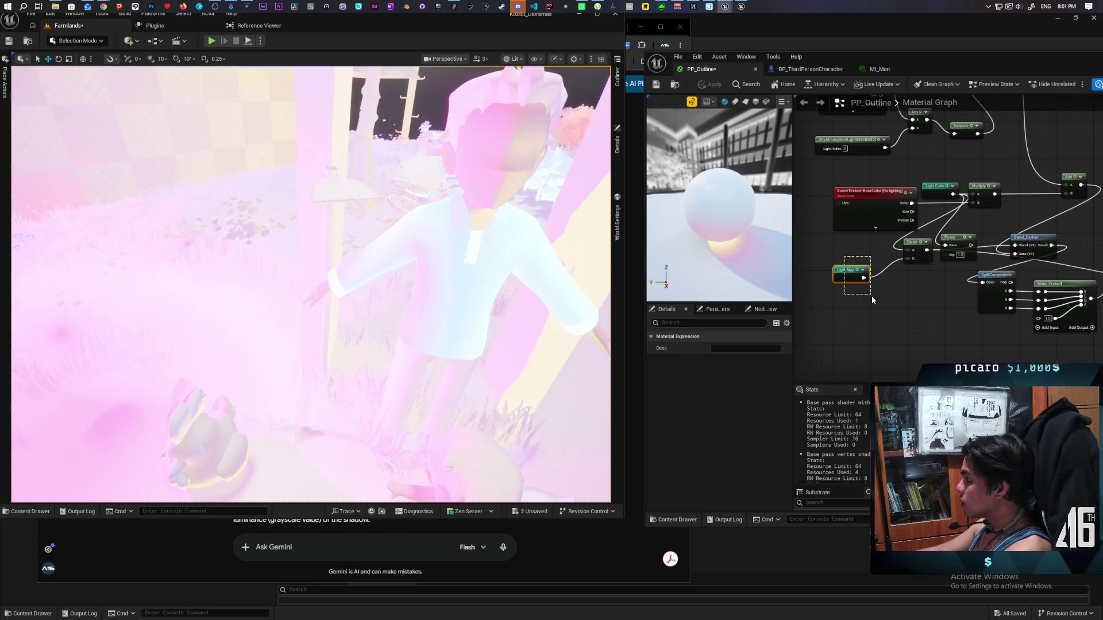
key("Delete")
left_click(917, 242)
key("Delete")
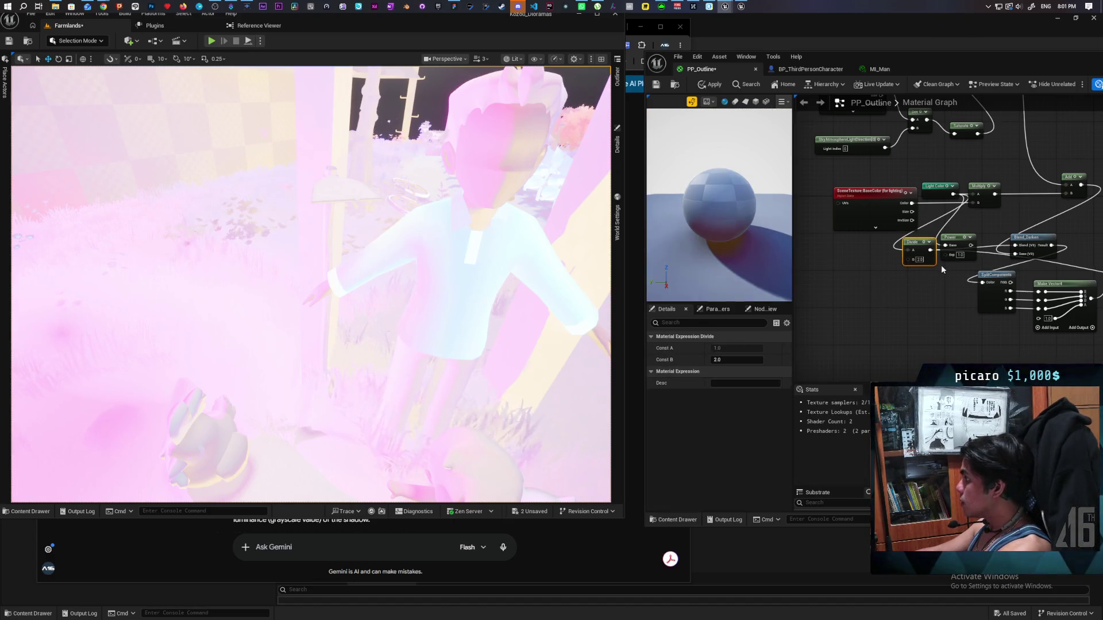
left_click(952, 257)
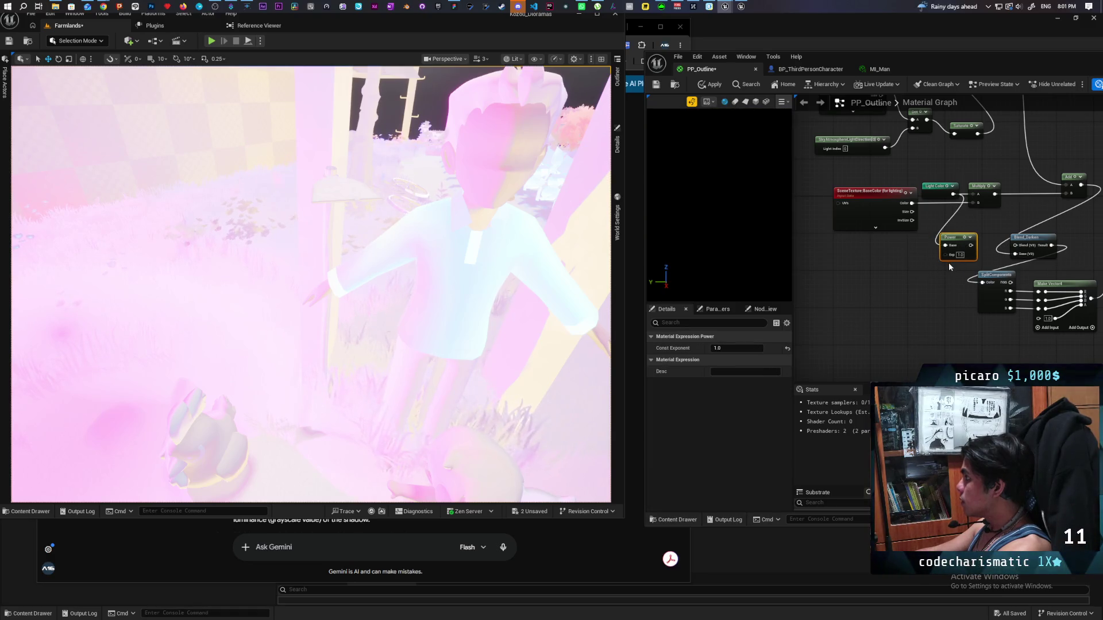
key("Delete")
Step: Add a Normalize node fed from Light Color and apply the material
left_click_drag(953, 195, 927, 243)
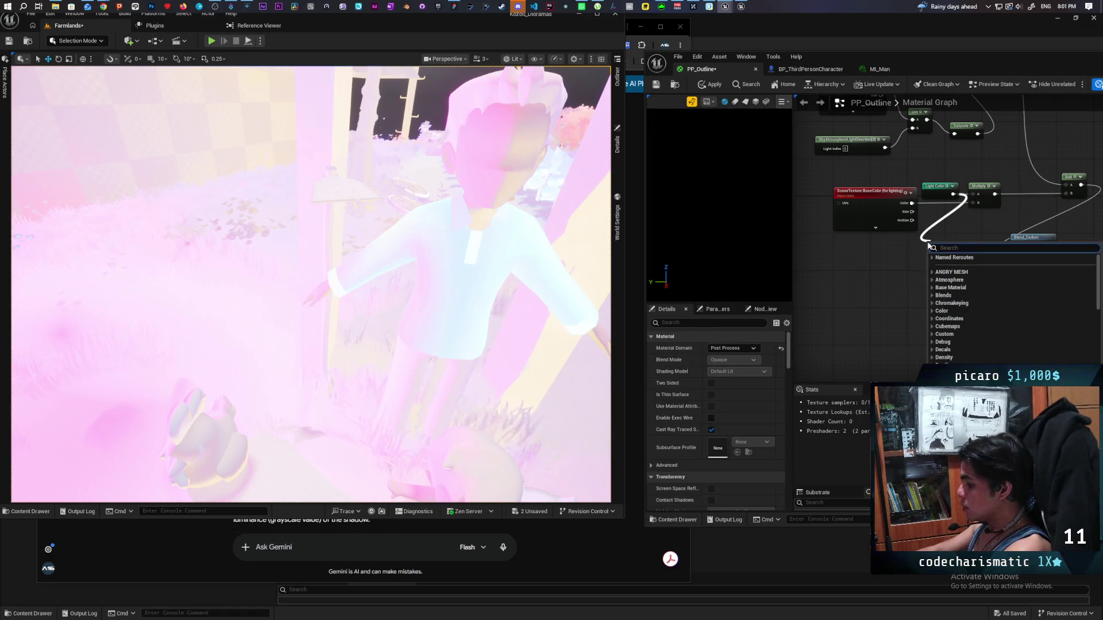
type("normali")
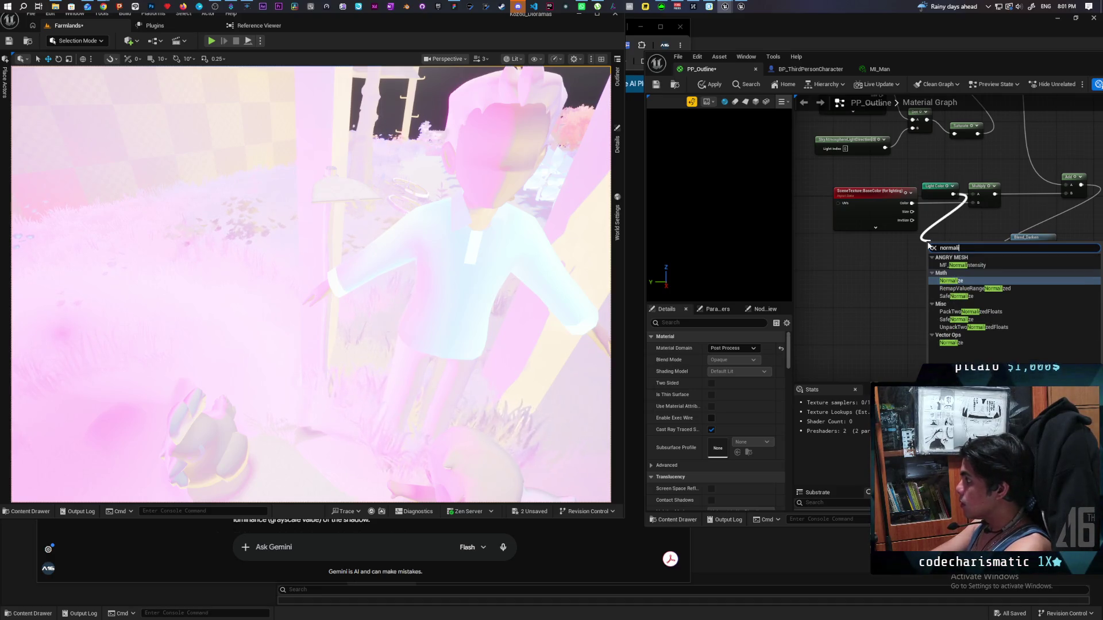
key("Return")
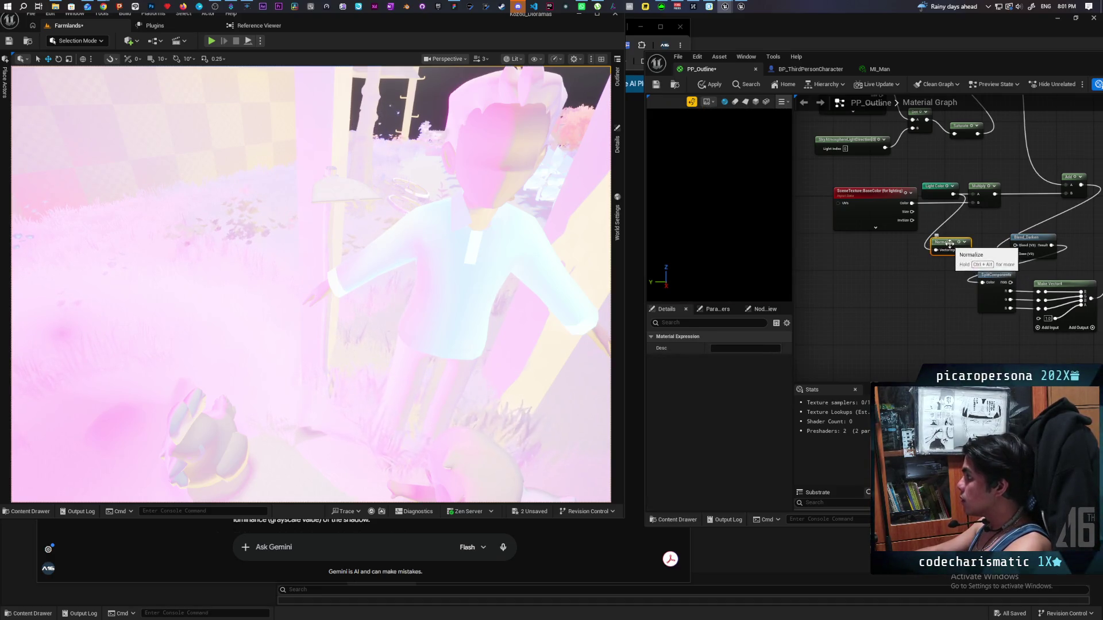
scroll(883, 283, "down", 2)
left_click_drag(883, 284, 832, 298)
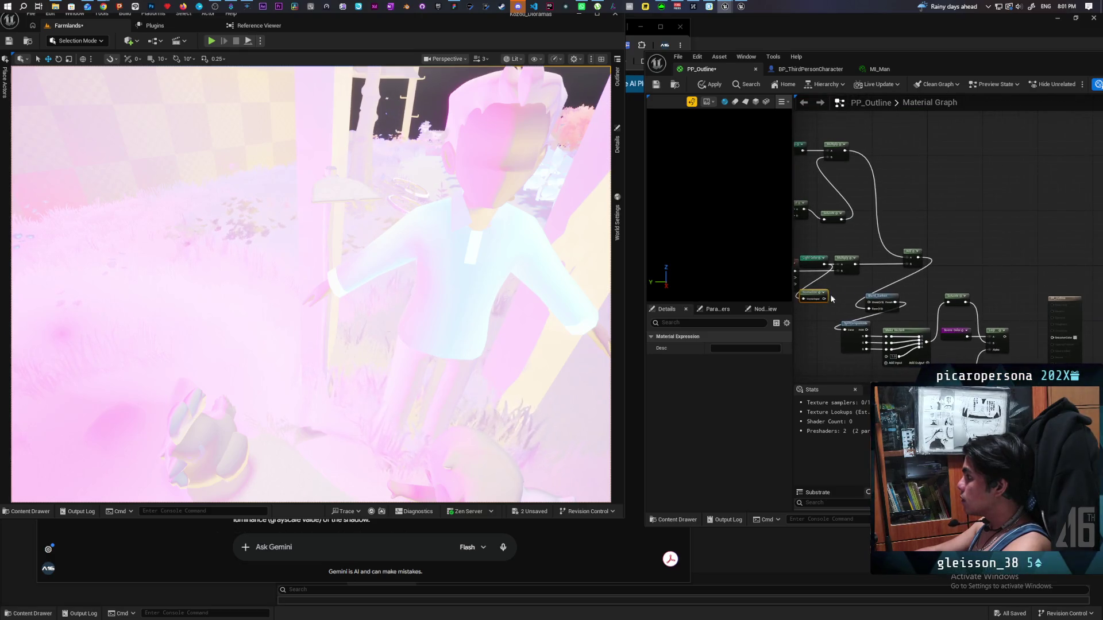
scroll(1053, 339, "down", 2)
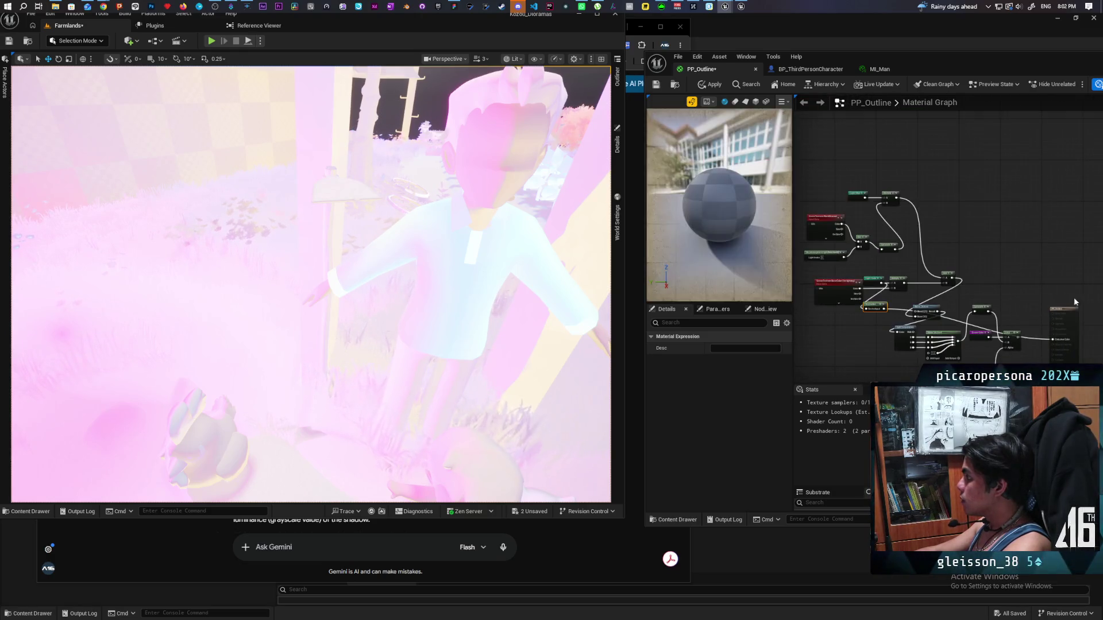
left_click(710, 84)
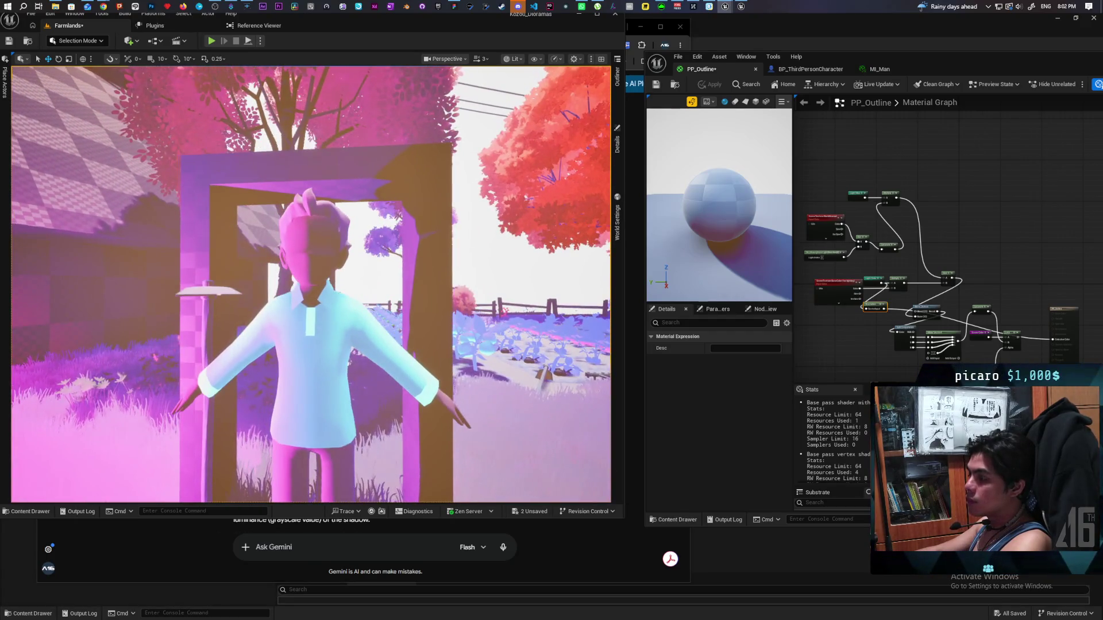
Step: Pan and zoom the material graph to inspect the Normalize node
scroll(885, 329, "up", 4)
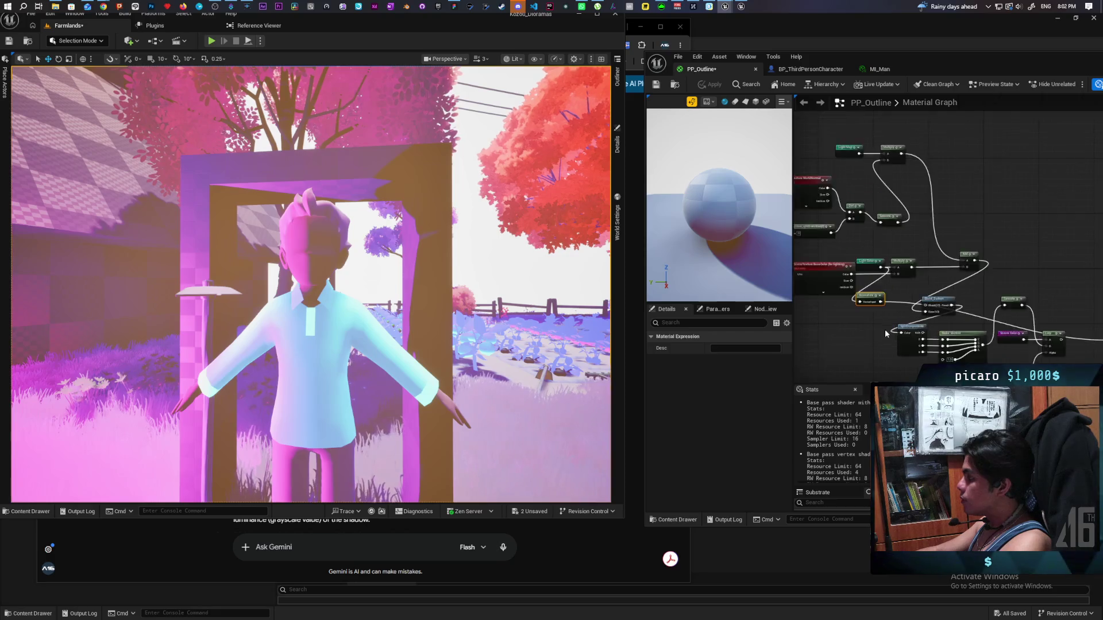
left_click_drag(862, 331, 921, 323)
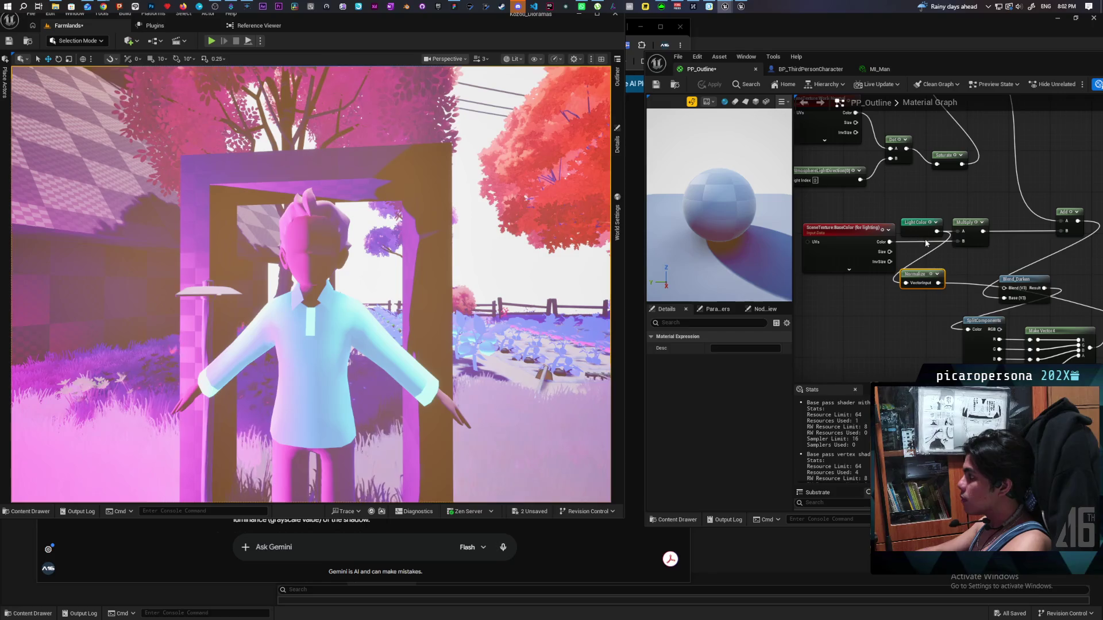
scroll(912, 221, "down", 4)
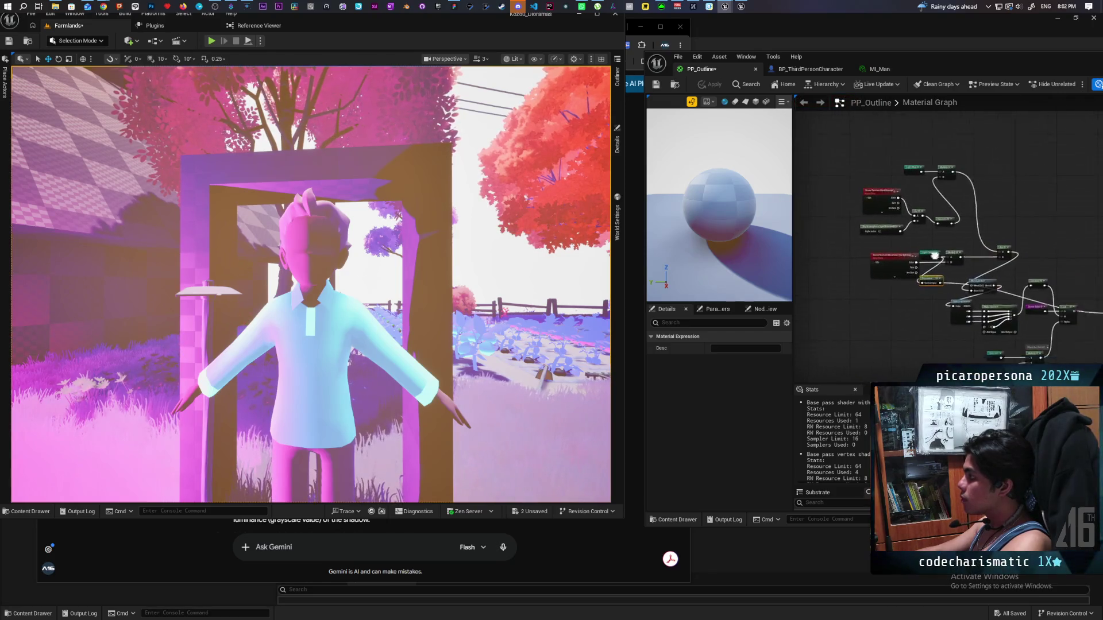
Step: Delete the Normalize node, connect Light Color directly to Blend_Darken, and apply
left_click_drag(987, 315, 1090, 297)
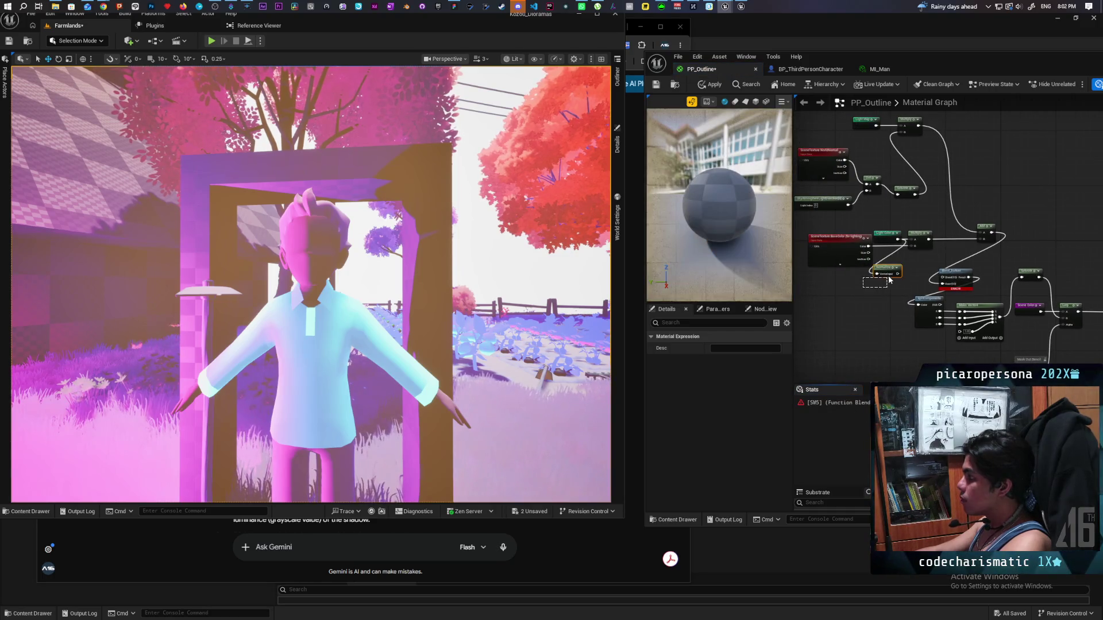
key("Delete")
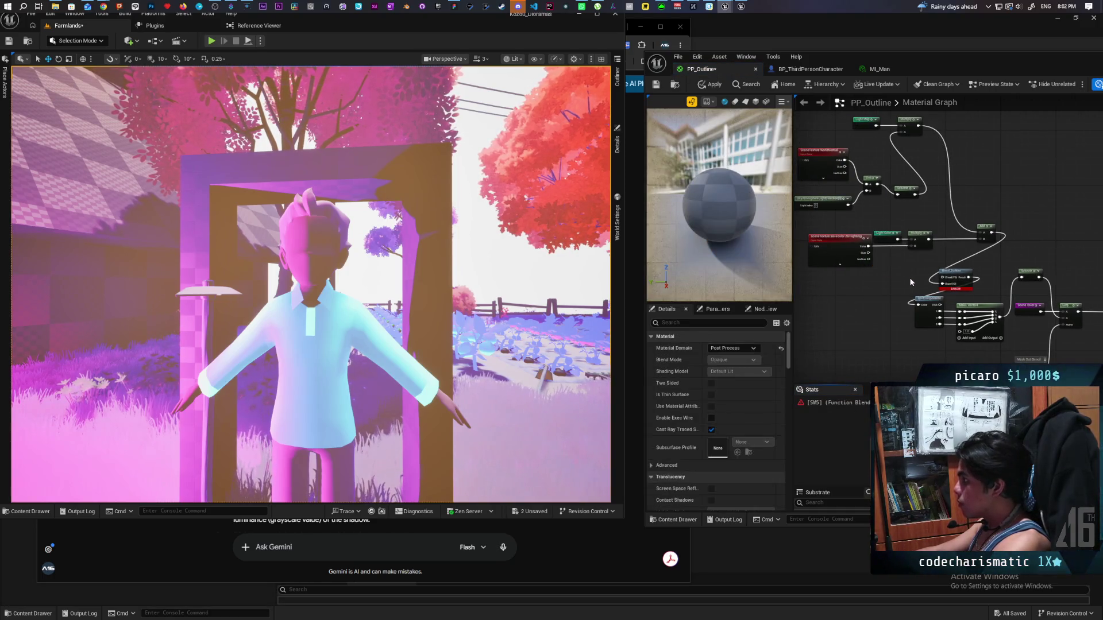
scroll(910, 282, "up", 1)
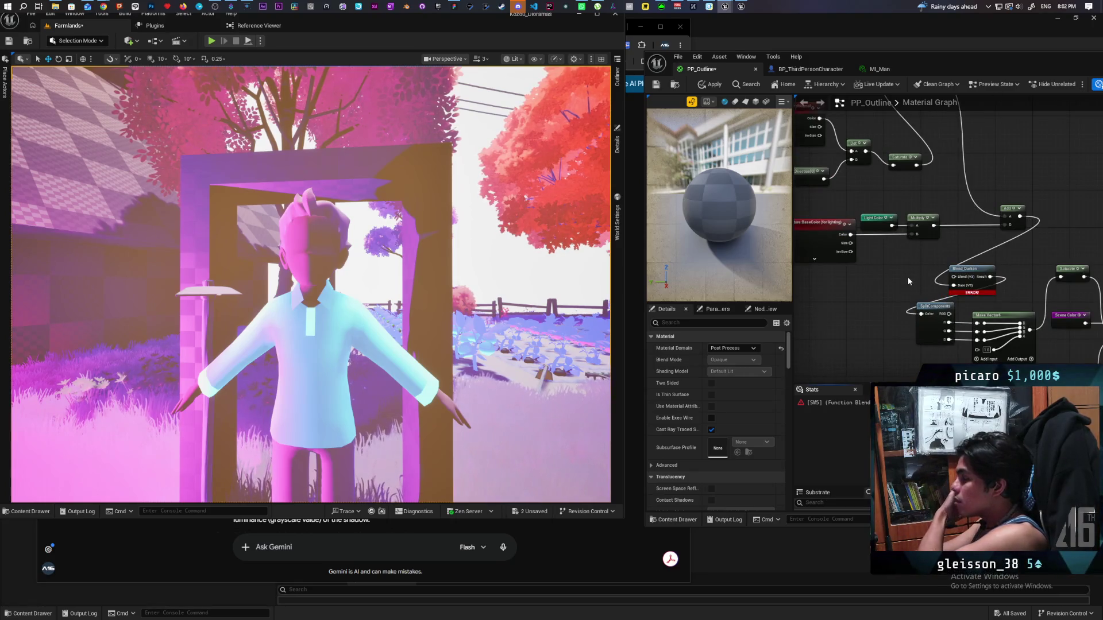
mouse_move(913, 271)
left_mouse_down()
mouse_move(977, 254)
mouse_move(966, 274)
left_mouse_up()
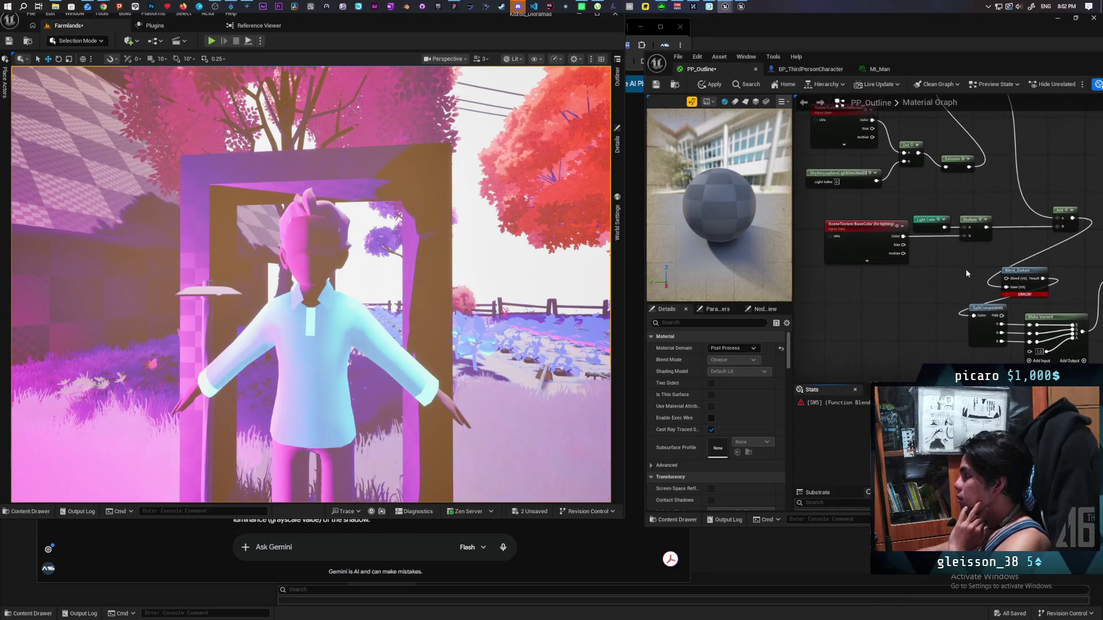
left_click_drag(944, 228, 1006, 280)
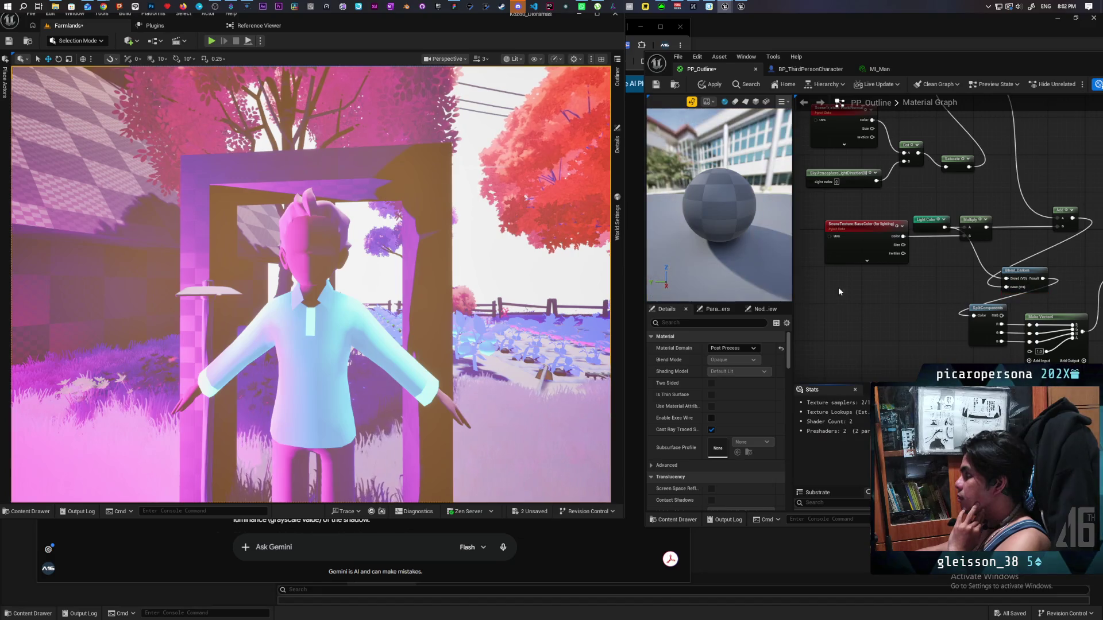
left_click(701, 86)
scroll(888, 291, "down", 5)
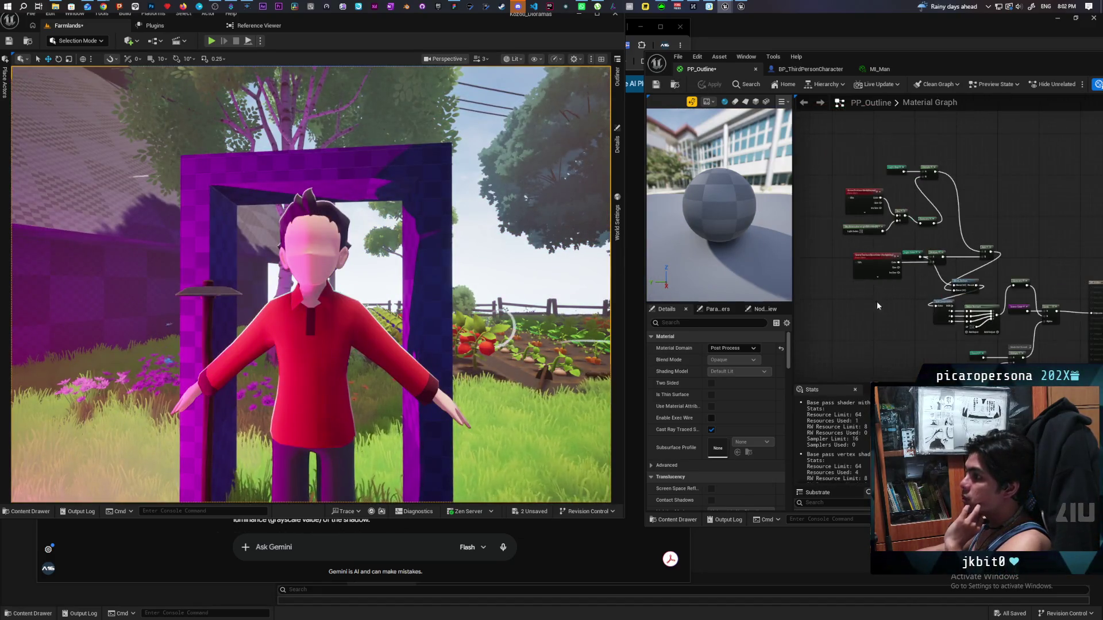
key("Home")
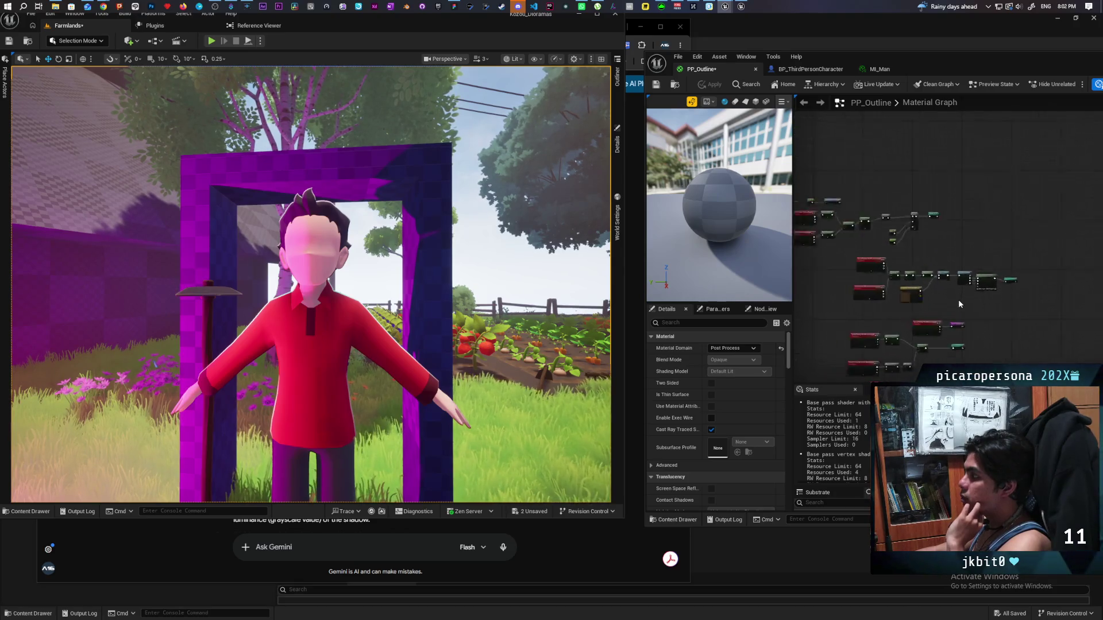
scroll(977, 265, "up", 6)
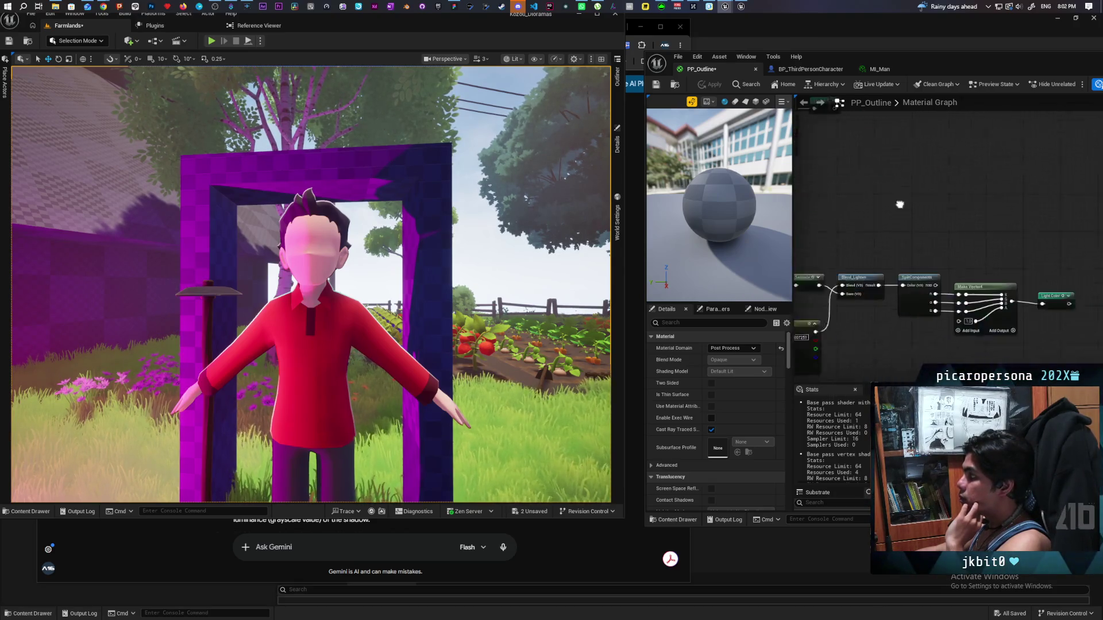
Step: Add a Normalize node after Make Vector4, then wire Make Vector4 directly into Light Color
left_click_drag(1030, 234, 899, 277)
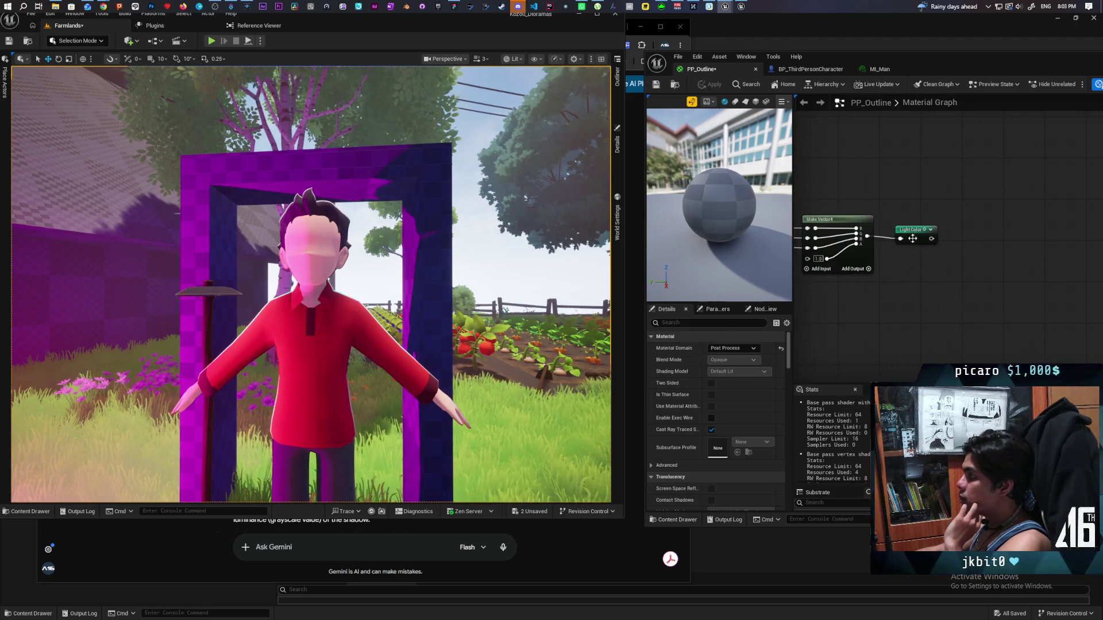
left_click_drag(912, 238, 977, 234)
left_click_drag(868, 236, 892, 253)
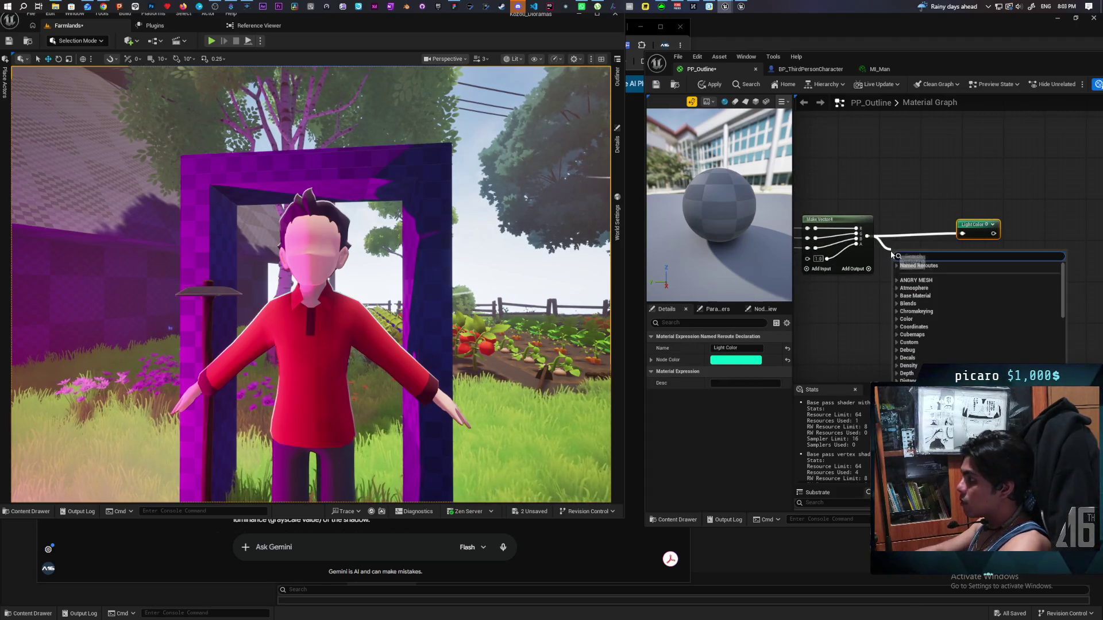
type("normali")
left_click(917, 273)
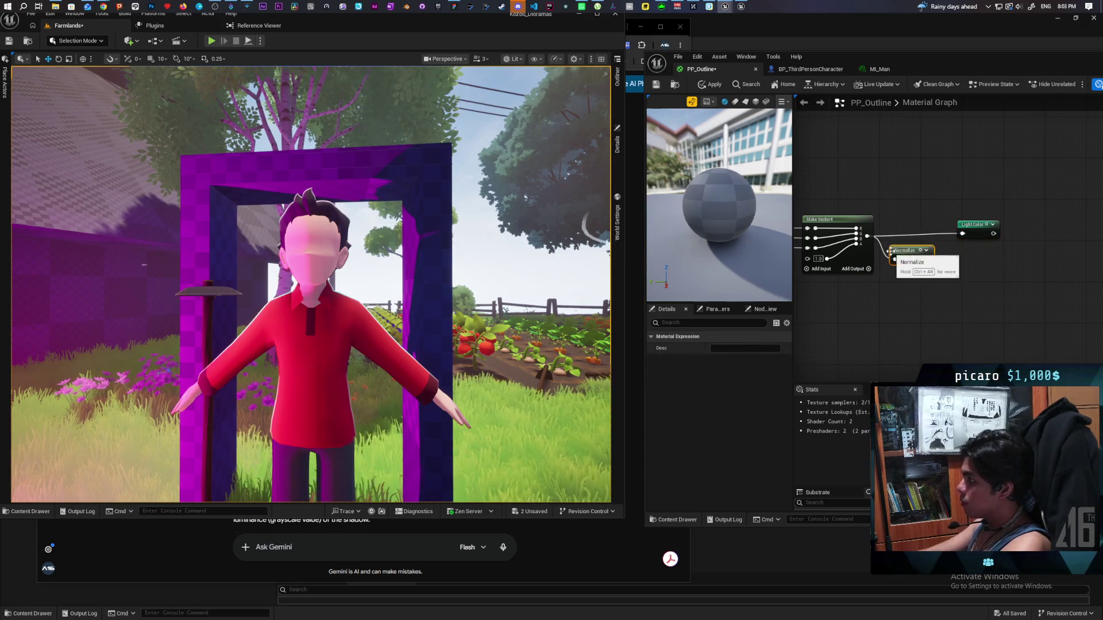
left_click_drag(932, 265, 963, 233)
mouse_move(908, 253)
left_mouse_down()
mouse_move(907, 228)
mouse_move(910, 244)
left_mouse_up()
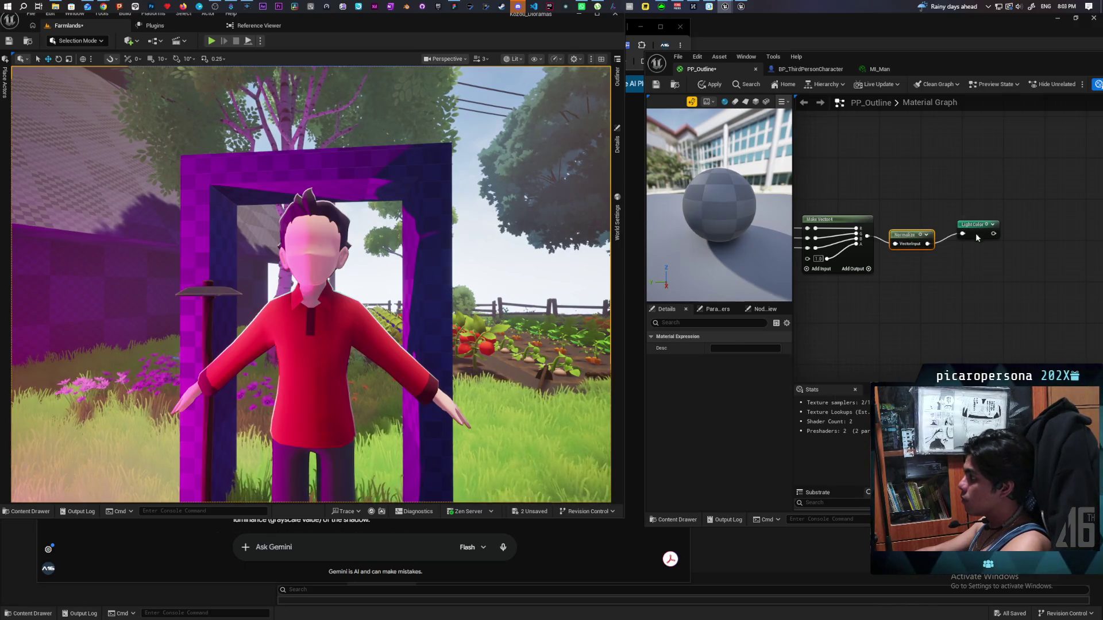
left_click_drag(977, 238, 972, 248)
mouse_move(907, 267)
left_mouse_down()
mouse_move(1000, 251)
mouse_move(1002, 224)
mouse_move(958, 282)
left_mouse_up()
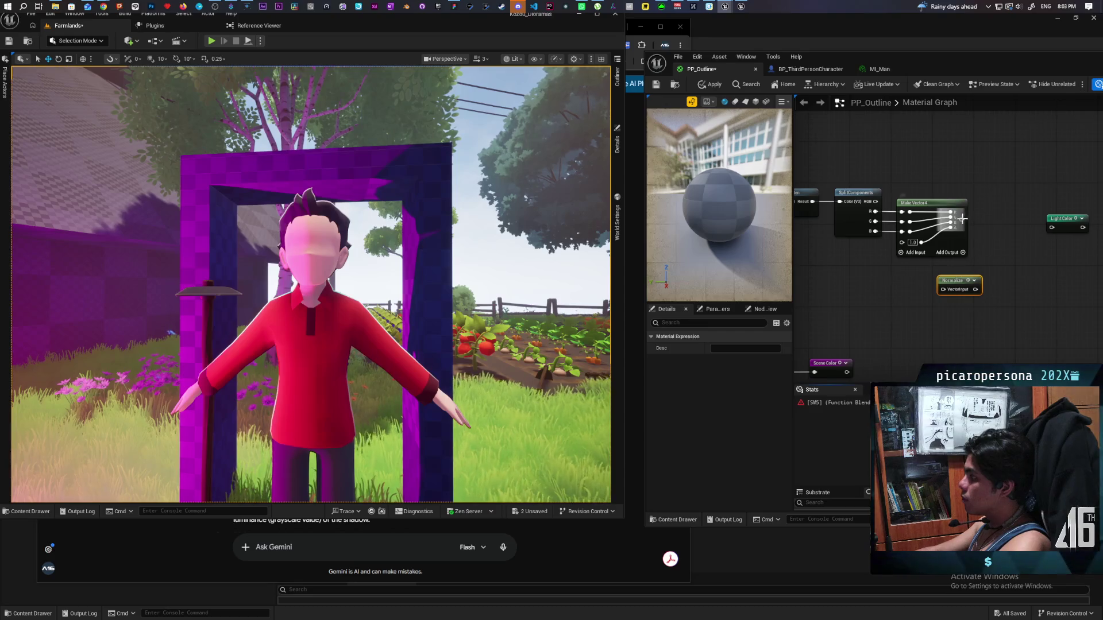
left_click_drag(962, 220, 1052, 222)
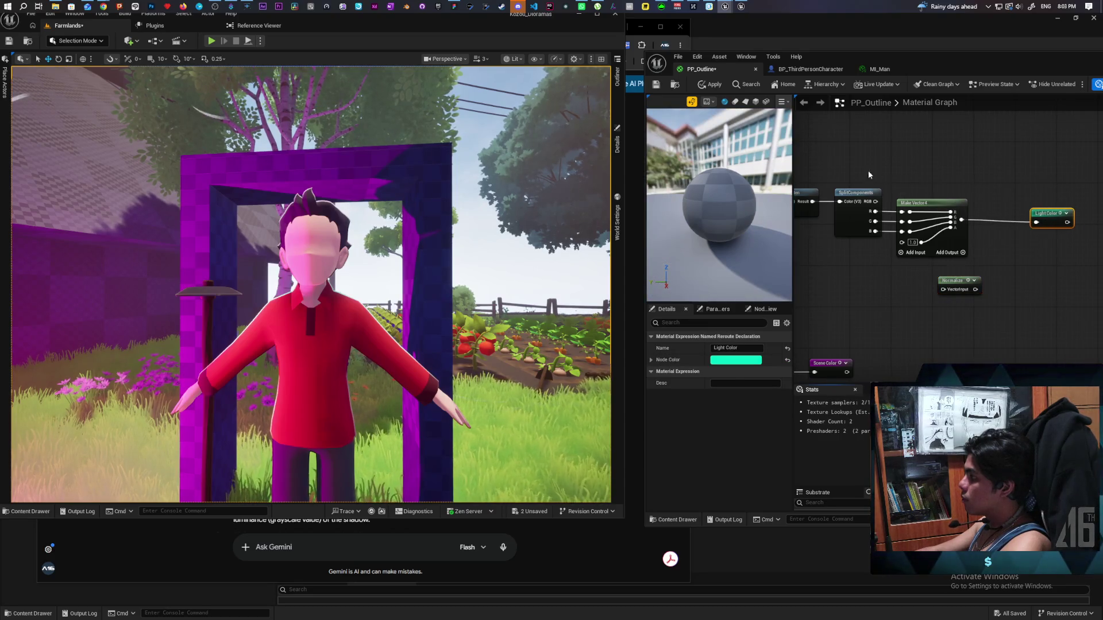
Step: Move Normalize ahead of SplitComponents, shift the following nodes right, and apply
mouse_move(869, 175)
left_mouse_down()
mouse_move(970, 253)
mouse_move(1080, 253)
left_mouse_up()
left_click_drag(870, 204, 926, 209)
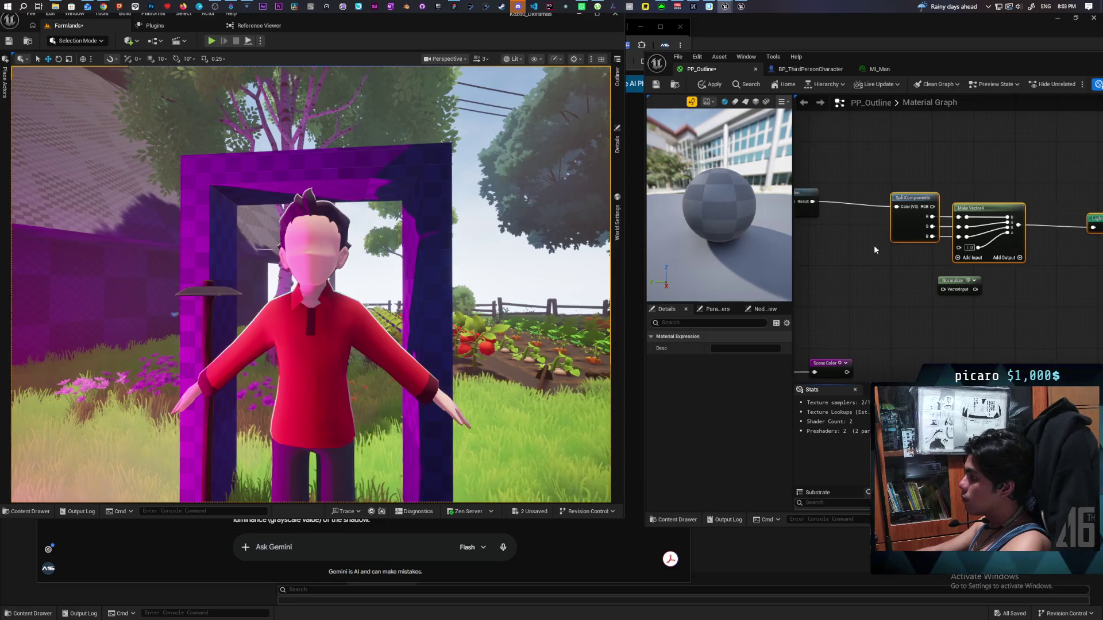
mouse_move(954, 281)
left_mouse_down()
mouse_move(844, 219)
mouse_move(900, 212)
mouse_move(833, 184)
mouse_move(890, 181)
left_mouse_up()
left_click_drag(1074, 253, 884, 223)
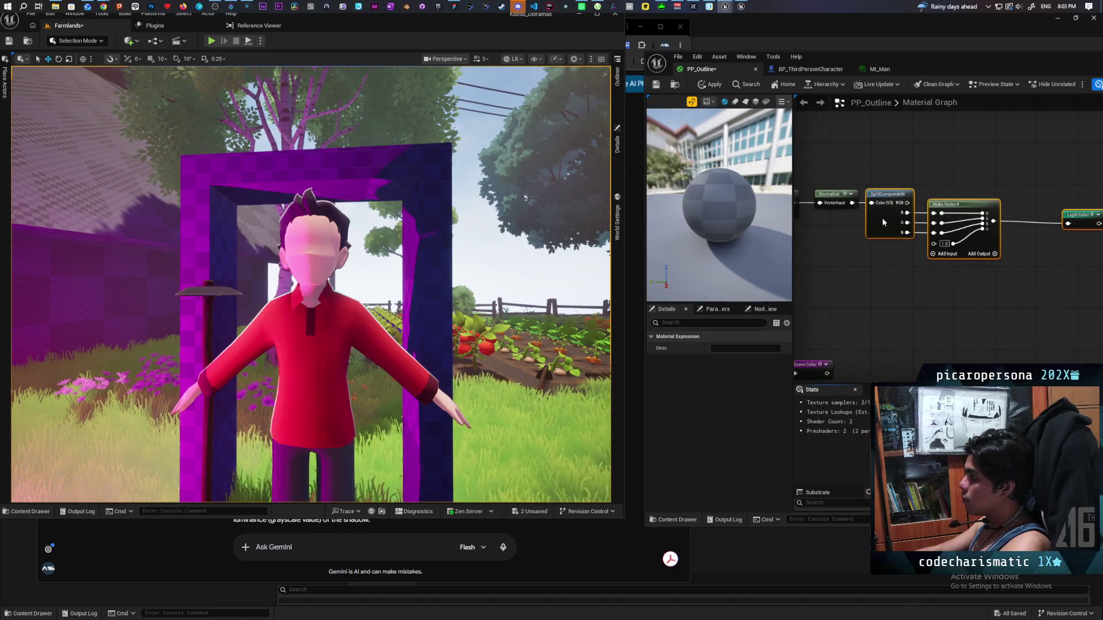
left_click(710, 85)
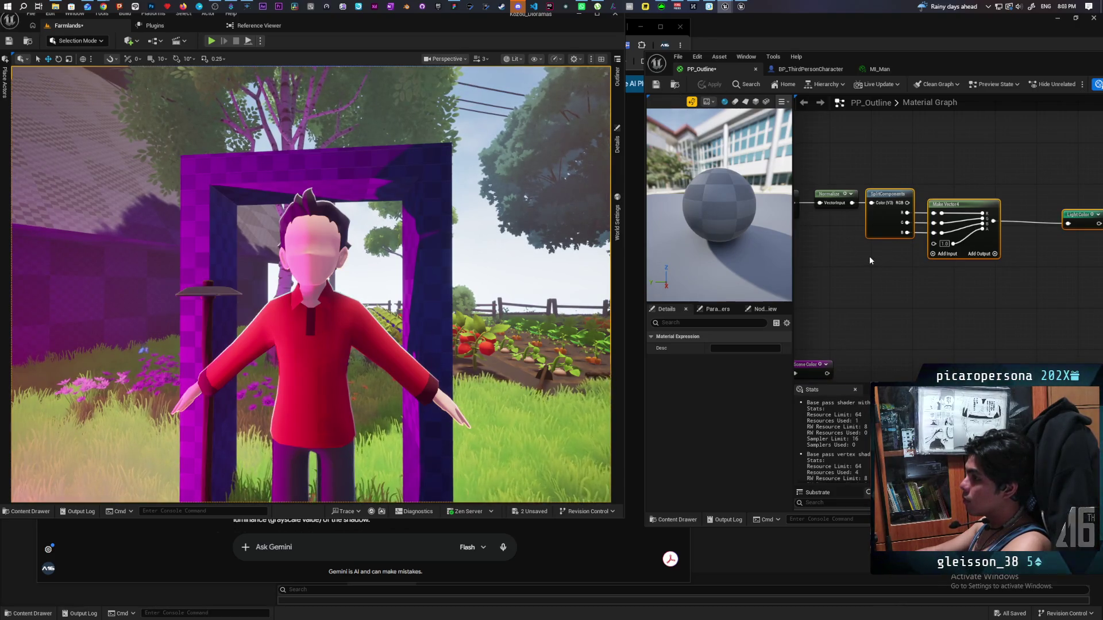
scroll(887, 258, "down", 4)
mouse_move(958, 280)
left_mouse_down()
mouse_move(1007, 258)
mouse_move(938, 285)
mouse_move(905, 252)
left_mouse_up()
scroll(920, 255, "up", 5)
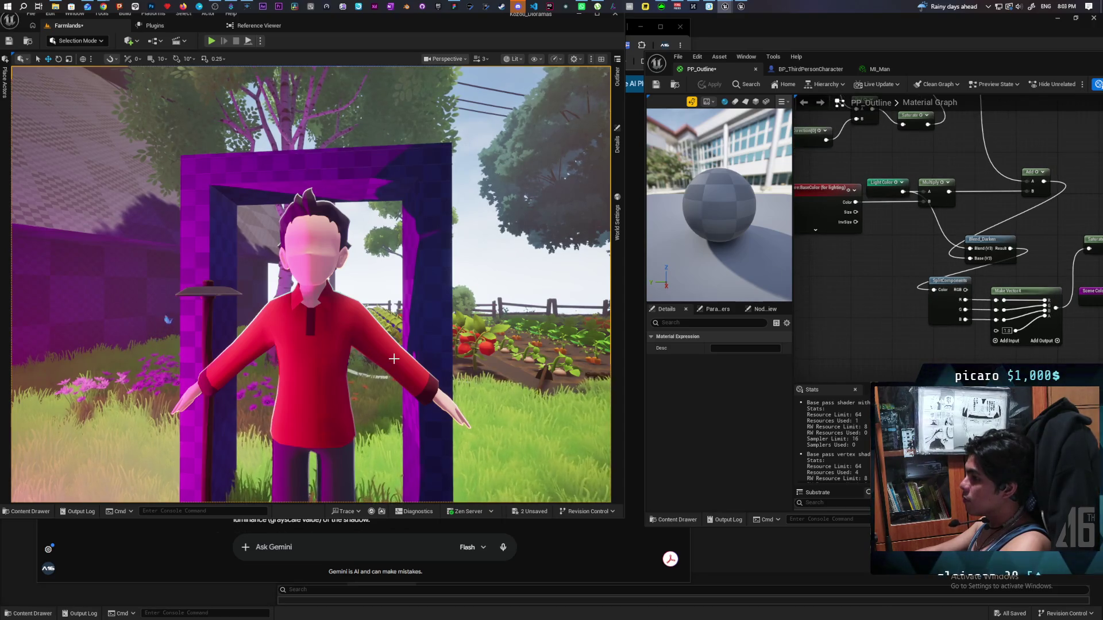
Step: Wire the Light Color reroute directly into PP_Outline's Emissive Color input
mouse_move(393, 358)
left_mouse_down()
mouse_move(402, 357)
mouse_move(373, 348)
mouse_move(436, 351)
mouse_move(339, 362)
left_mouse_up()
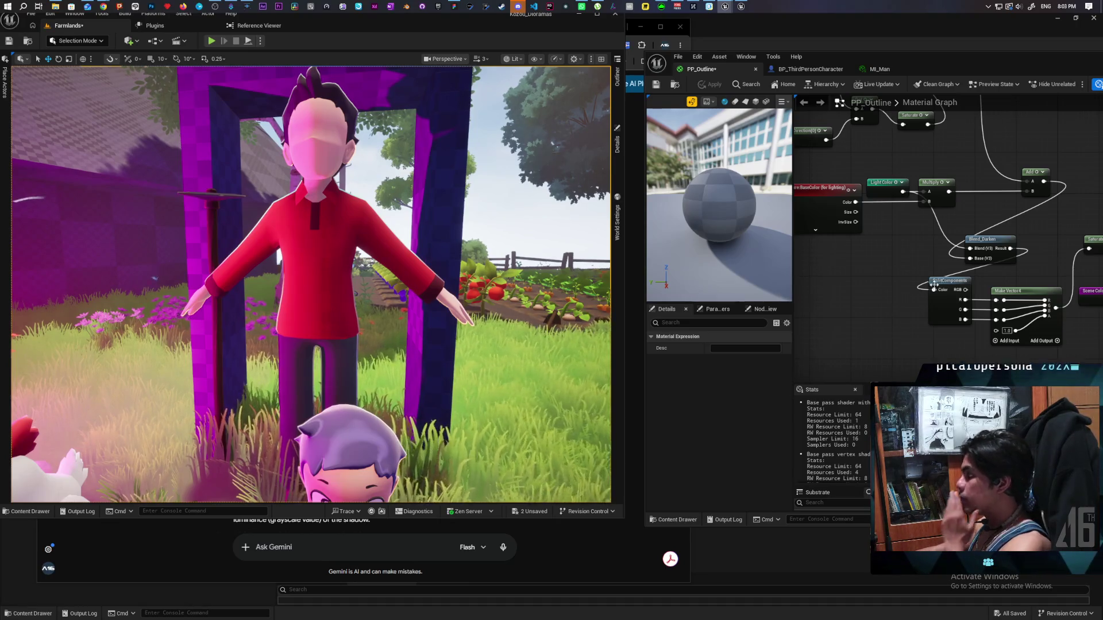
left_click_drag(905, 273, 852, 299)
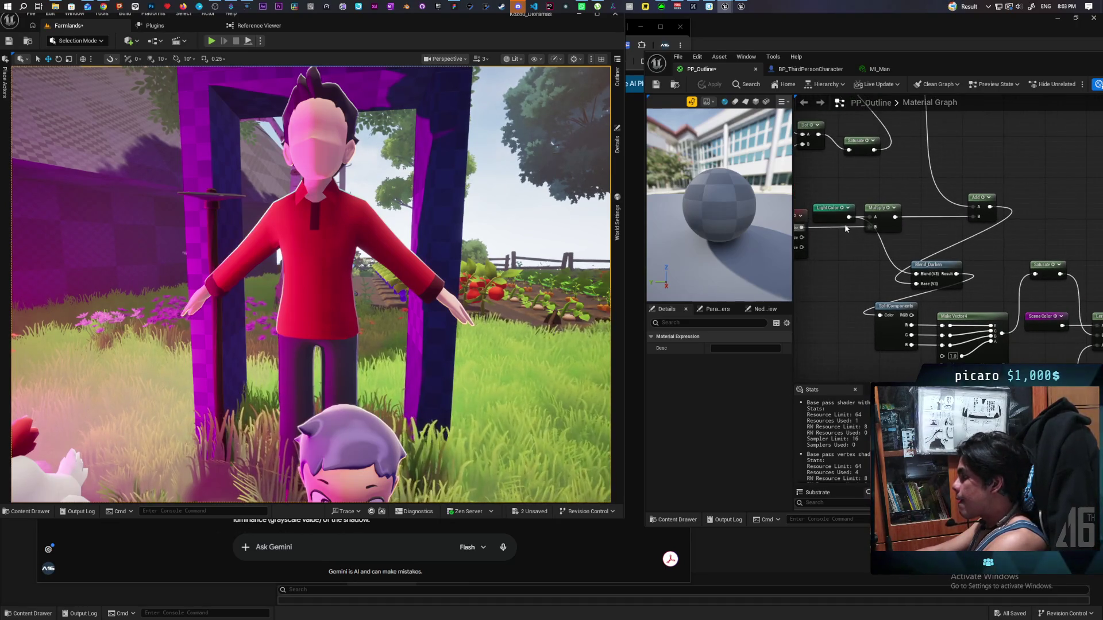
left_click(1020, 242)
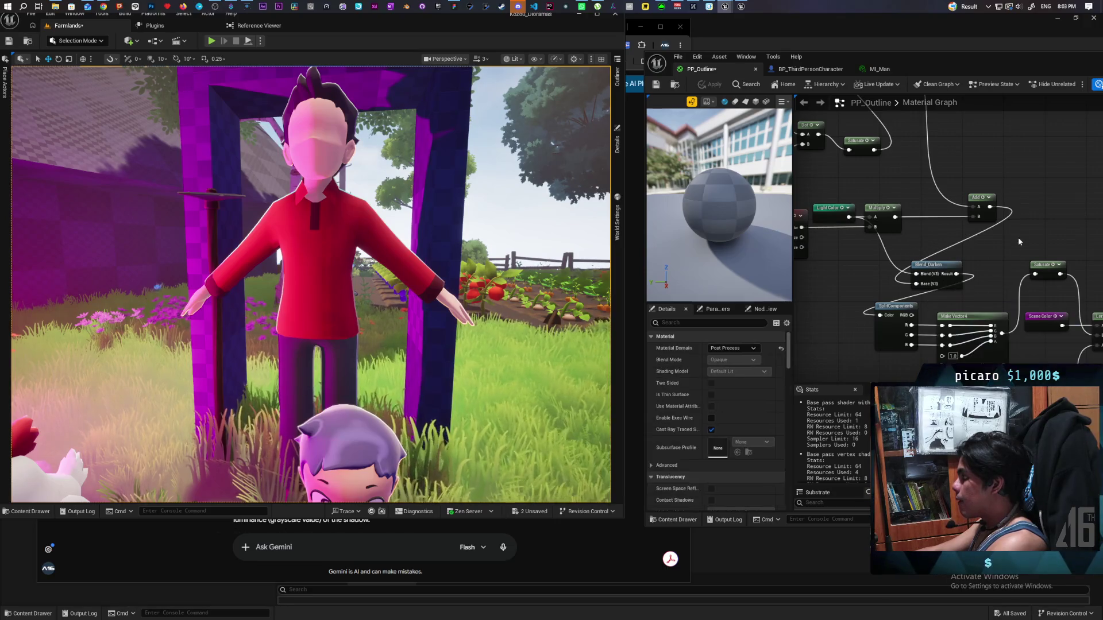
left_click_drag(974, 65, 867, 60)
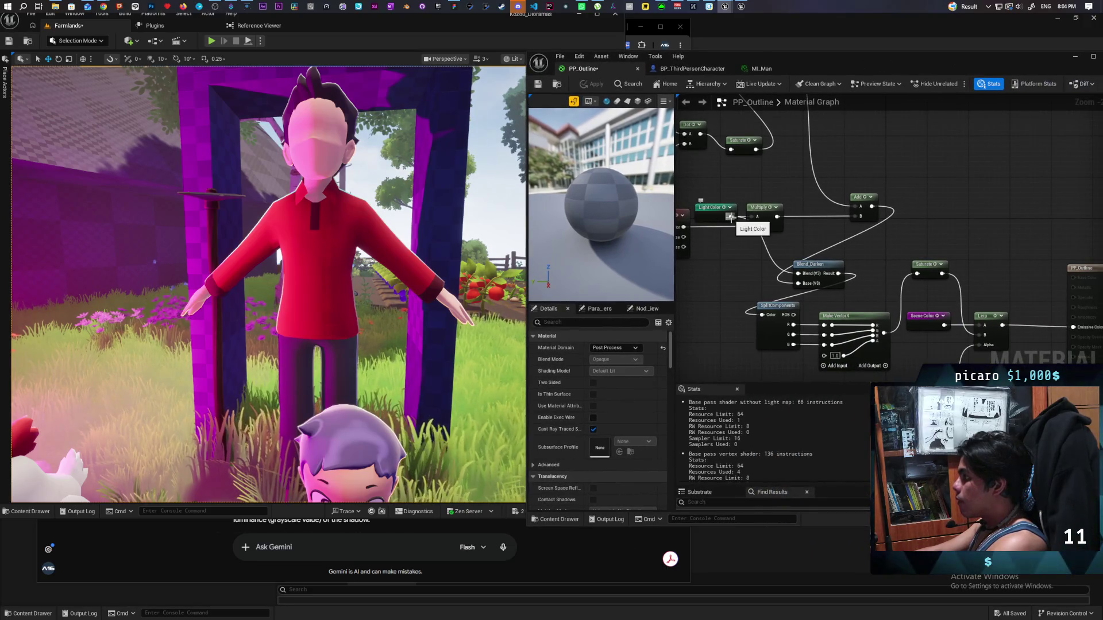
left_click_drag(731, 217, 1073, 327)
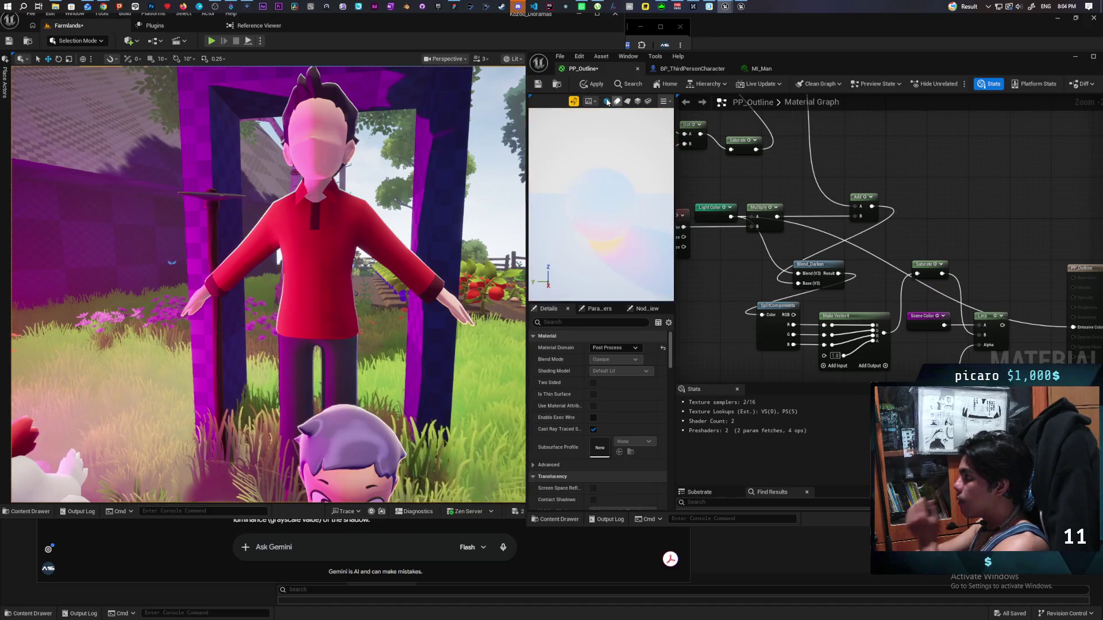
Step: Apply the material to preview the isolated light colour over the tree and field
left_click(594, 86)
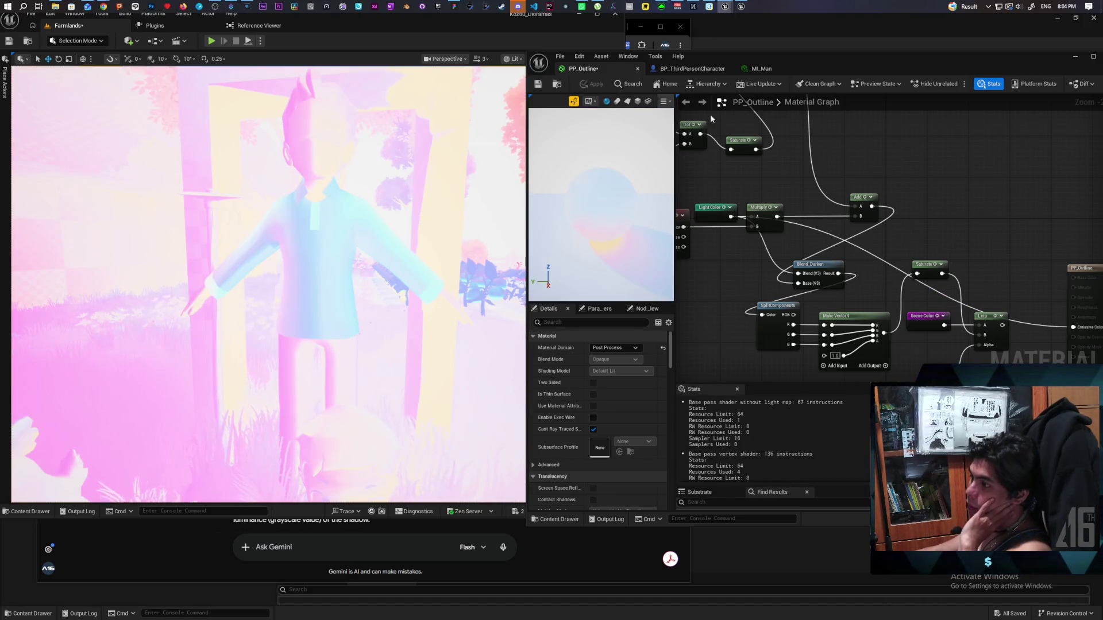
left_click_drag(438, 180, 511, 187)
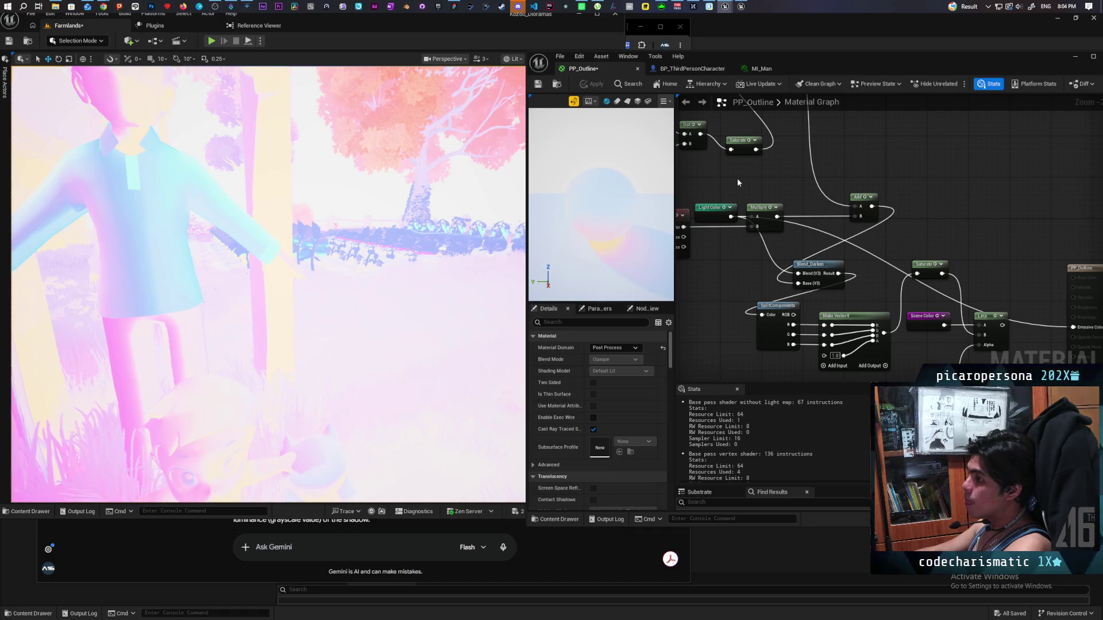
mouse_move(737, 182)
left_mouse_down()
mouse_move(965, 193)
mouse_move(1009, 231)
left_mouse_up()
scroll(843, 219, "down", 3)
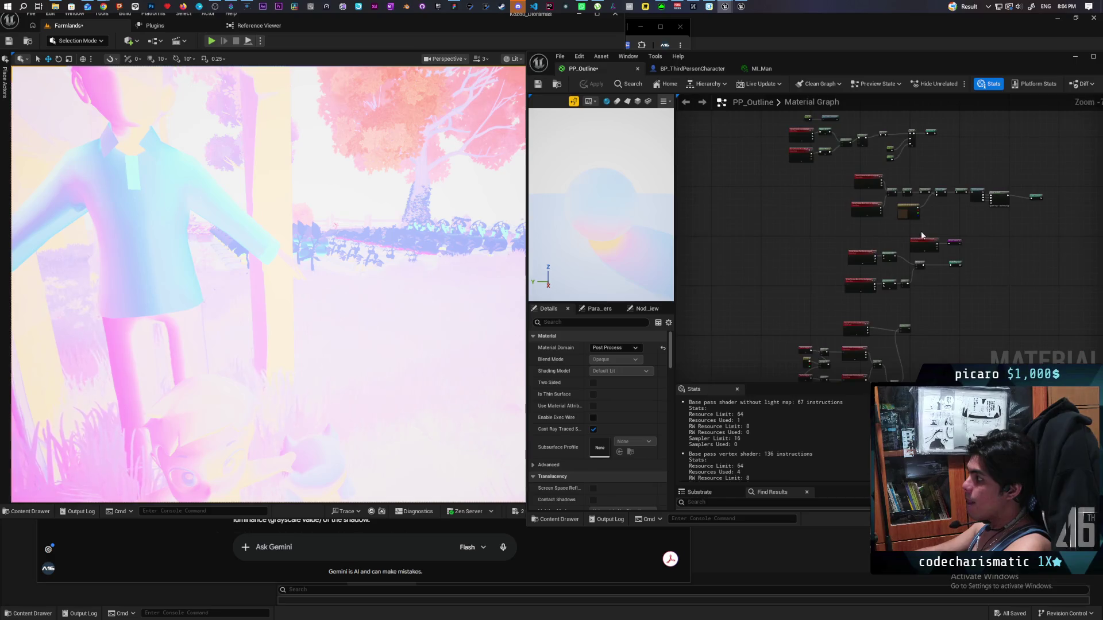
scroll(922, 231, "up", 2)
left_click_drag(910, 285, 876, 302)
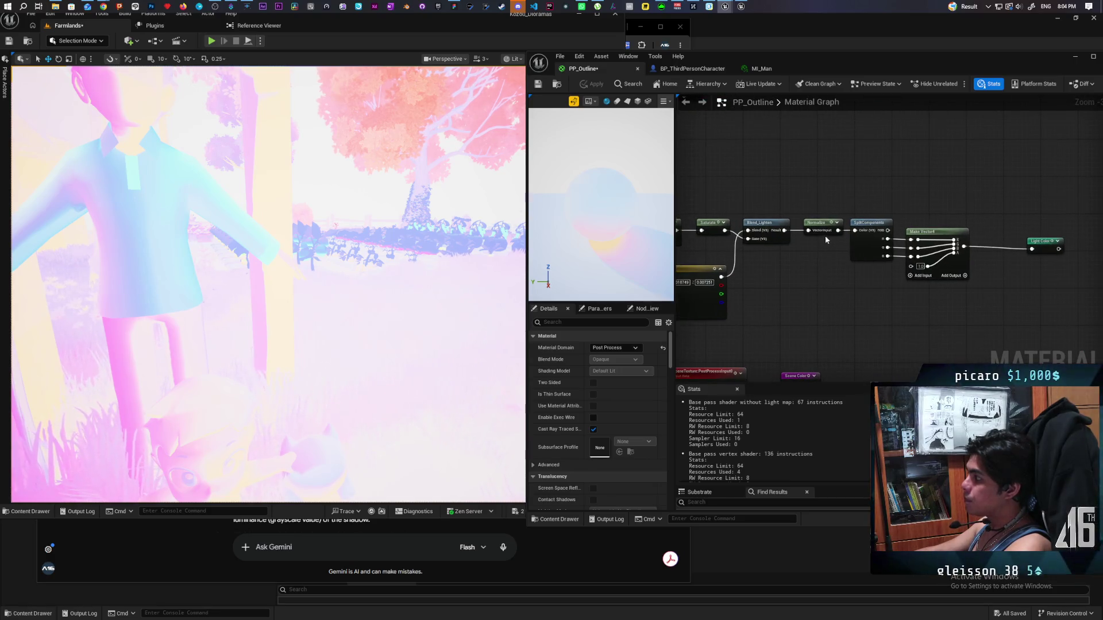
Step: Connect Blend_Lighten to SplitComponents and Make Vector4 into Normalize, then recompile
left_click_drag(825, 233, 827, 279)
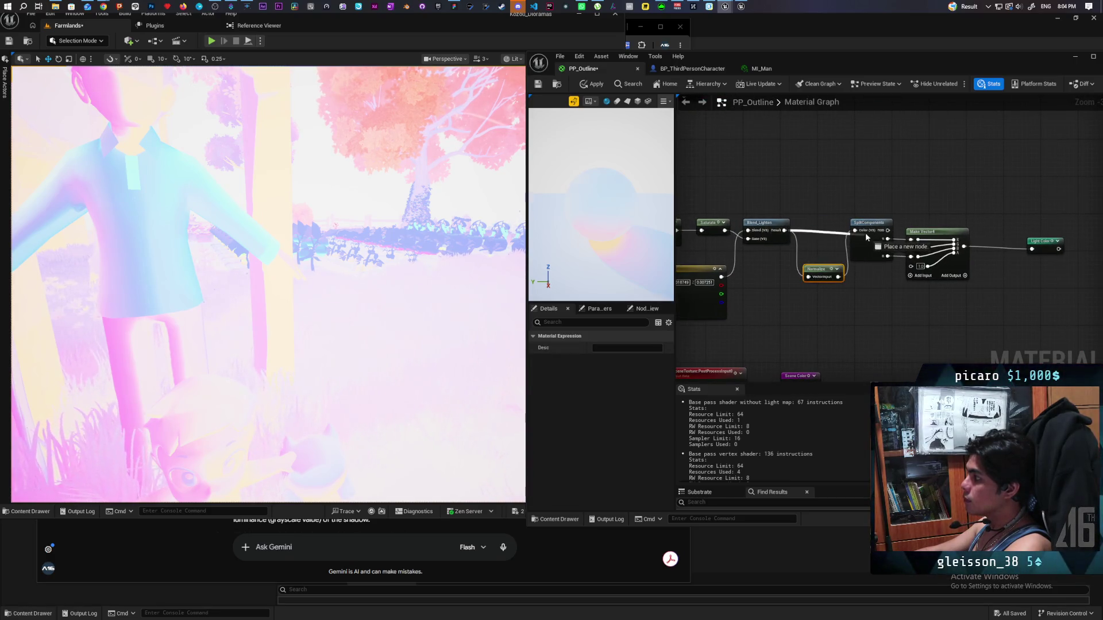
left_click_drag(868, 236, 864, 235)
left_click_drag(822, 269, 975, 307)
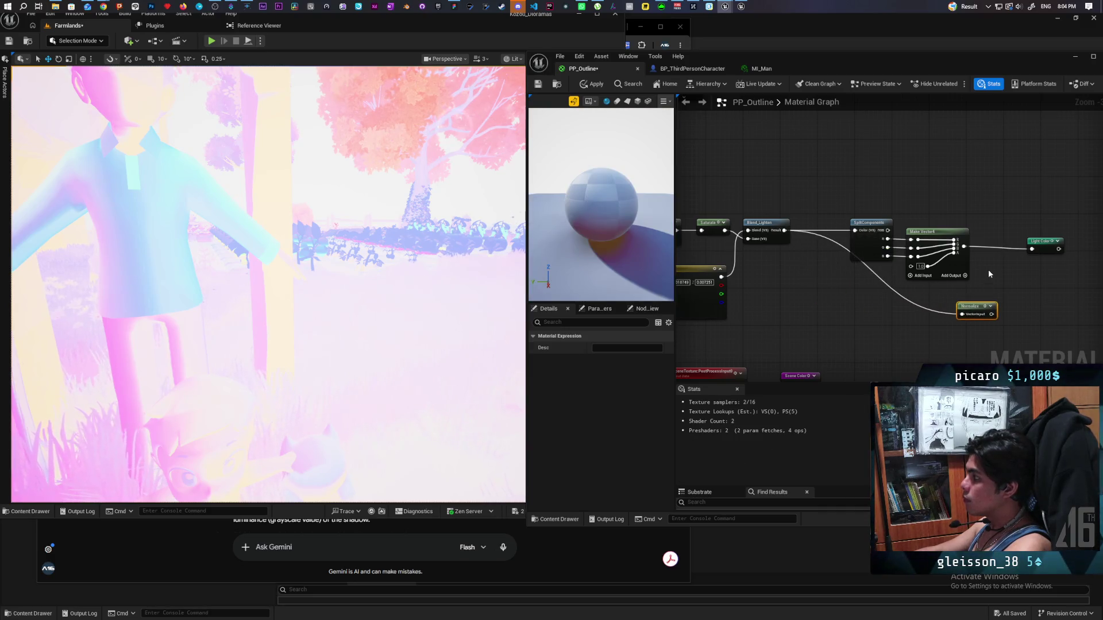
left_click_drag(850, 199, 1075, 280)
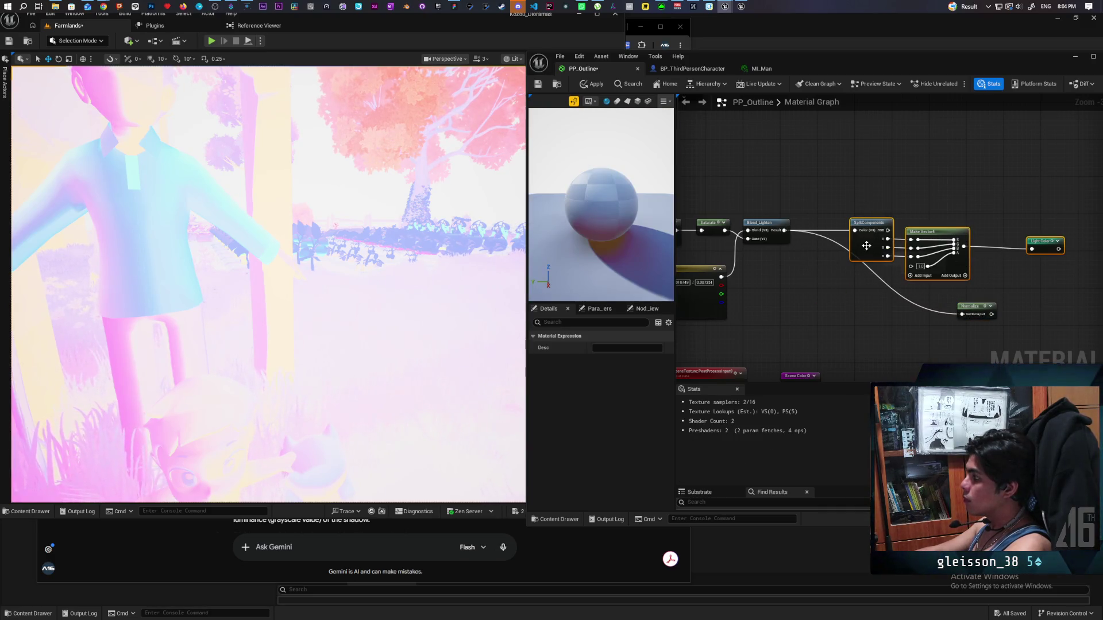
left_click_drag(867, 247, 814, 243)
left_click(915, 243)
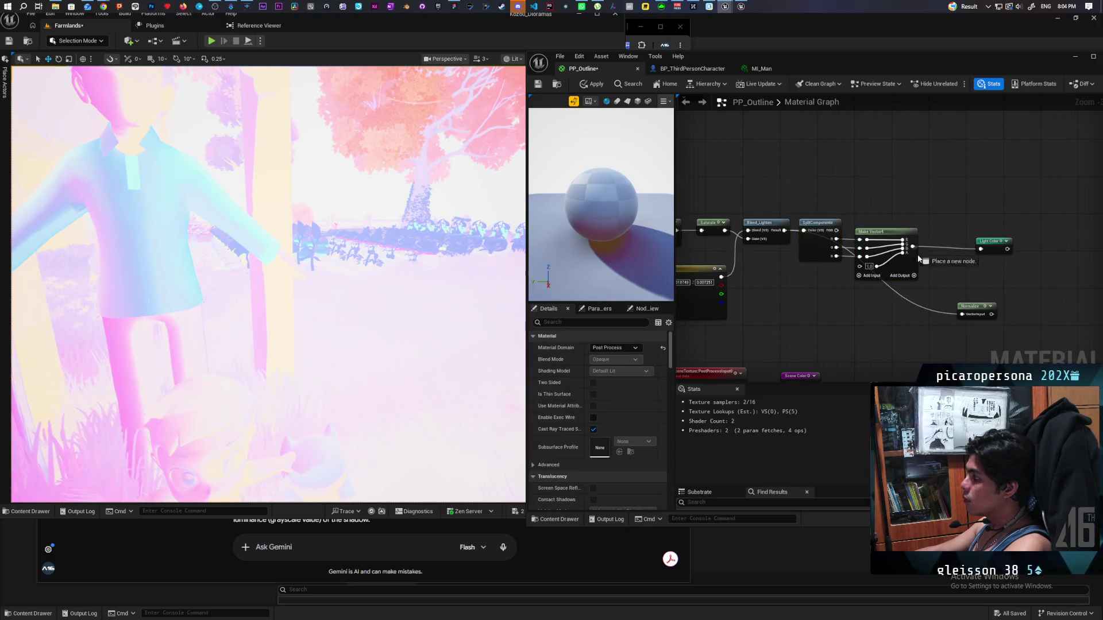
left_click_drag(960, 318, 980, 249)
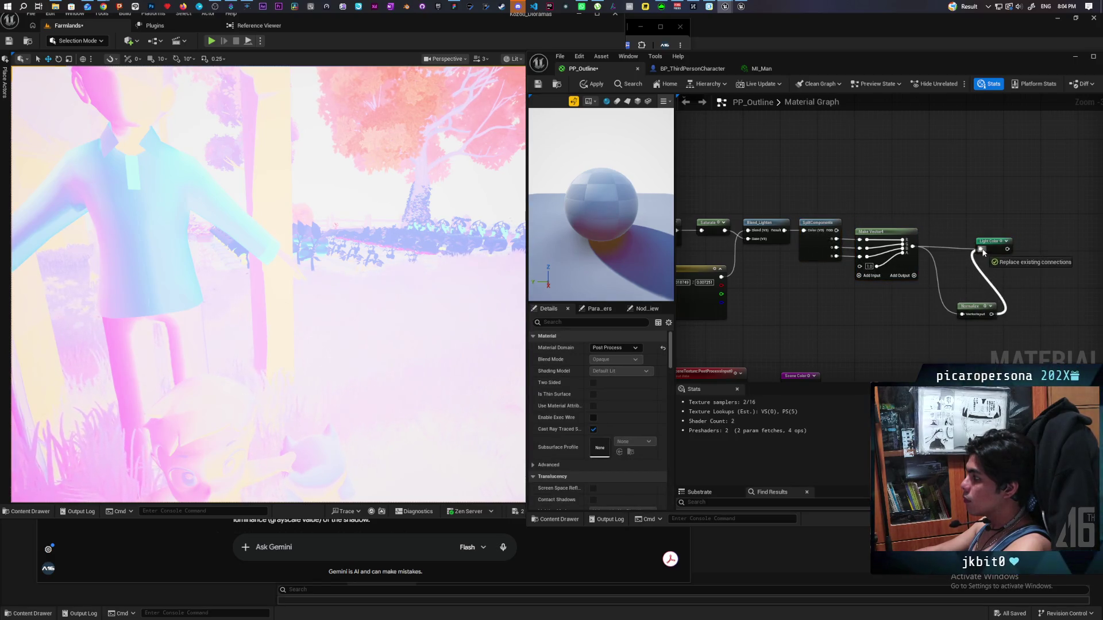
left_click(596, 84)
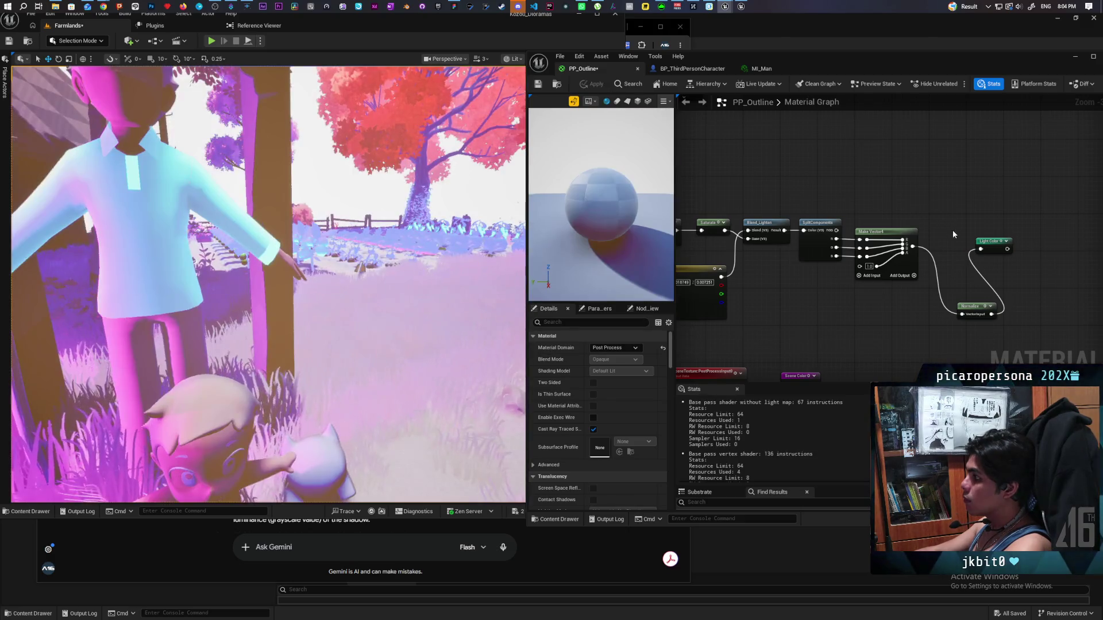
Step: Arrange the Light Color node and Normalize beside Make Vector4
left_click_drag(997, 246, 1014, 242)
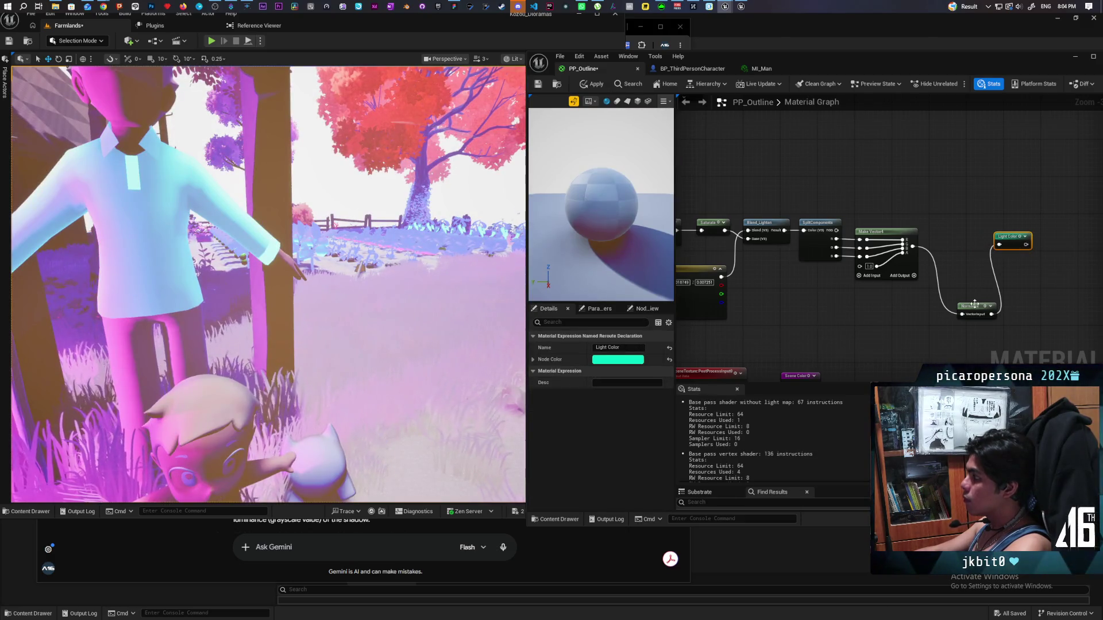
left_click_drag(975, 304, 946, 242)
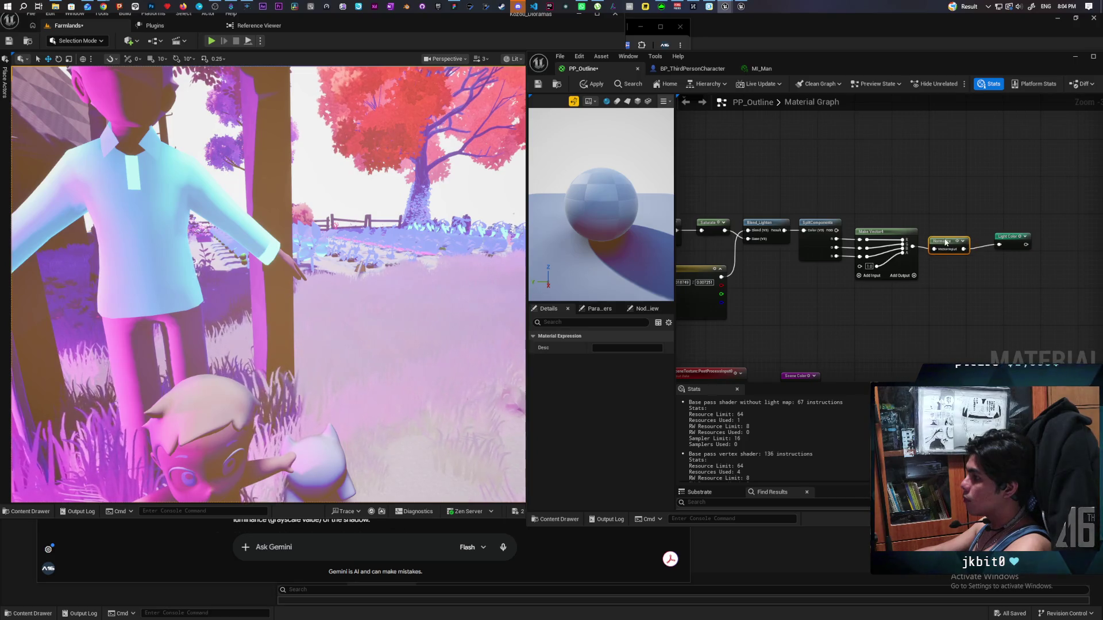
scroll(975, 269, "down", 5)
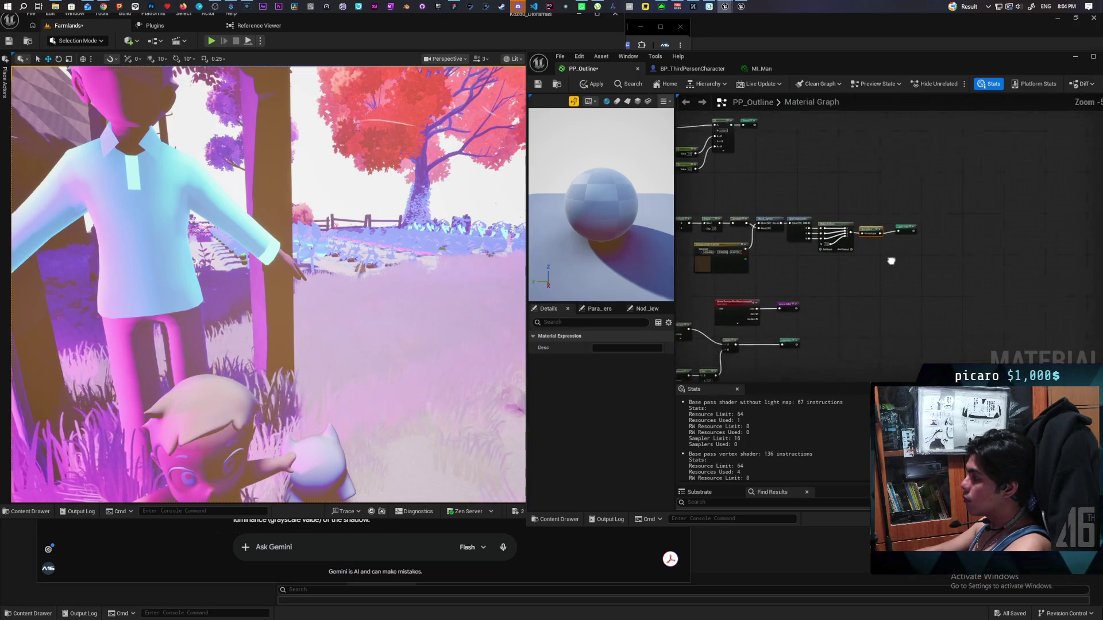
mouse_move(812, 188)
left_mouse_down()
mouse_move(972, 189)
mouse_move(1009, 208)
left_mouse_up()
scroll(984, 254, "up", 2)
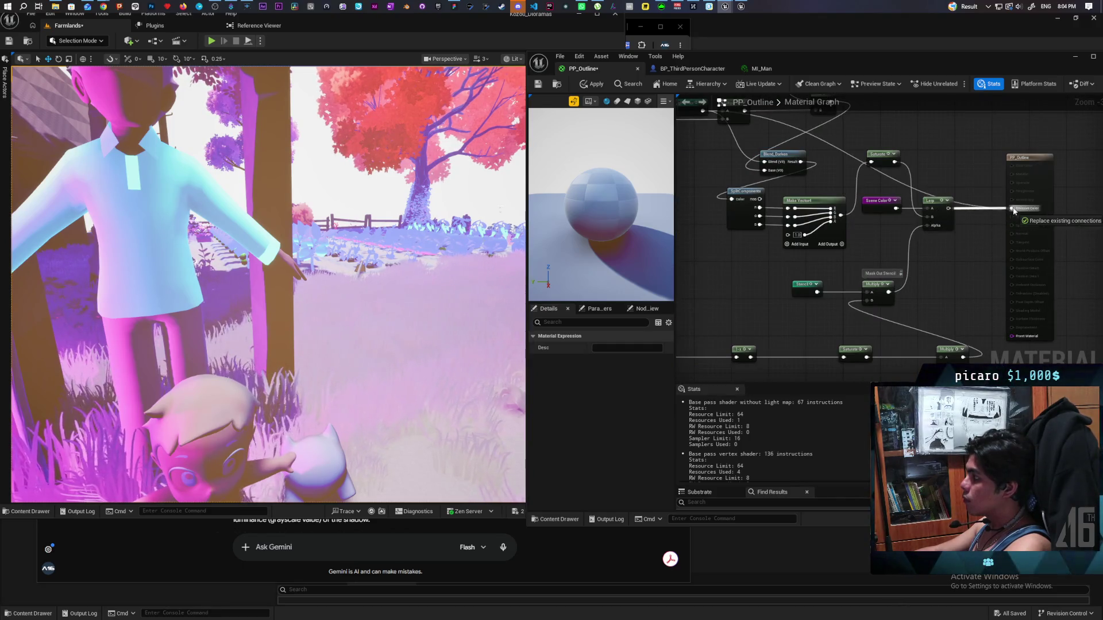
Step: Add a Power node off Light Color, wire it toward Blend_Darken, and recompile PP_Outline
left_click(589, 87)
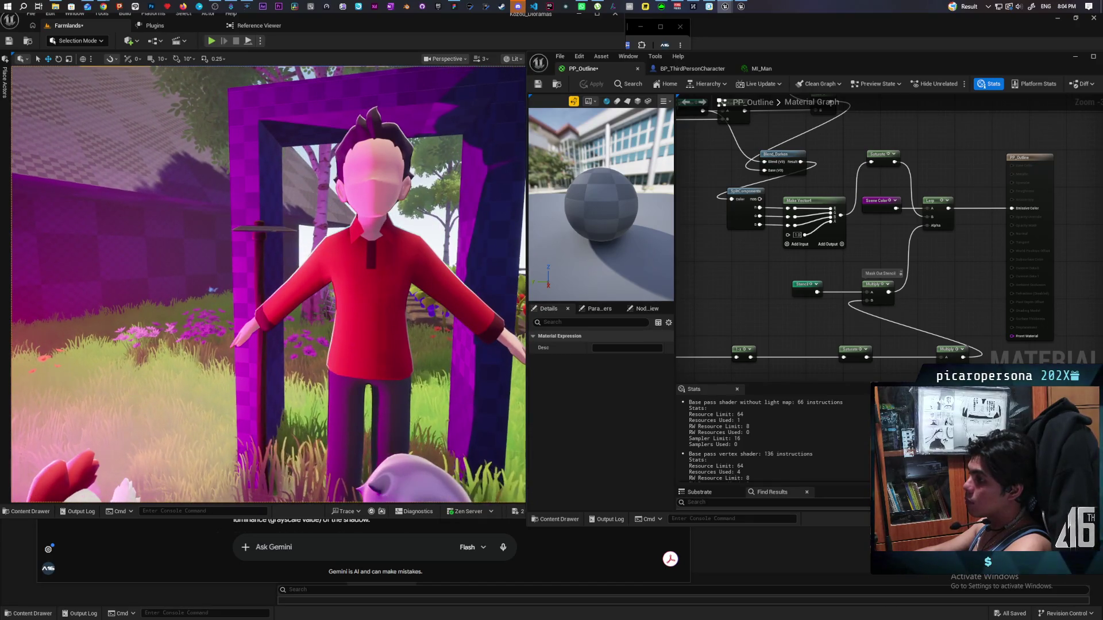
mouse_move(773, 191)
left_mouse_down()
mouse_move(841, 259)
mouse_move(870, 266)
left_mouse_up()
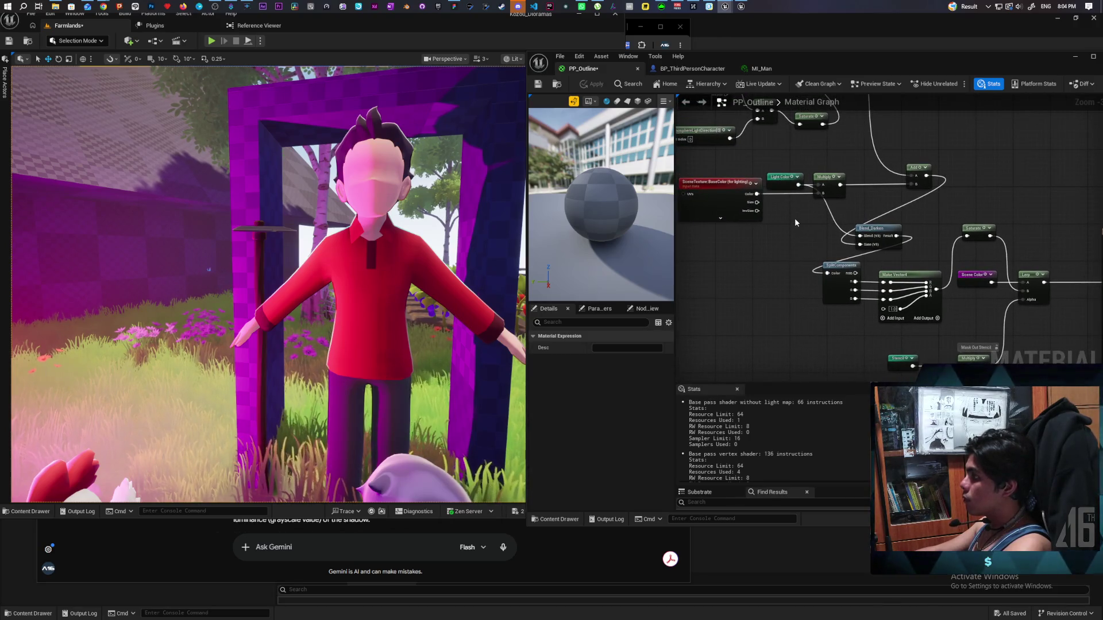
mouse_move(798, 184)
left_mouse_down()
mouse_move(816, 198)
mouse_move(789, 224)
left_mouse_up()
type("power")
key("Return")
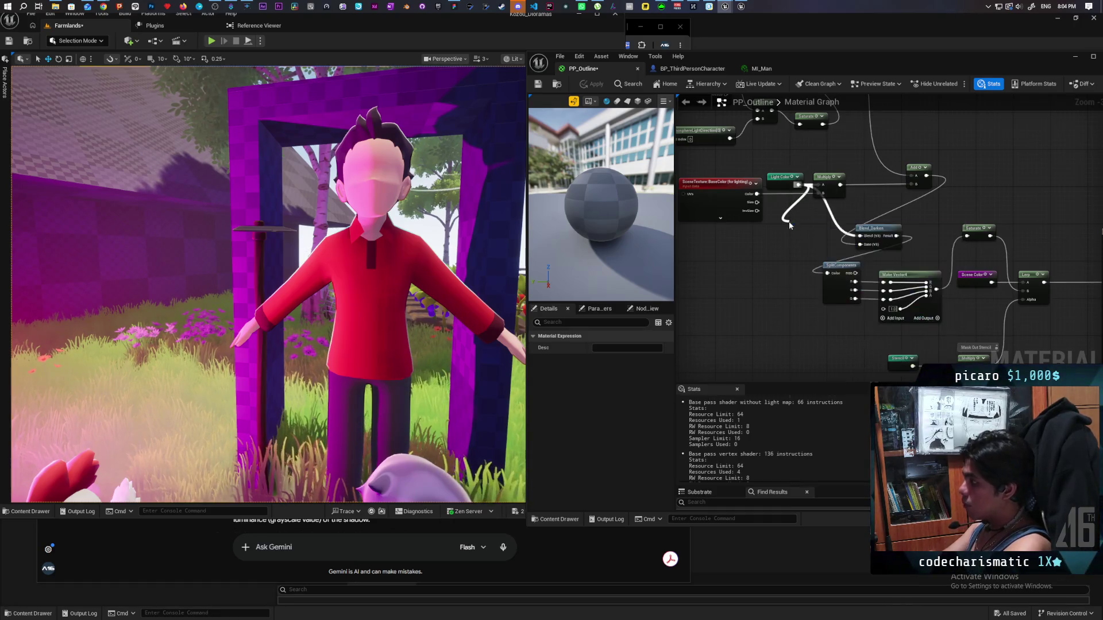
left_click_drag(813, 236, 861, 237)
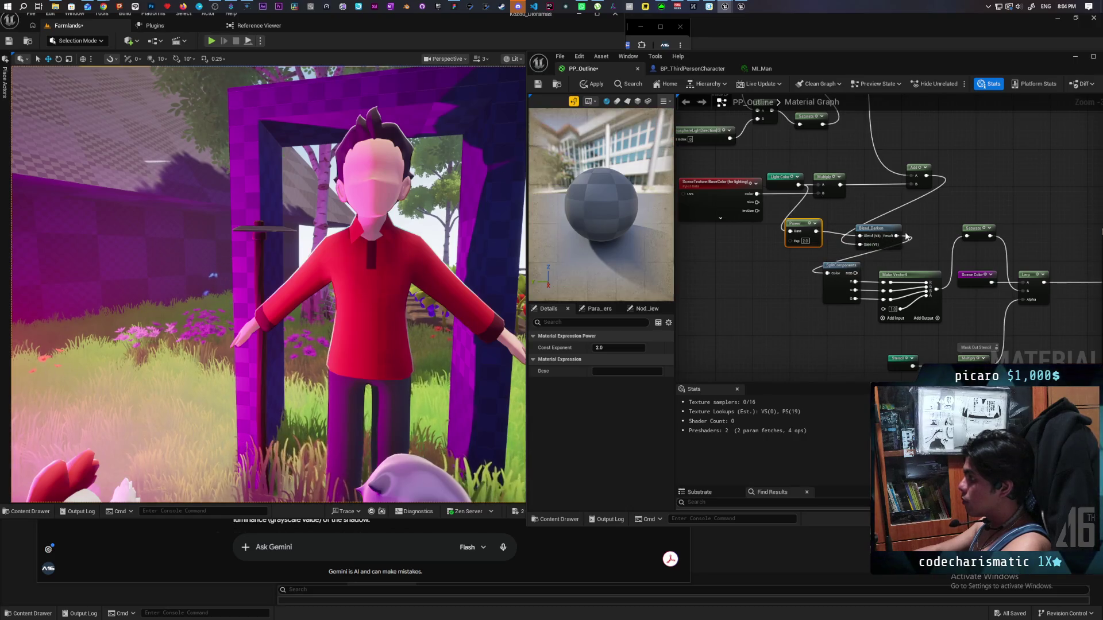
left_click(591, 86)
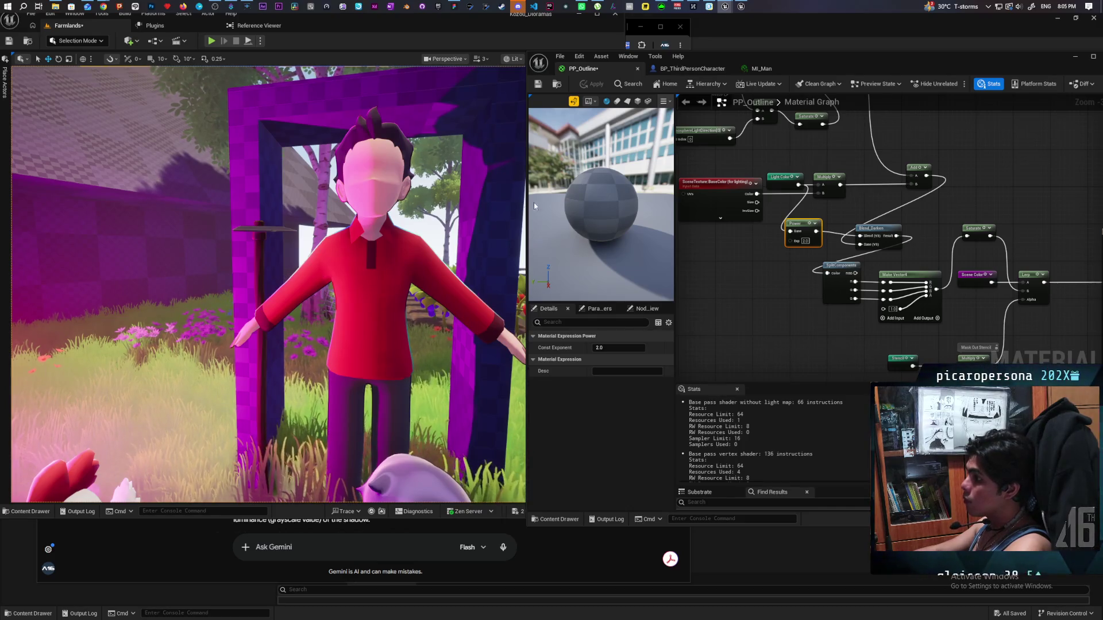
Step: Fly the viewport camera in close on the T-posed character in the purple doorframe
scroll(358, 310, "up", 5)
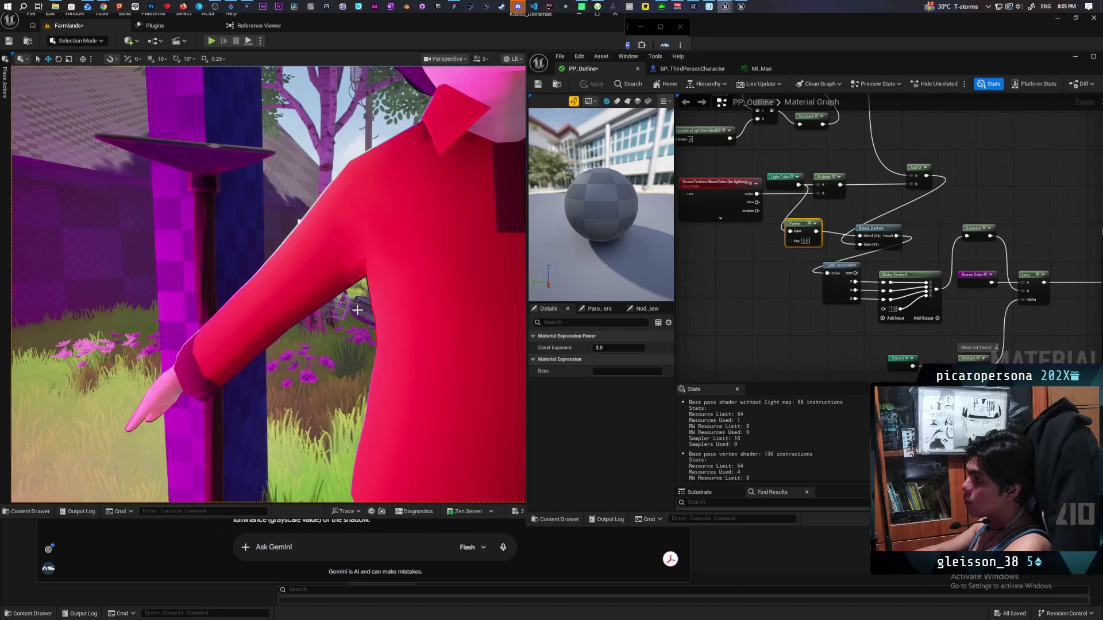
scroll(357, 310, "down", 5)
mouse_move(357, 310)
left_mouse_down()
mouse_move(391, 304)
mouse_move(361, 299)
mouse_move(407, 296)
mouse_move(364, 321)
left_mouse_up()
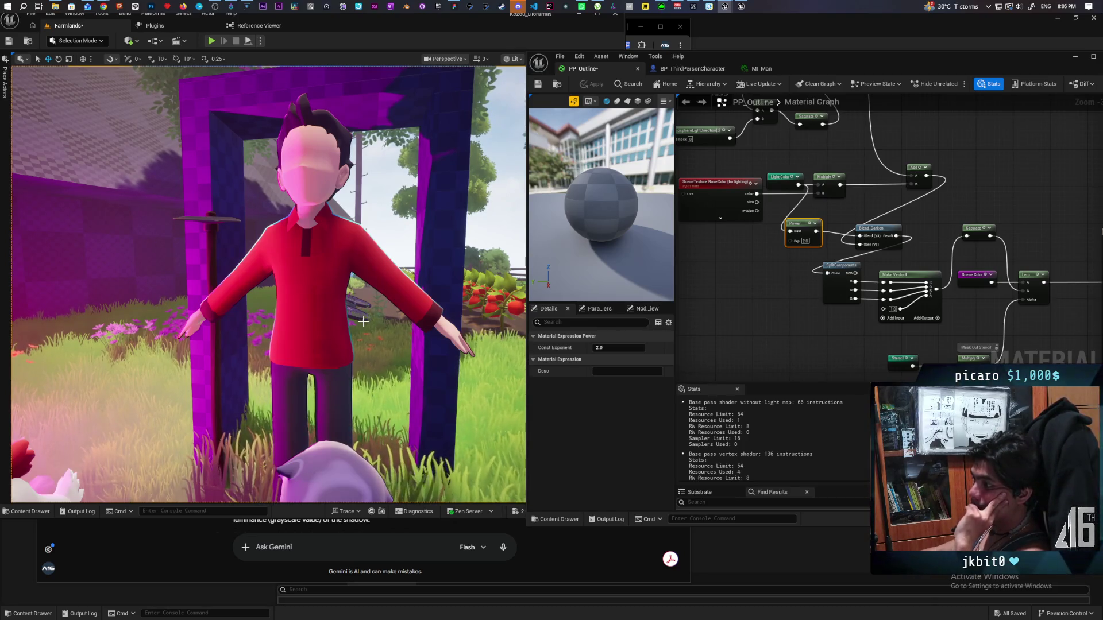
key("w")
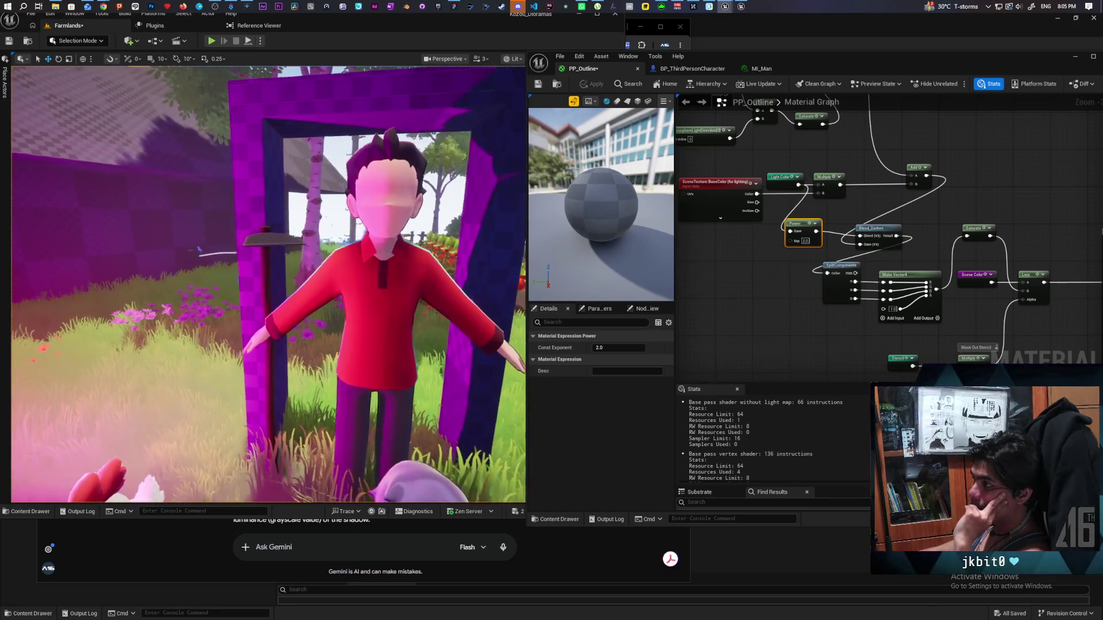
key("s")
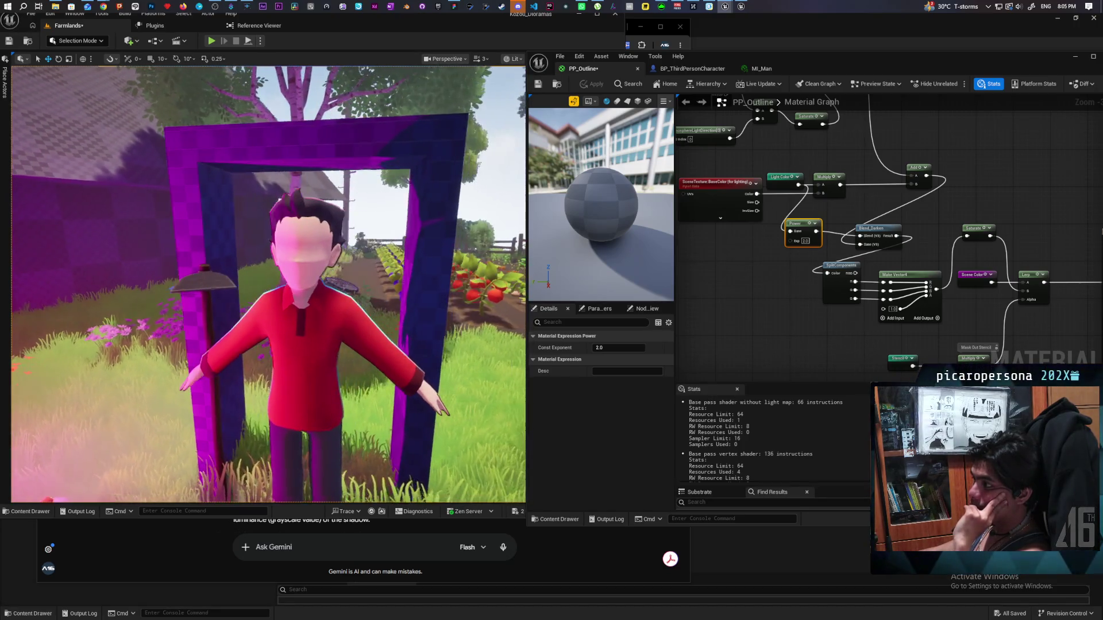
key("w")
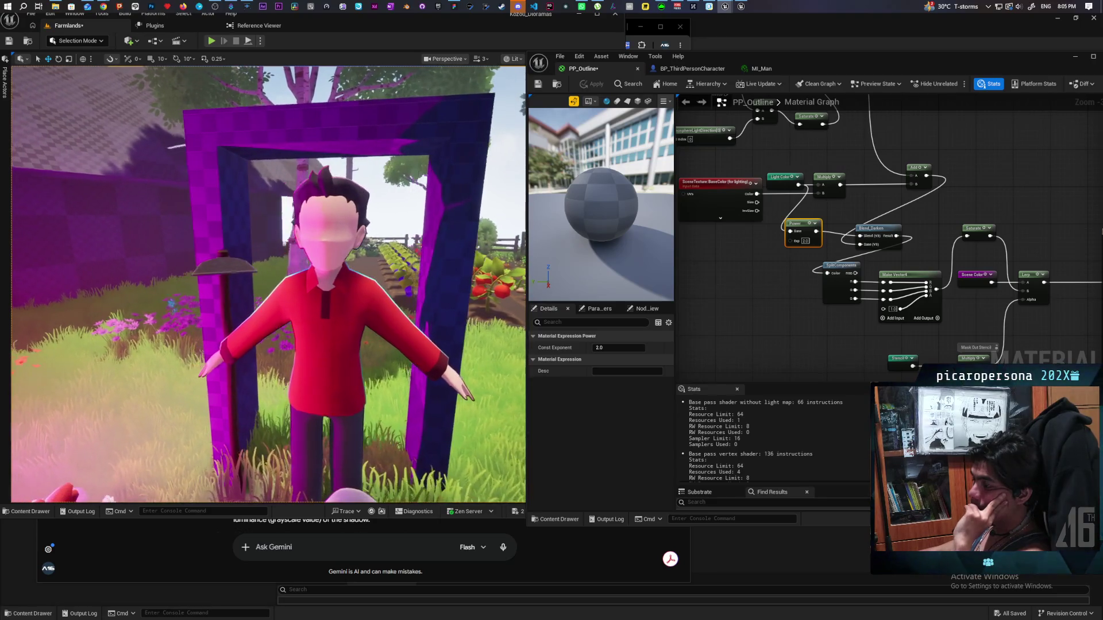
key("w")
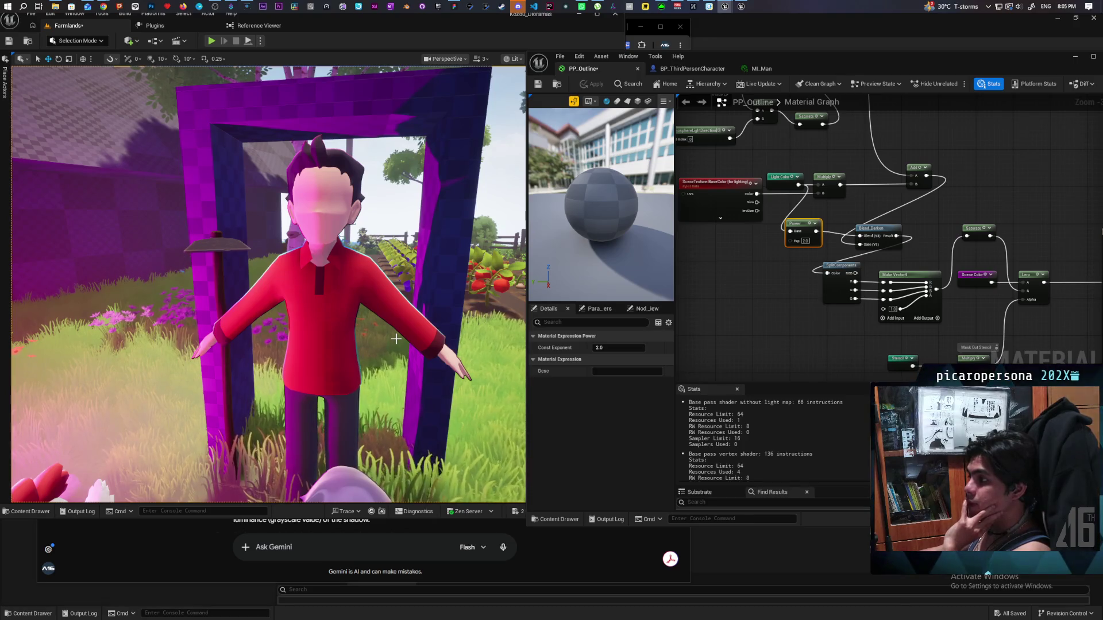
left_click_drag(759, 327, 742, 305)
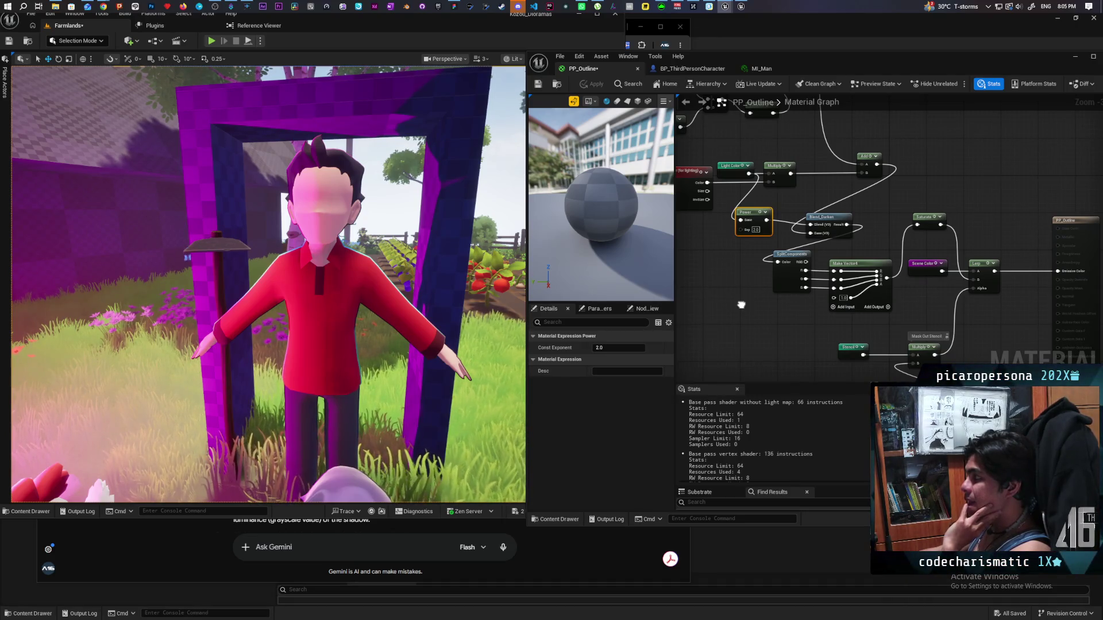
Step: Move Saturate below Scene Color ahead of the Lerp, then inspect Saturate and Blend_Darken
left_click_drag(741, 305, 668, 296)
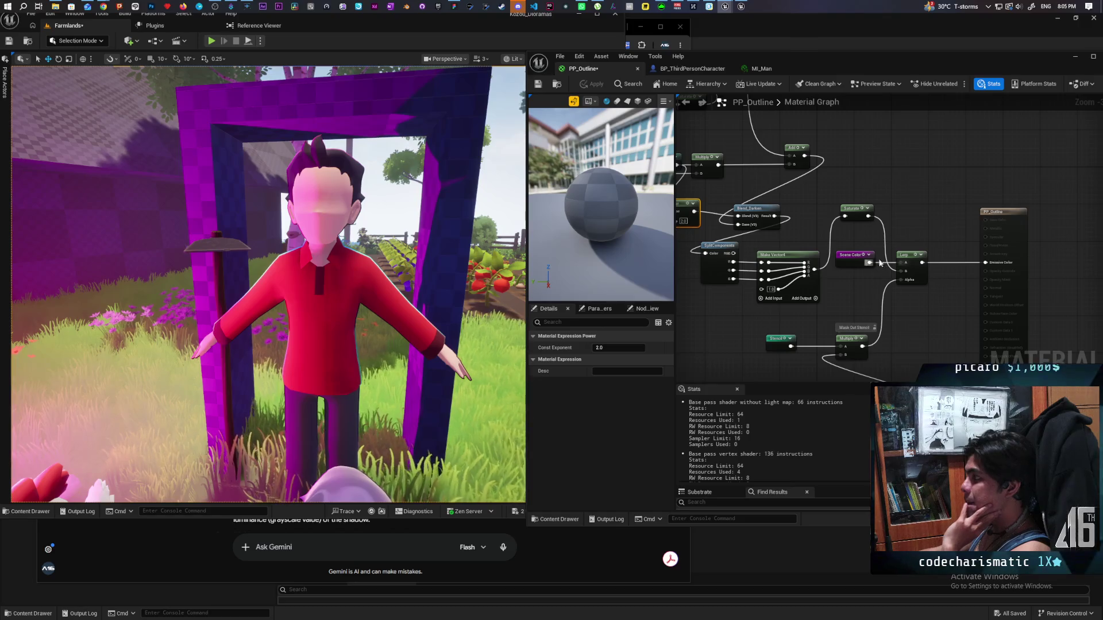
mouse_move(859, 211)
left_mouse_down()
mouse_move(859, 268)
mouse_move(844, 237)
left_mouse_up()
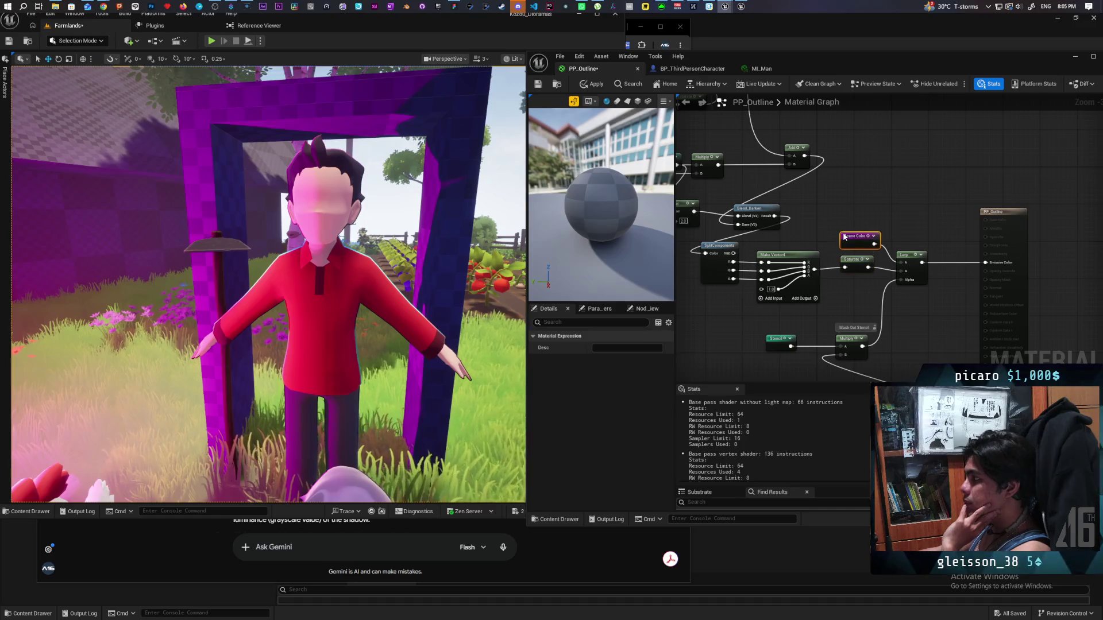
left_click(852, 263)
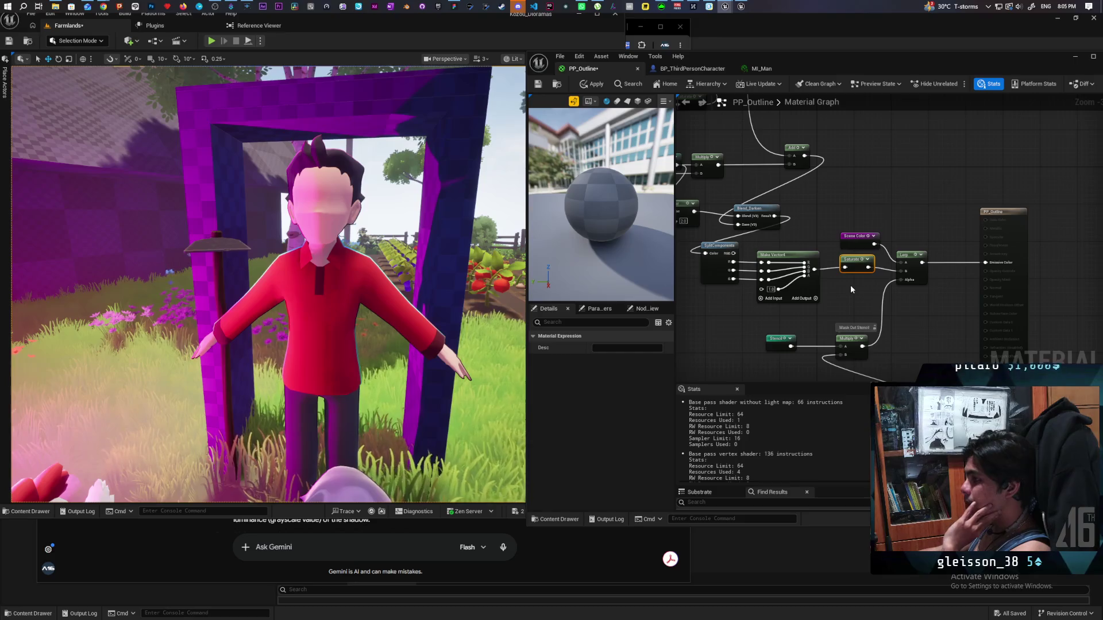
mouse_move(850, 285)
left_mouse_down()
mouse_move(948, 292)
mouse_move(926, 330)
left_mouse_up()
left_click(839, 247)
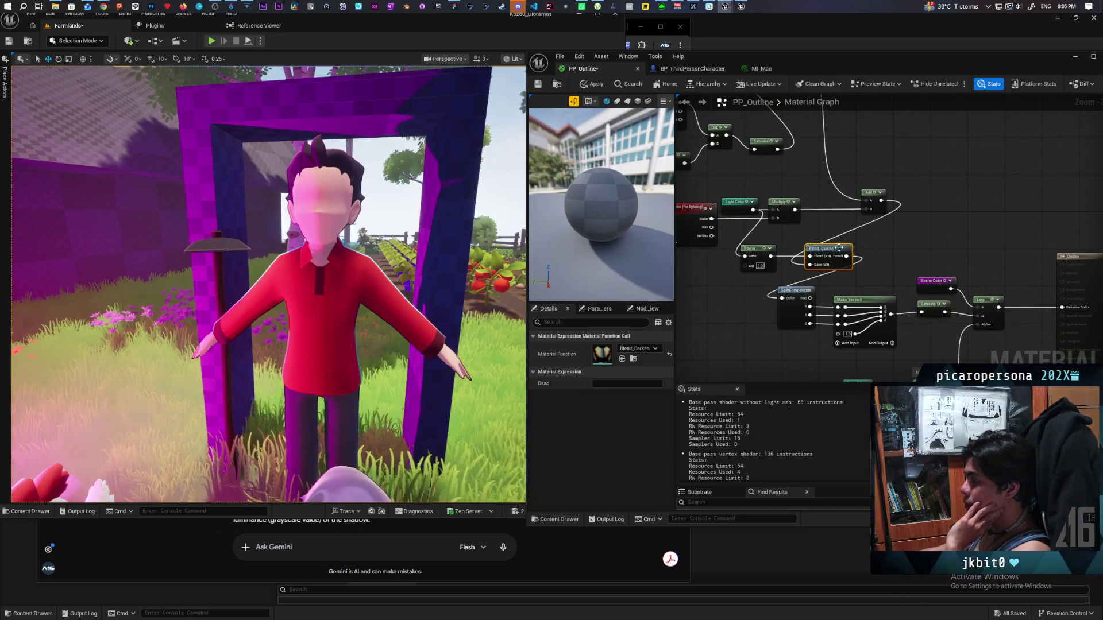
Step: Shift the upper PP_Outline node cluster down and to the left
scroll(880, 246, "down", 4)
scroll(863, 256, "up", 2)
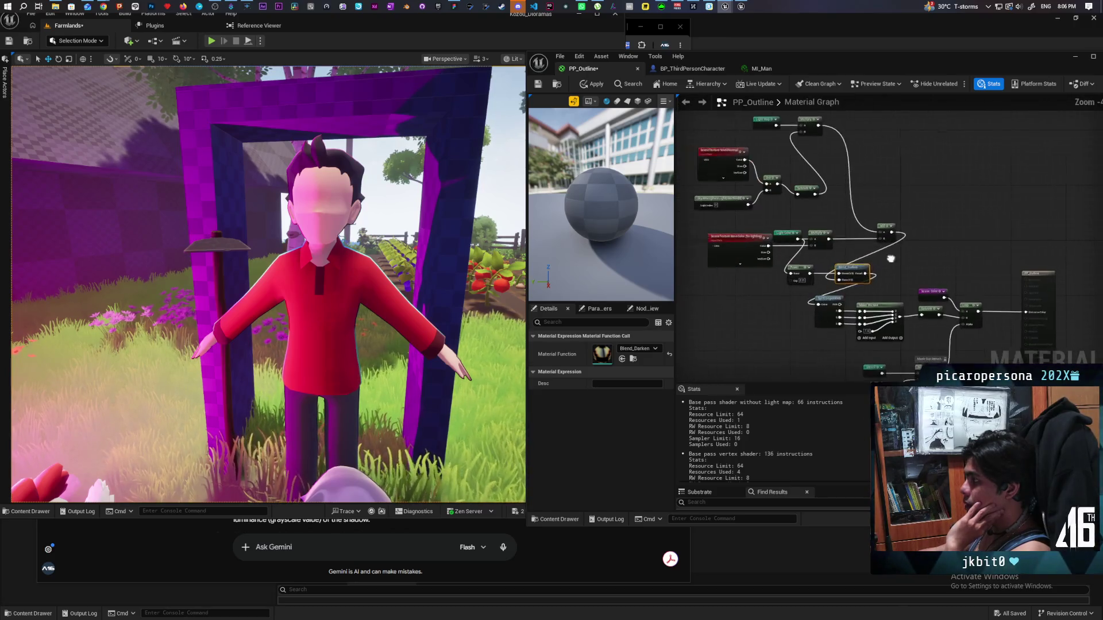
scroll(890, 260, "down", 1)
mouse_move(768, 165)
left_mouse_down()
mouse_move(911, 278)
mouse_move(810, 296)
left_mouse_up()
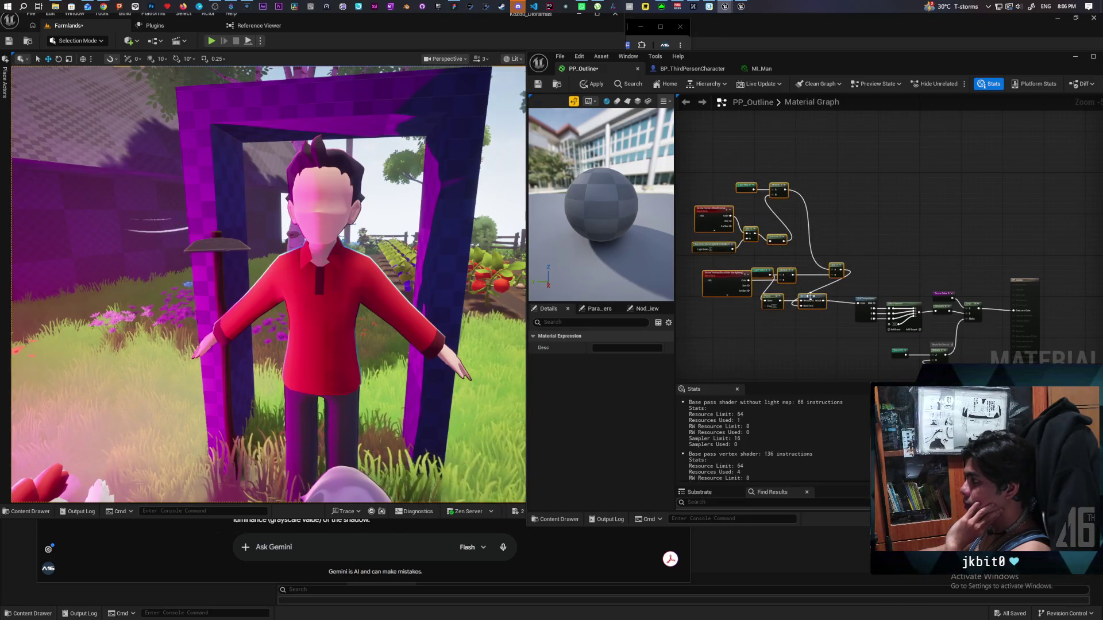
scroll(833, 276, "up", 2)
left_click(874, 295)
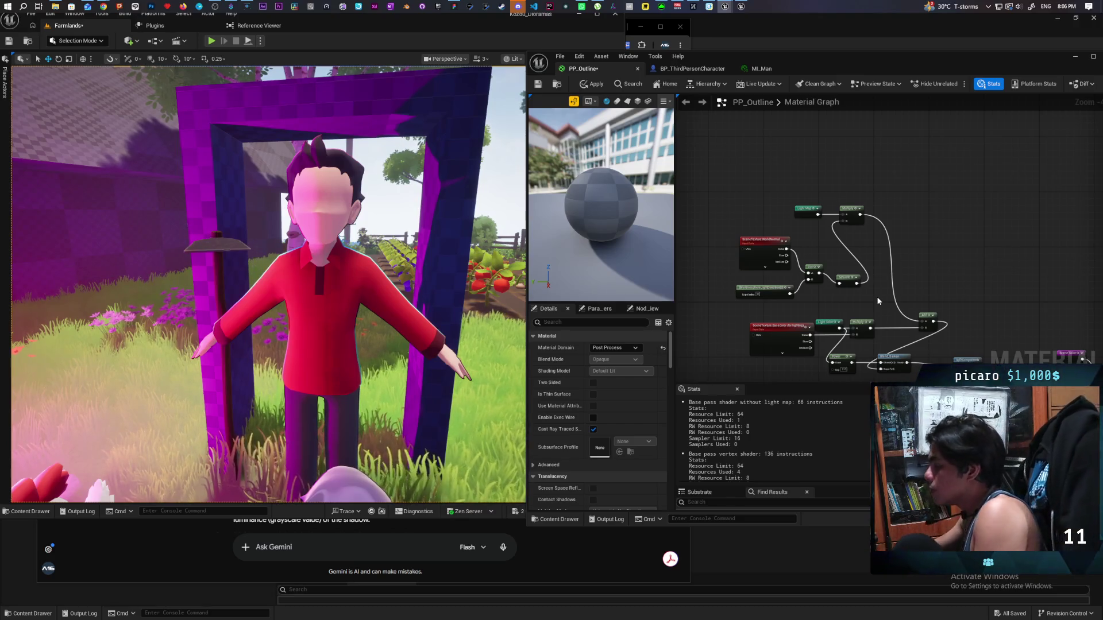
Step: Start a new wire from the Light Map output
mouse_move(743, 308)
left_mouse_down()
mouse_move(760, 282)
mouse_move(726, 268)
left_mouse_up()
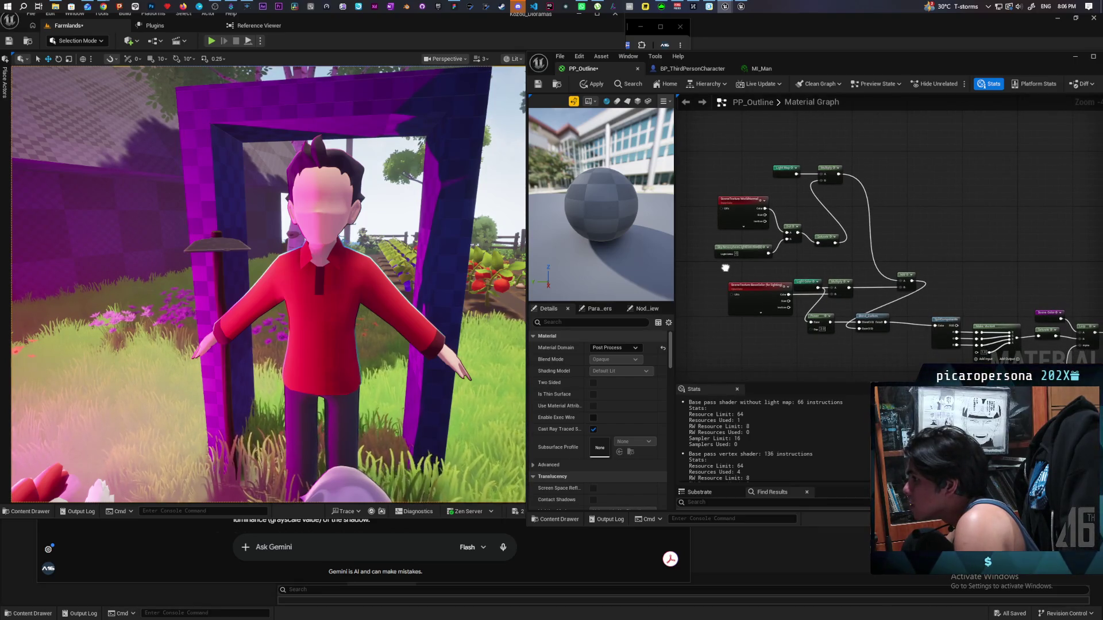
left_click_drag(726, 268, 725, 267)
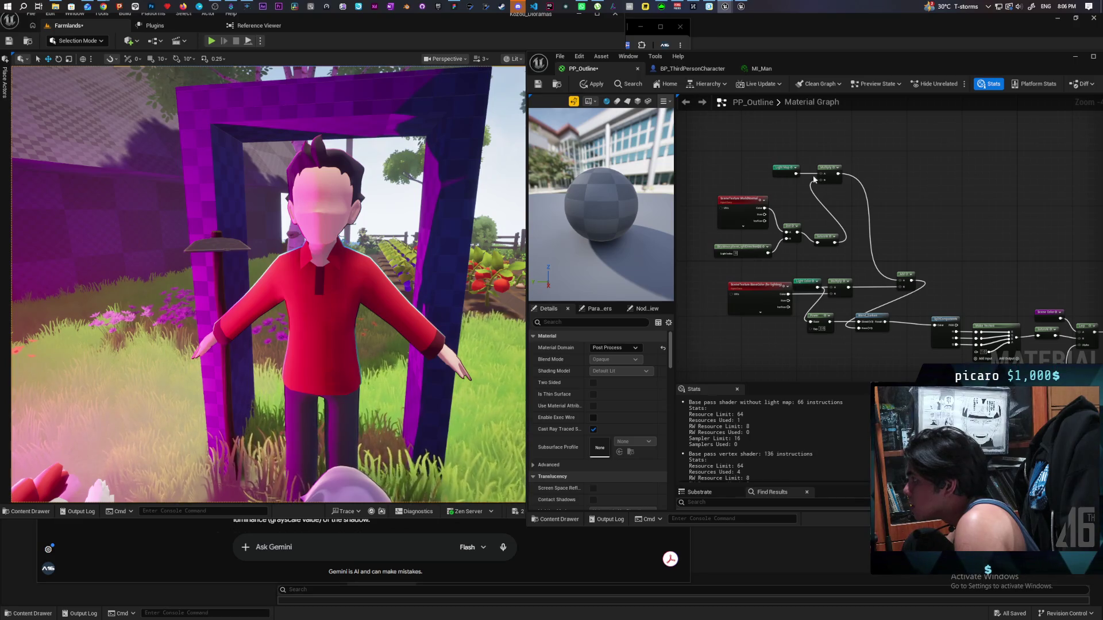
mouse_move(799, 174)
left_mouse_down()
mouse_move(887, 283)
mouse_move(877, 279)
left_mouse_up()
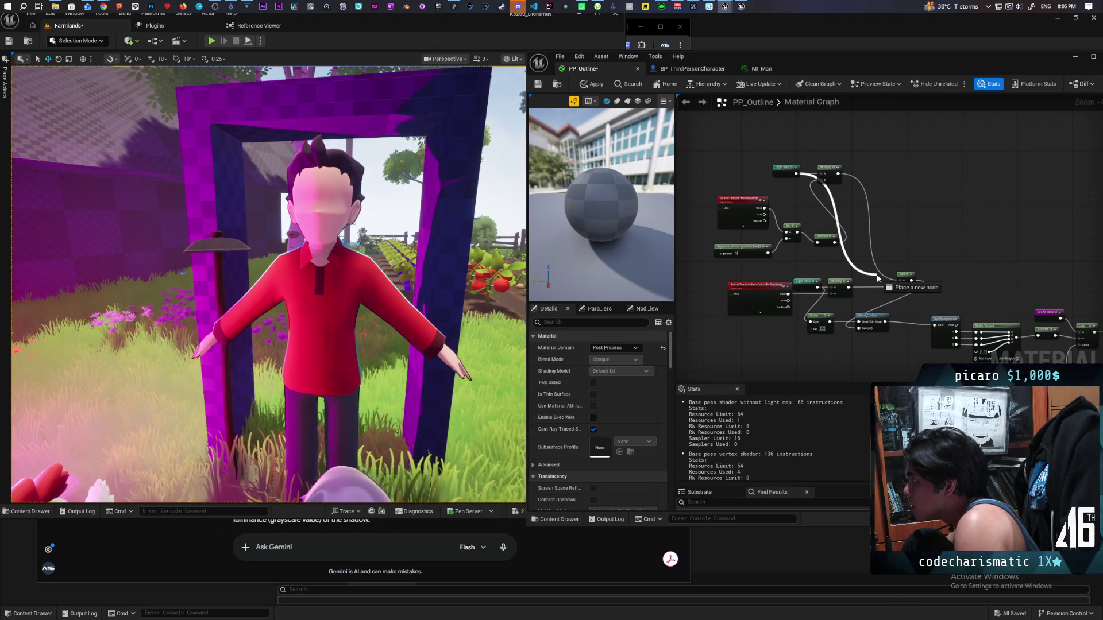
Step: Drop the pending Light Map wire and break Light Color from the Power node's Base pin
left_click_drag(878, 278, 889, 197)
scroll(892, 191, "up", 2)
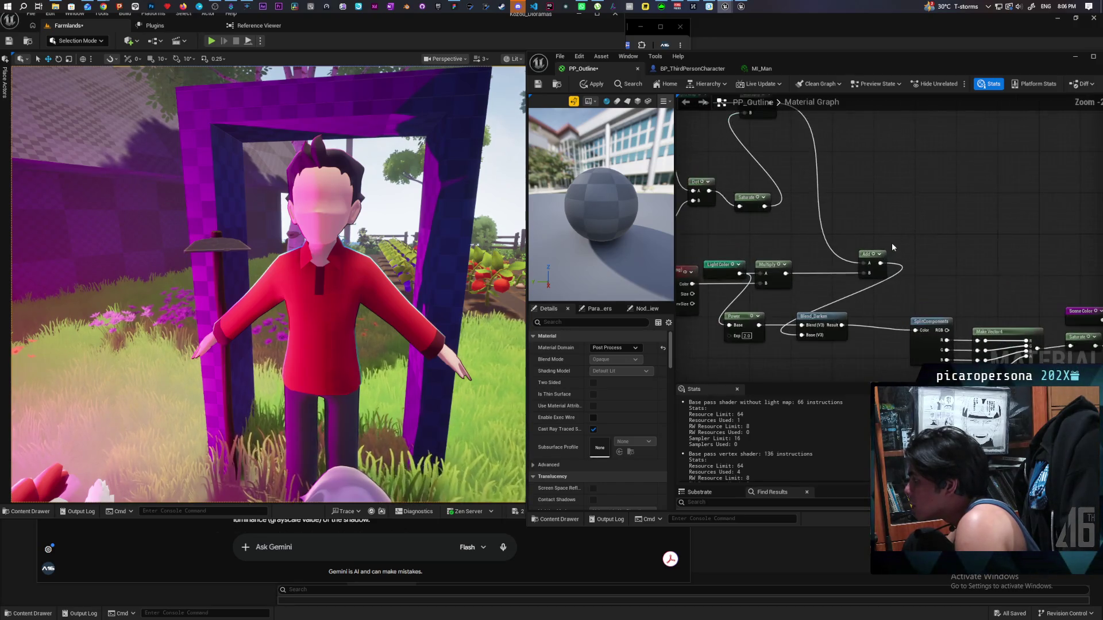
left_click_drag(892, 247, 898, 210)
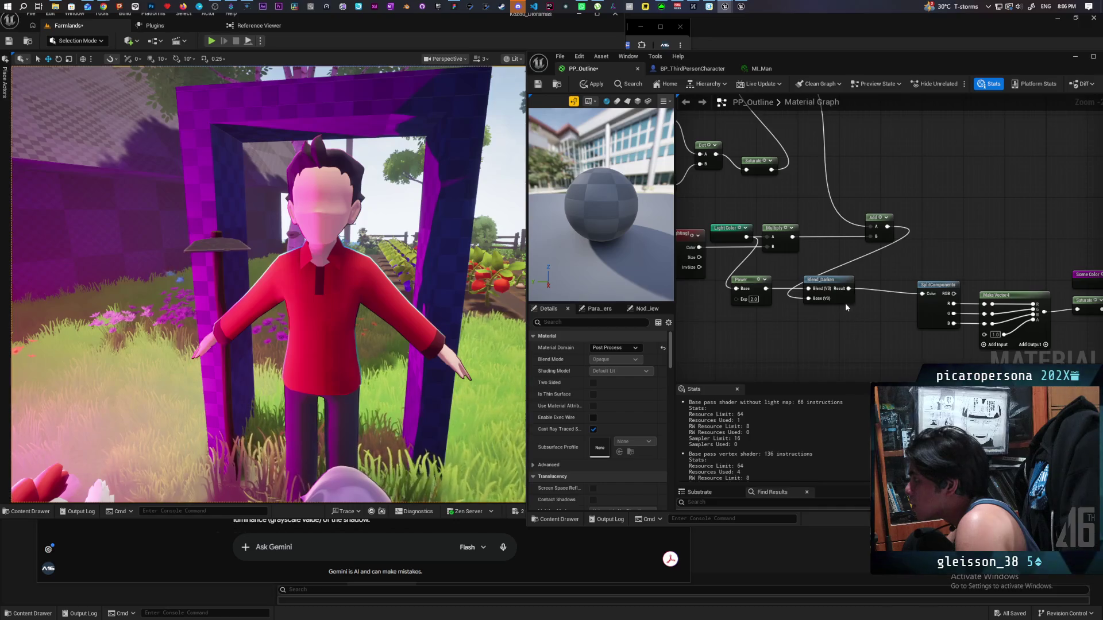
left_click_drag(843, 303, 836, 301)
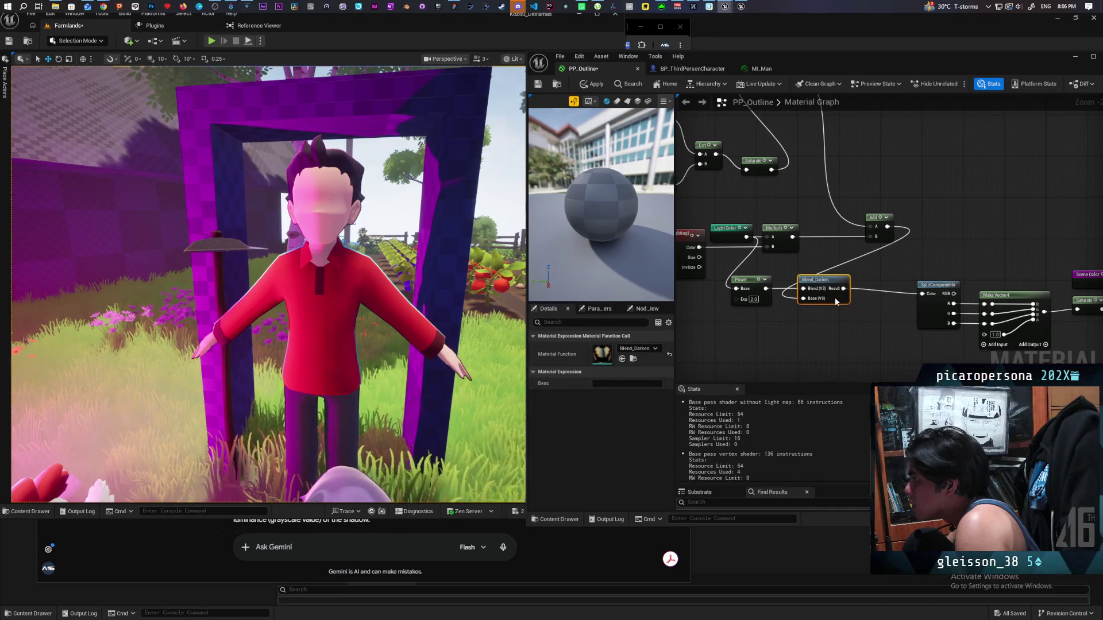
left_click_drag(843, 255, 889, 244)
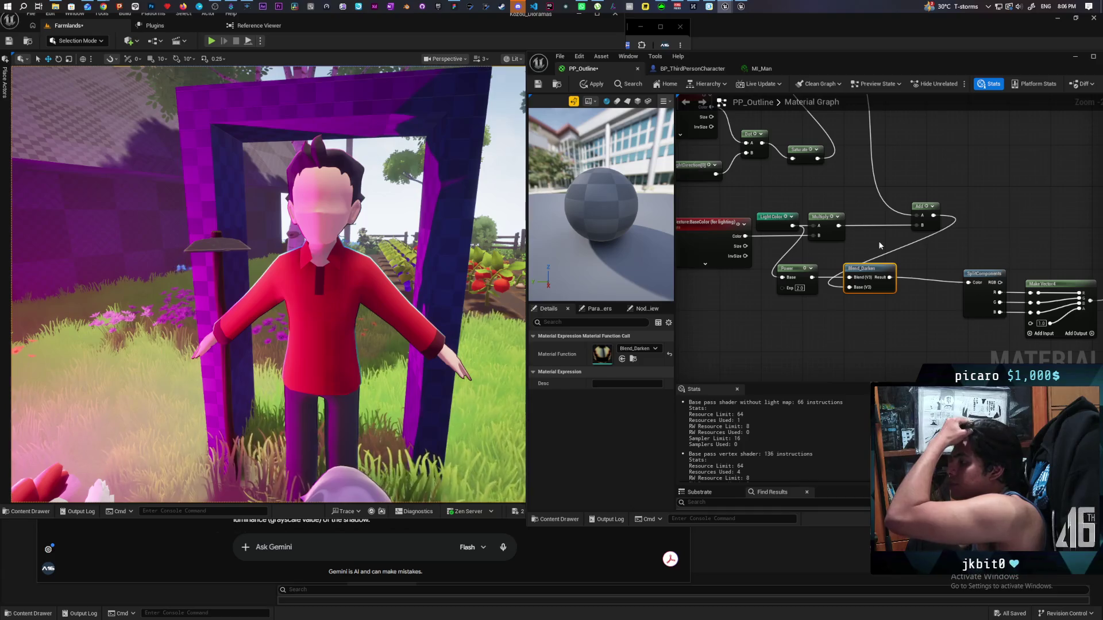
left_click_drag(878, 240, 892, 253)
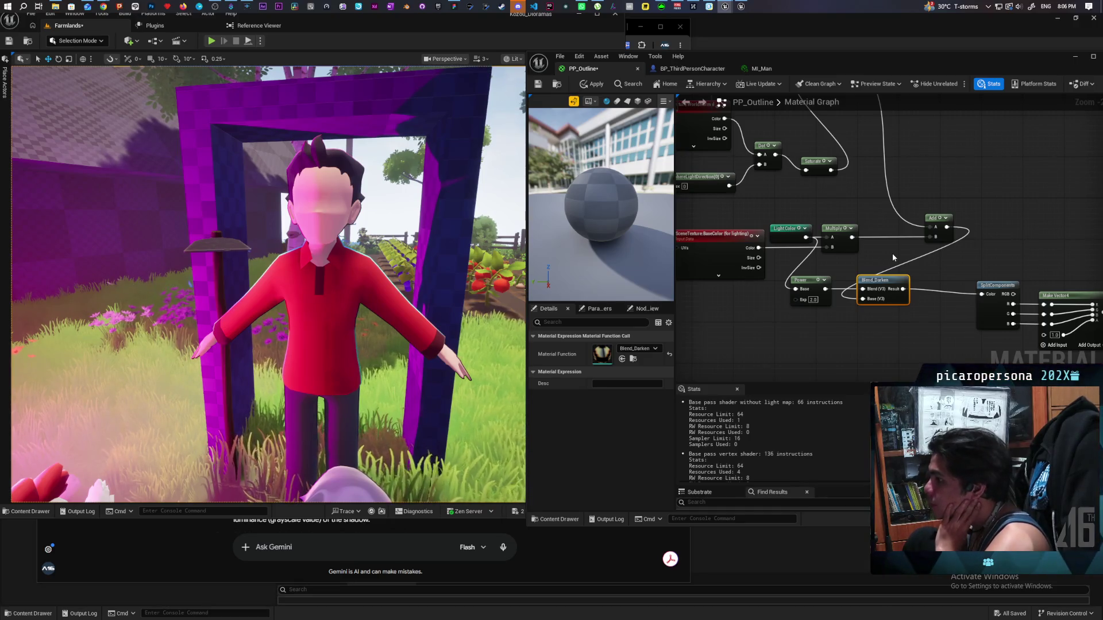
mouse_move(793, 280)
left_mouse_down()
mouse_move(790, 311)
mouse_move(827, 336)
mouse_move(793, 310)
mouse_move(776, 315)
mouse_move(749, 284)
left_mouse_up()
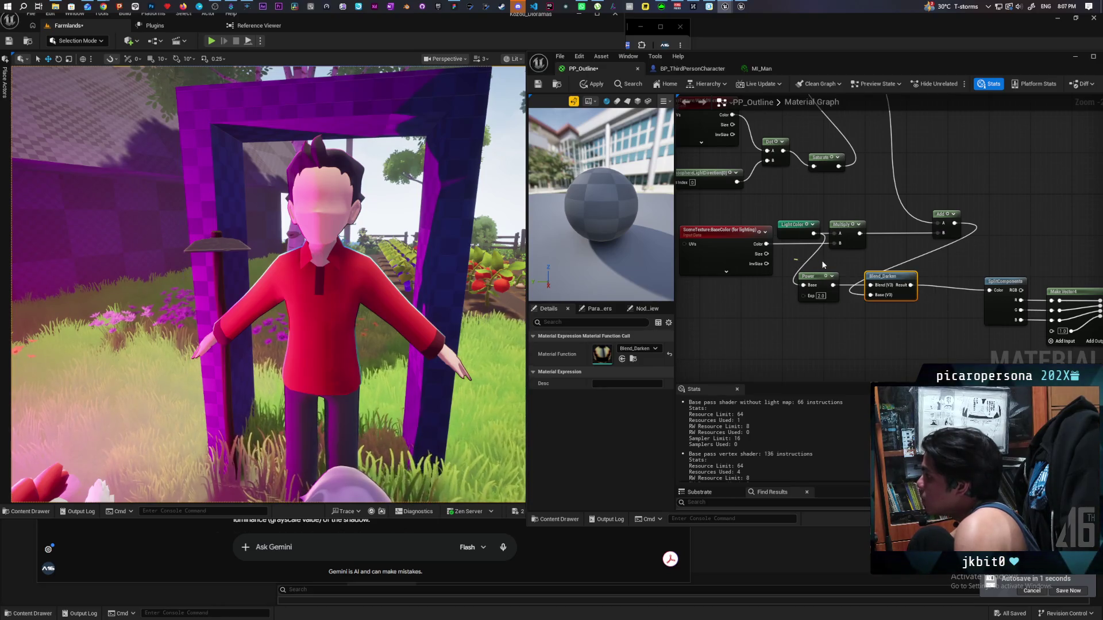
left_click(824, 263, "alt")
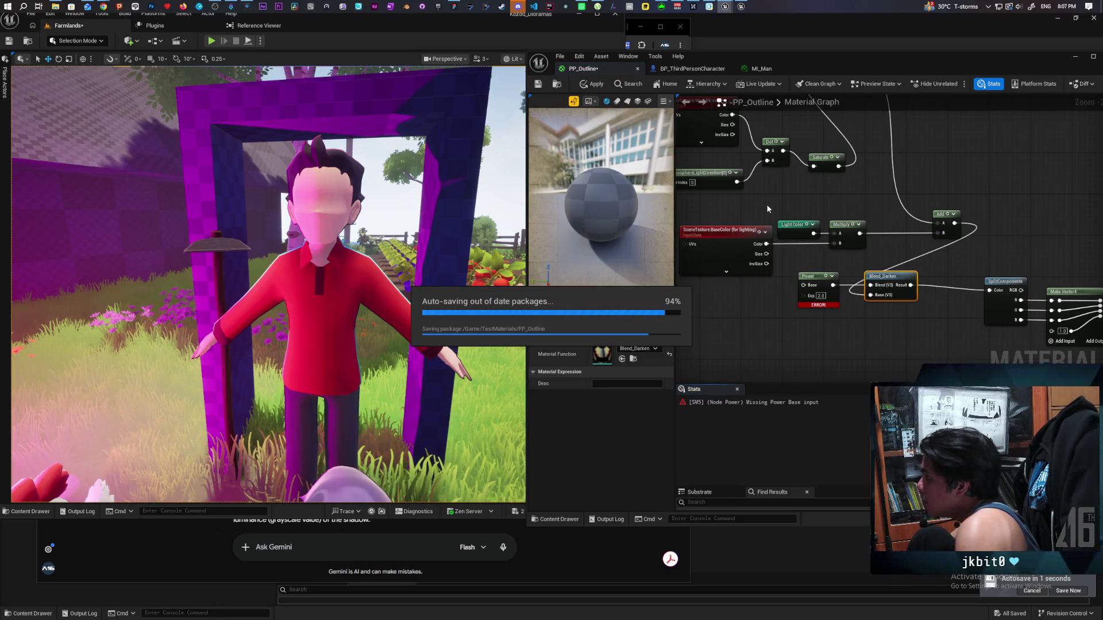
Step: Detach Power from Blend_Darken and group SceneTexture, Light Color and Multiply in a 'Shadow Side Color' comment
left_click(847, 295, "alt")
mouse_move(761, 236)
left_mouse_down()
mouse_move(878, 297)
mouse_move(816, 269)
mouse_move(767, 270)
left_mouse_up()
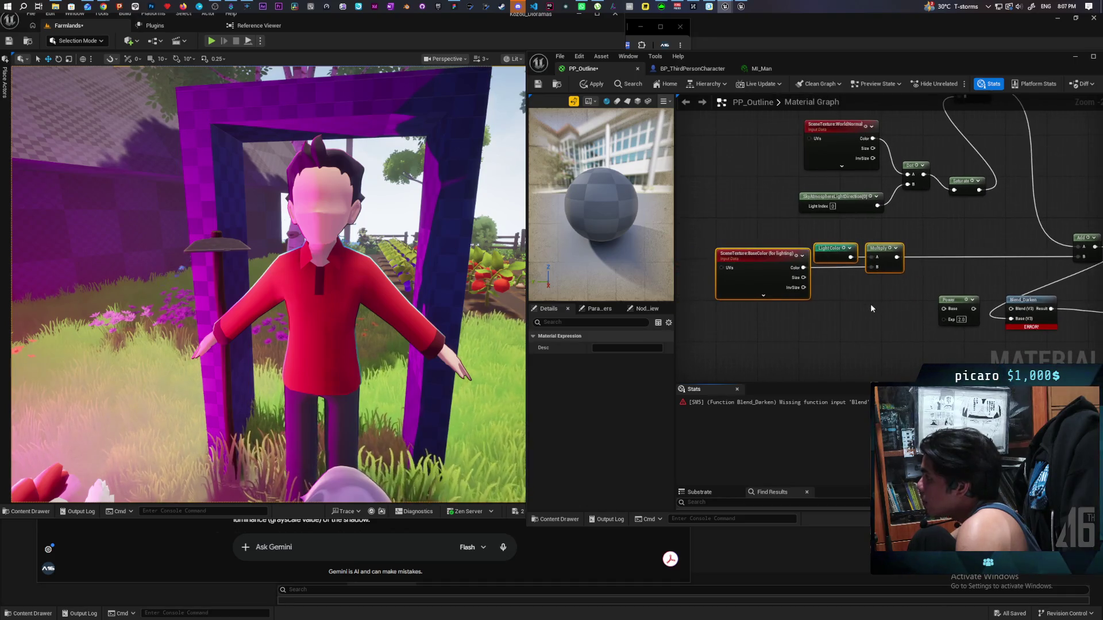
left_click(802, 247)
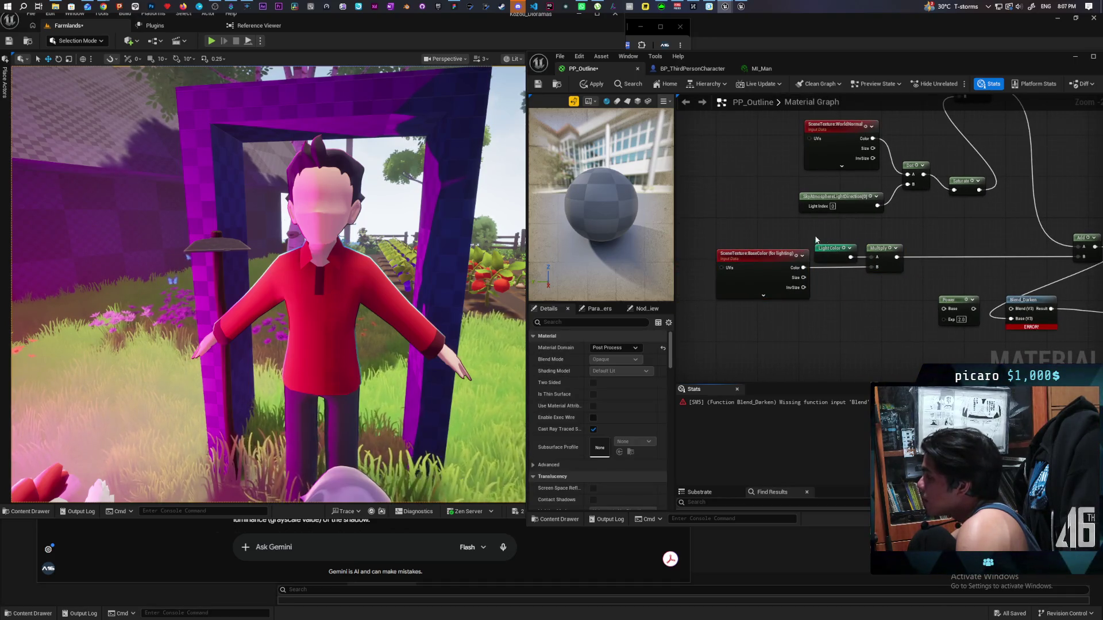
left_click_drag(713, 233, 873, 331)
left_click_drag(884, 249, 849, 294)
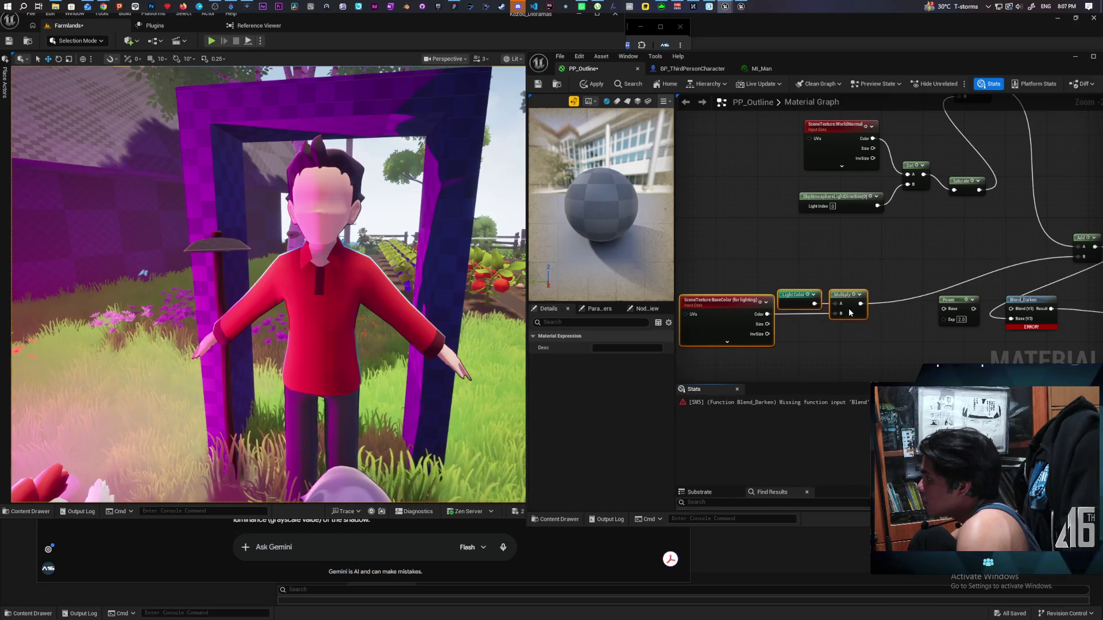
key("c")
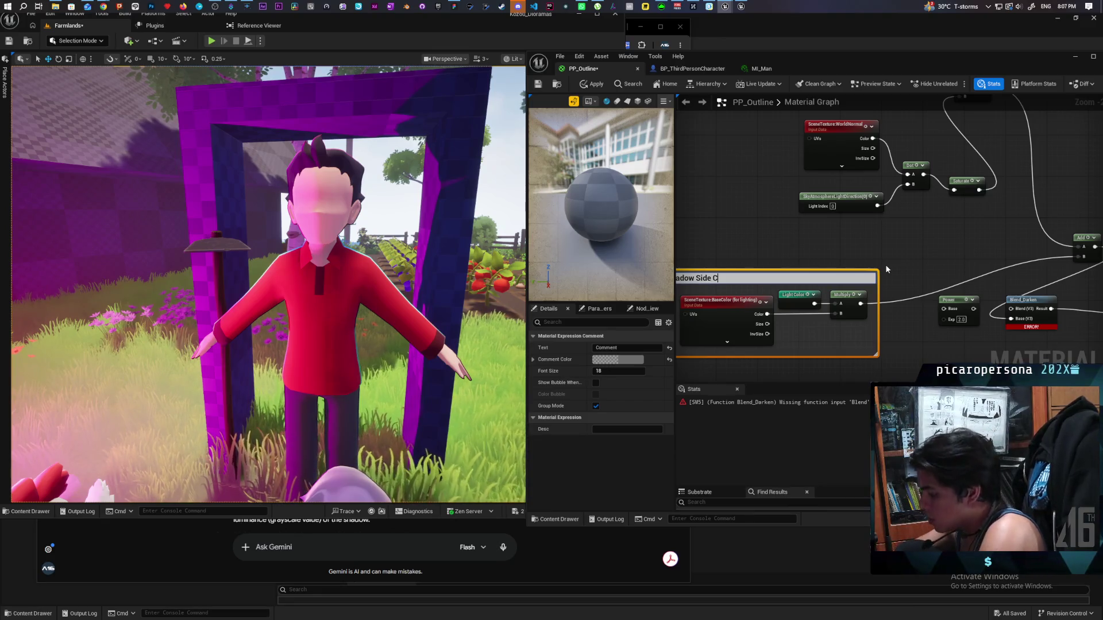
type("Color")
left_click(885, 265)
Step: Wire a node output into the Lerp, replacing its previous connection
mouse_move(884, 264)
left_mouse_down()
mouse_move(836, 239)
mouse_move(794, 241)
mouse_move(781, 269)
mouse_move(809, 261)
mouse_move(807, 253)
mouse_move(766, 284)
mouse_move(796, 282)
left_mouse_up()
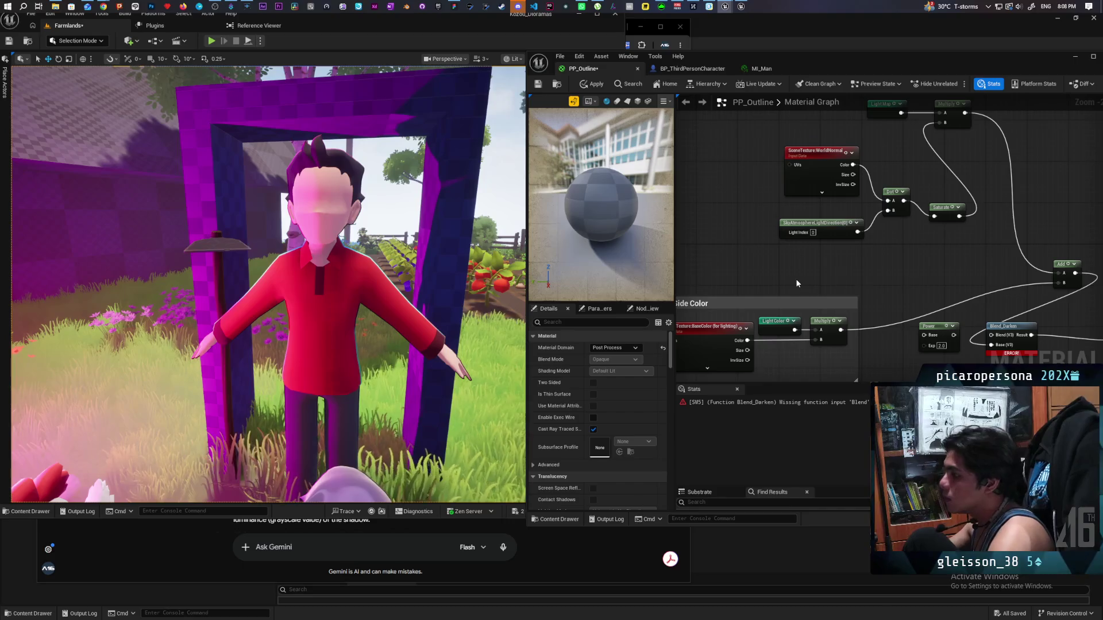
mouse_move(796, 283)
left_mouse_down()
mouse_move(876, 253)
mouse_move(816, 261)
mouse_move(838, 273)
left_mouse_up()
scroll(774, 264, "down", 5)
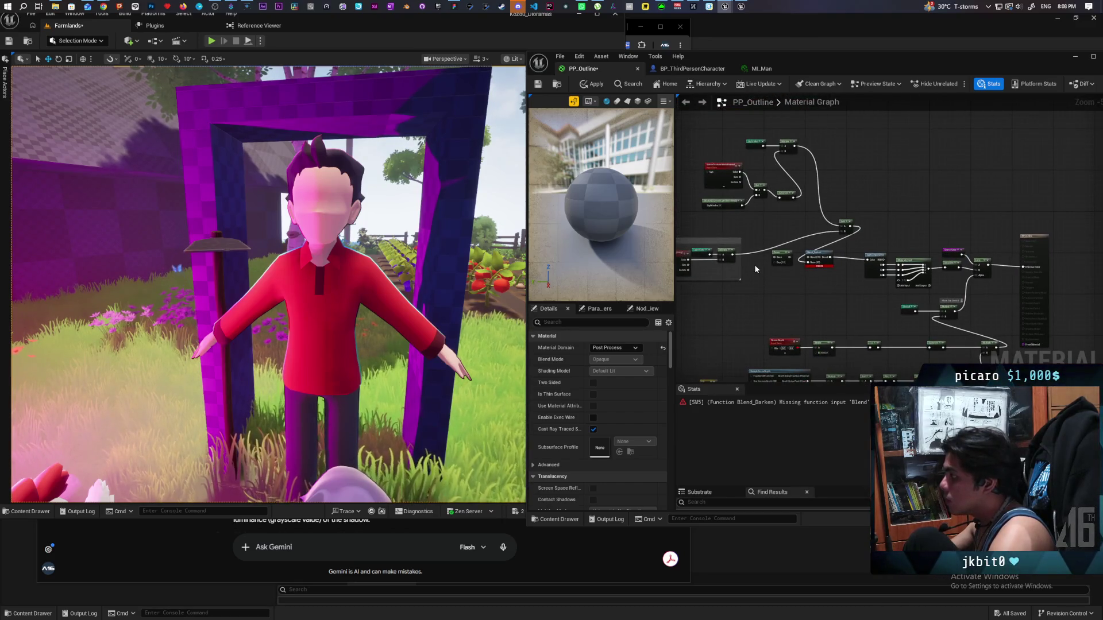
left_click_drag(732, 254, 948, 269)
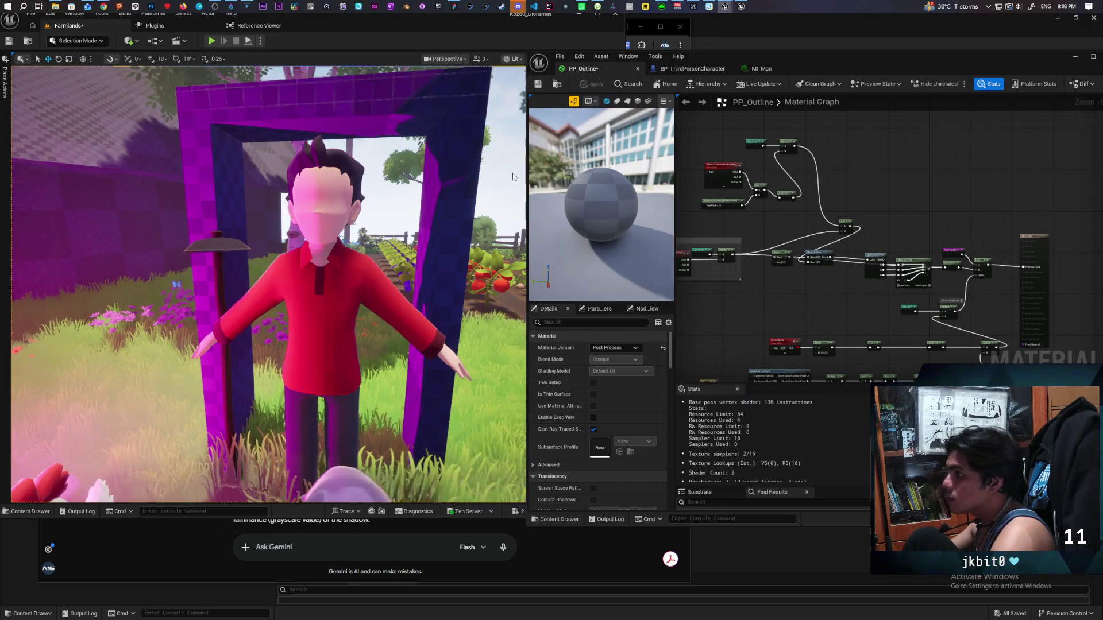
scroll(362, 252, "up", 5)
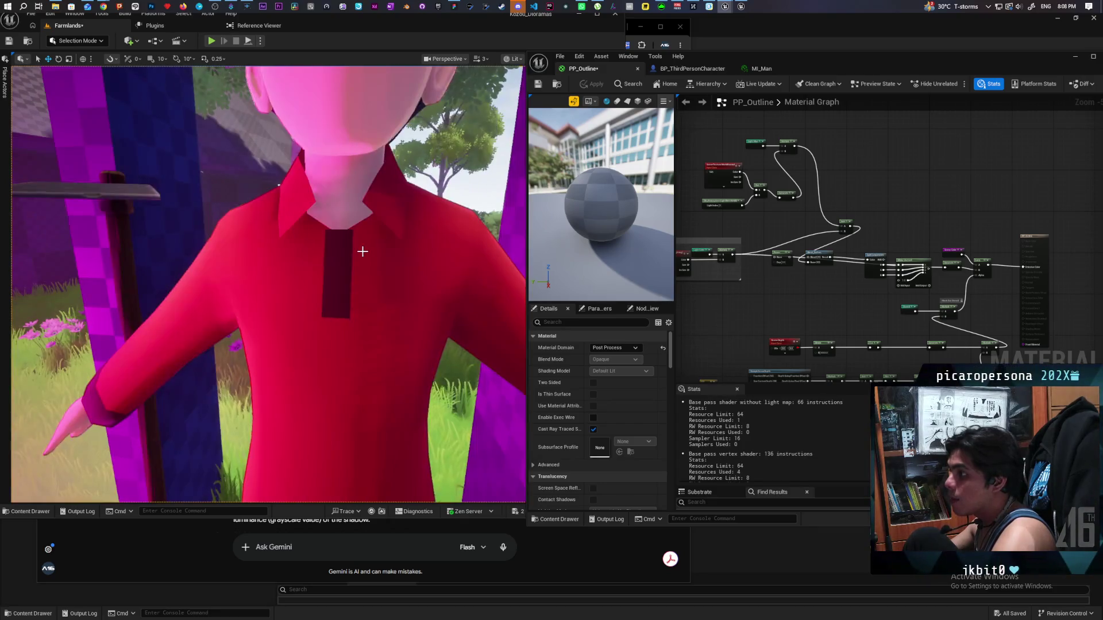
scroll(363, 251, "down", 5)
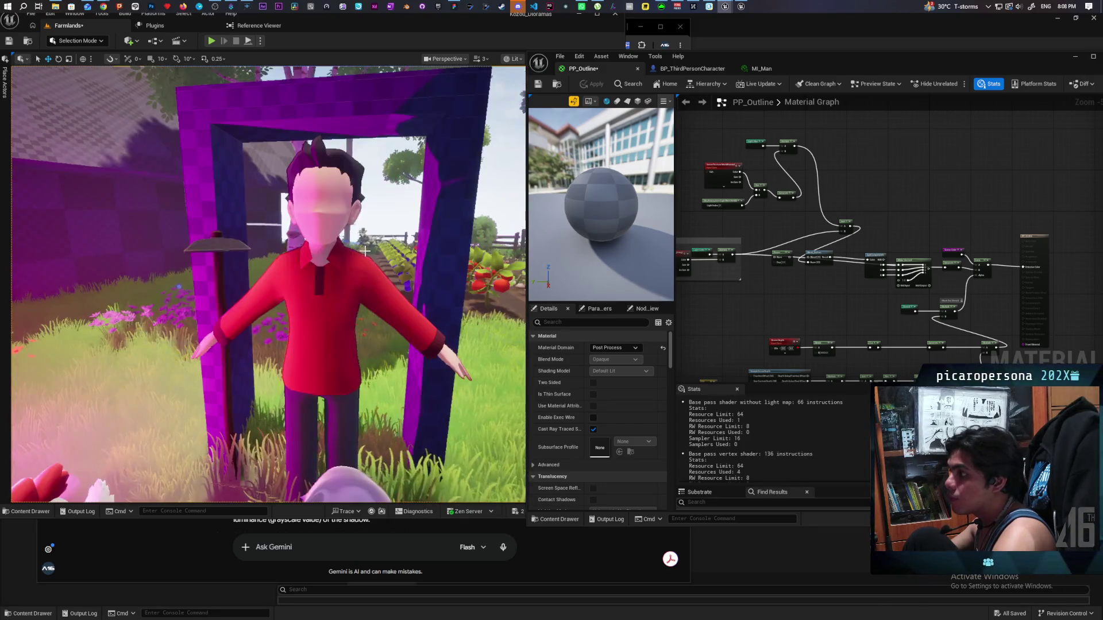
scroll(363, 250, "up", 2)
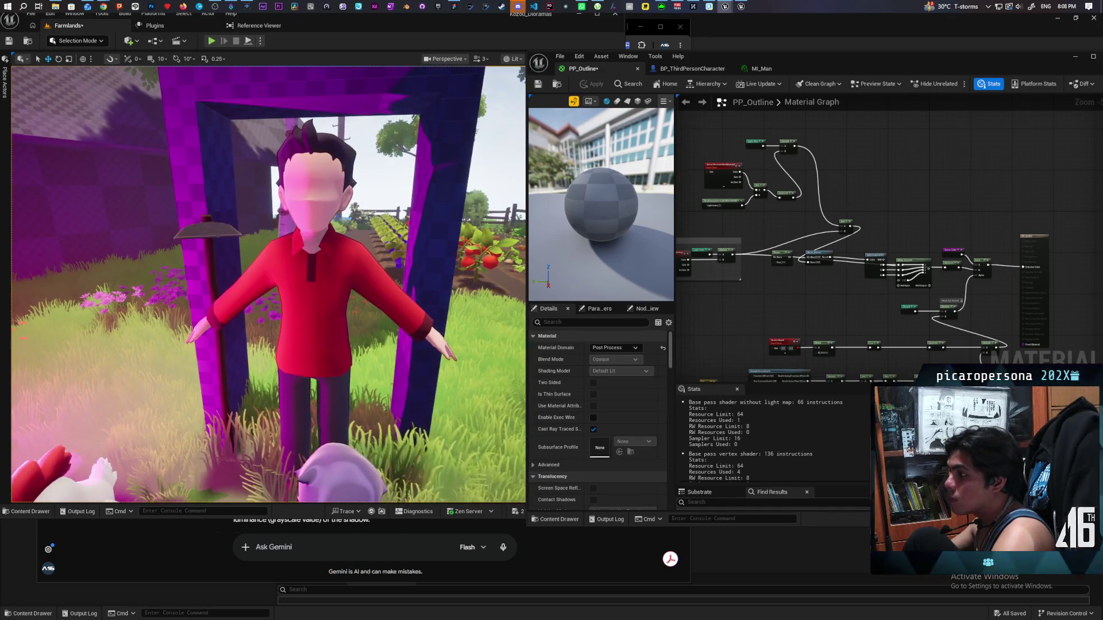
scroll(363, 251, "up", 2)
scroll(363, 251, "up", 2)
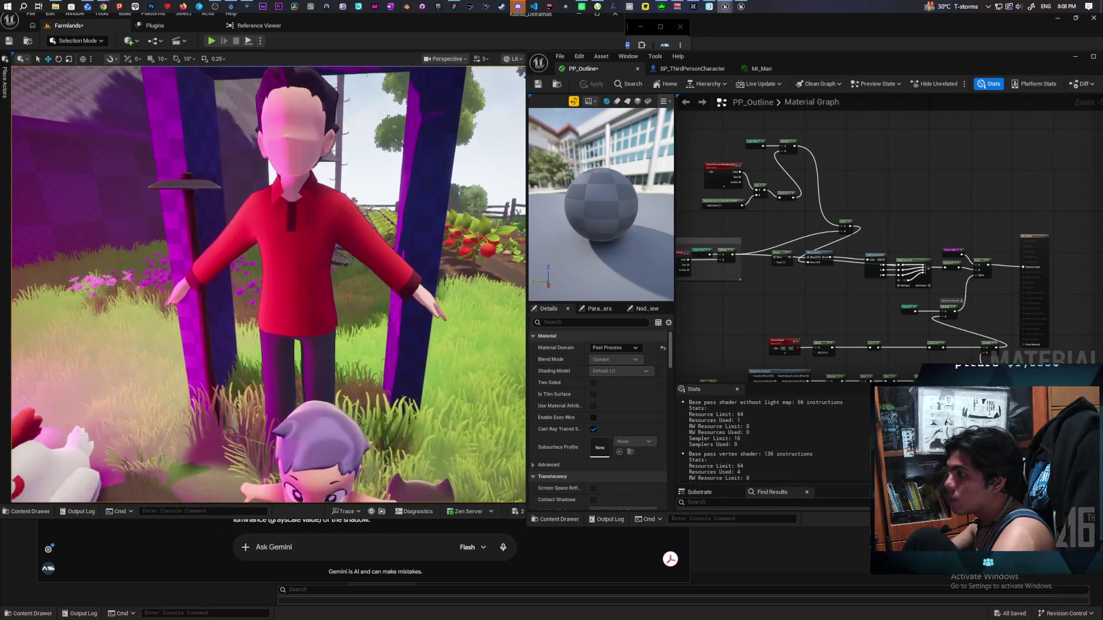
scroll(363, 250, "up", 2)
scroll(363, 250, "up", 2)
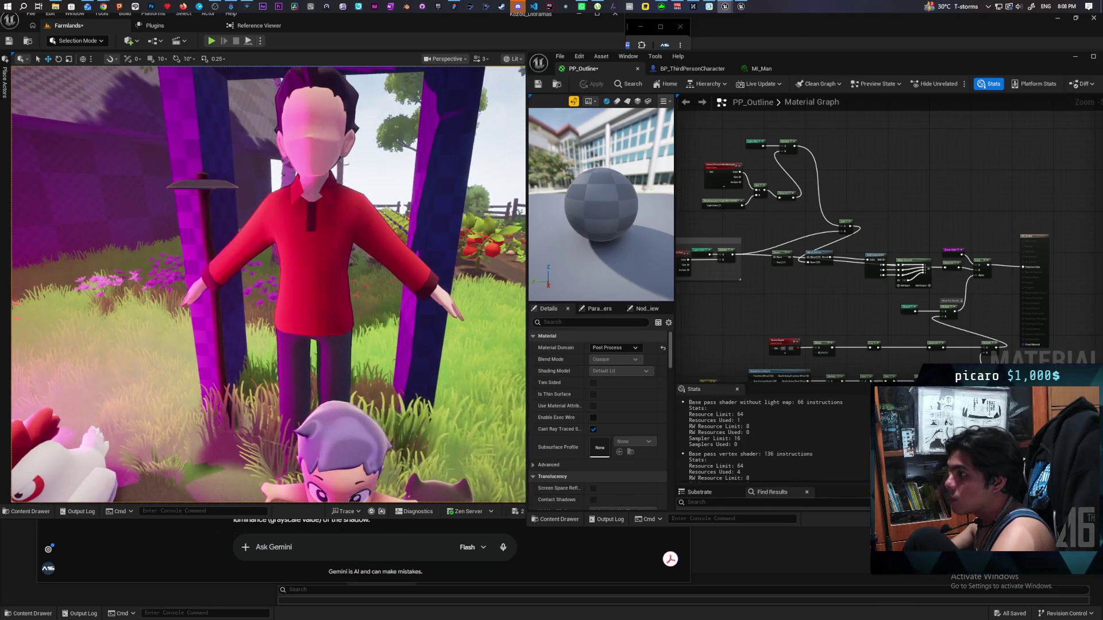
scroll(813, 319, "up", 3)
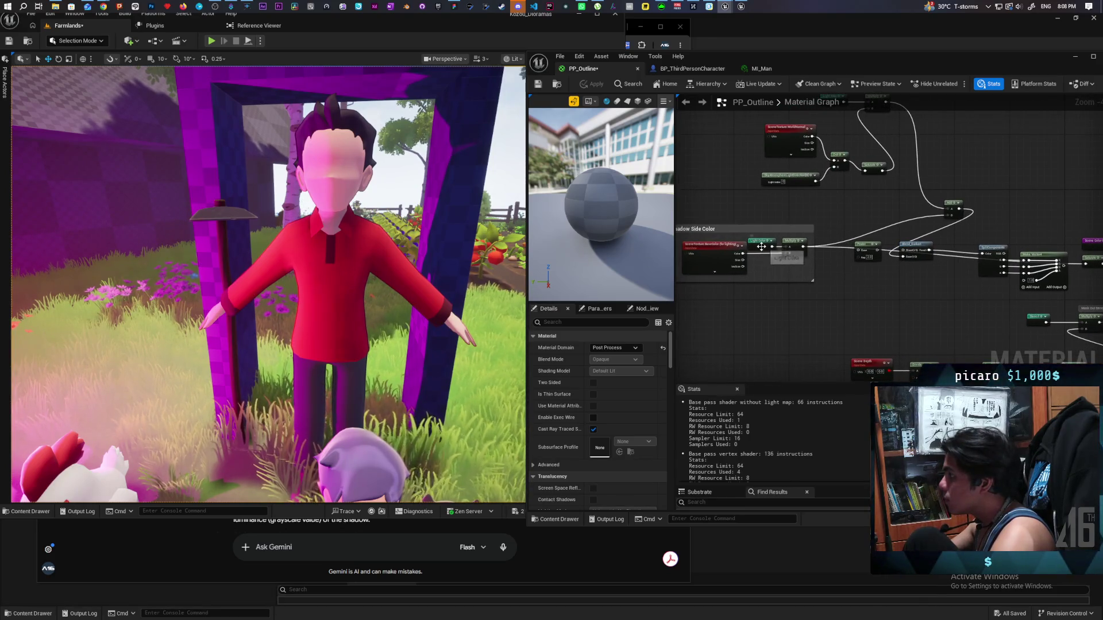
Step: Duplicate Light Color, feed it into a new Add node's A input, and apply
left_click(761, 242)
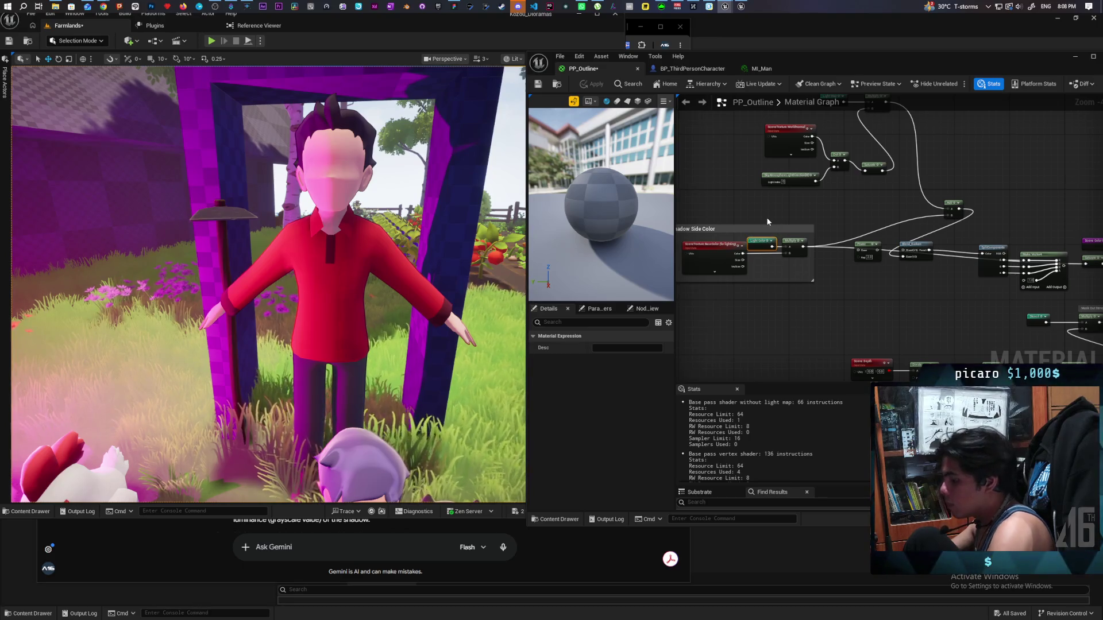
key("ctrl+d")
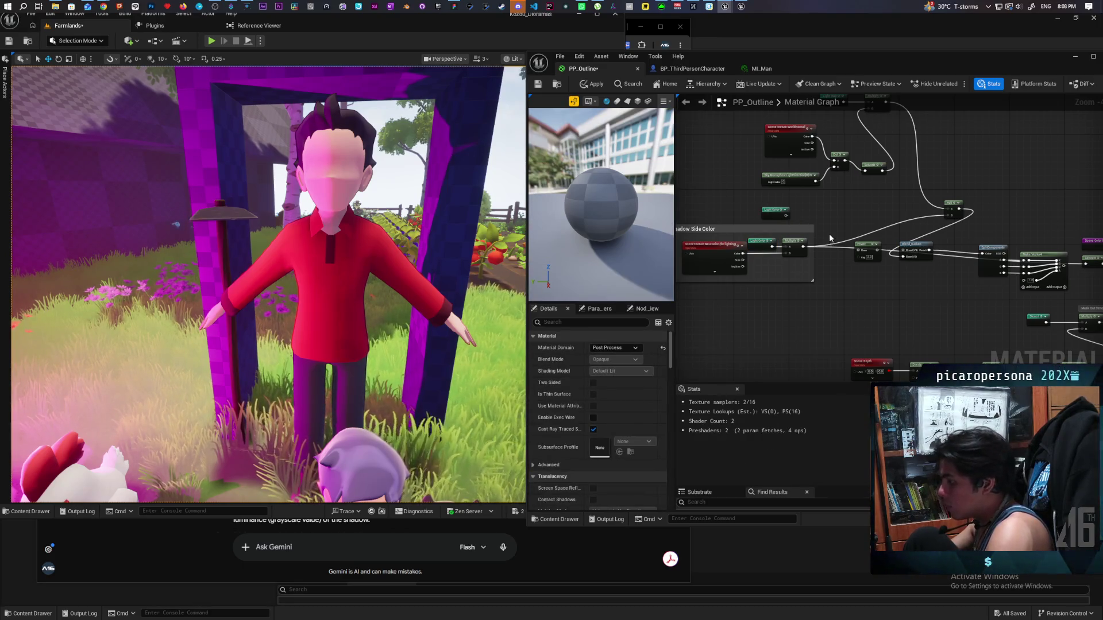
left_click(823, 220)
mouse_move(787, 219)
left_mouse_down()
mouse_move(827, 226)
mouse_move(821, 242)
mouse_move(825, 233)
mouse_move(897, 241)
mouse_move(1087, 275)
mouse_move(1085, 265)
left_mouse_up()
left_click(592, 84)
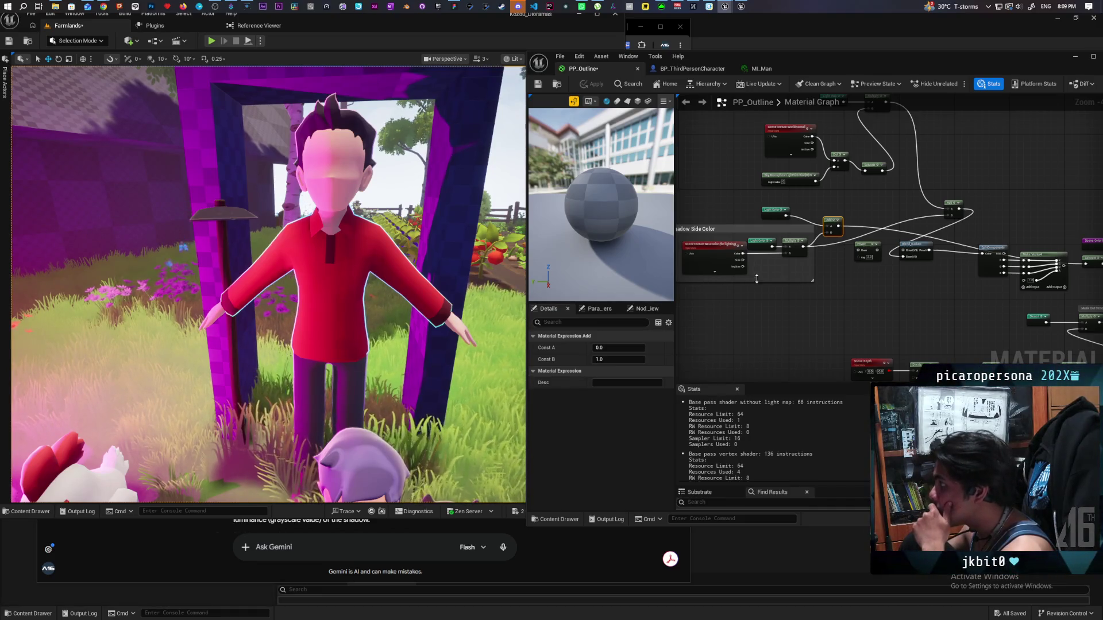
Step: Duplicate the Light Map node and place the copy next to Light Color
left_click_drag(757, 279, 725, 318)
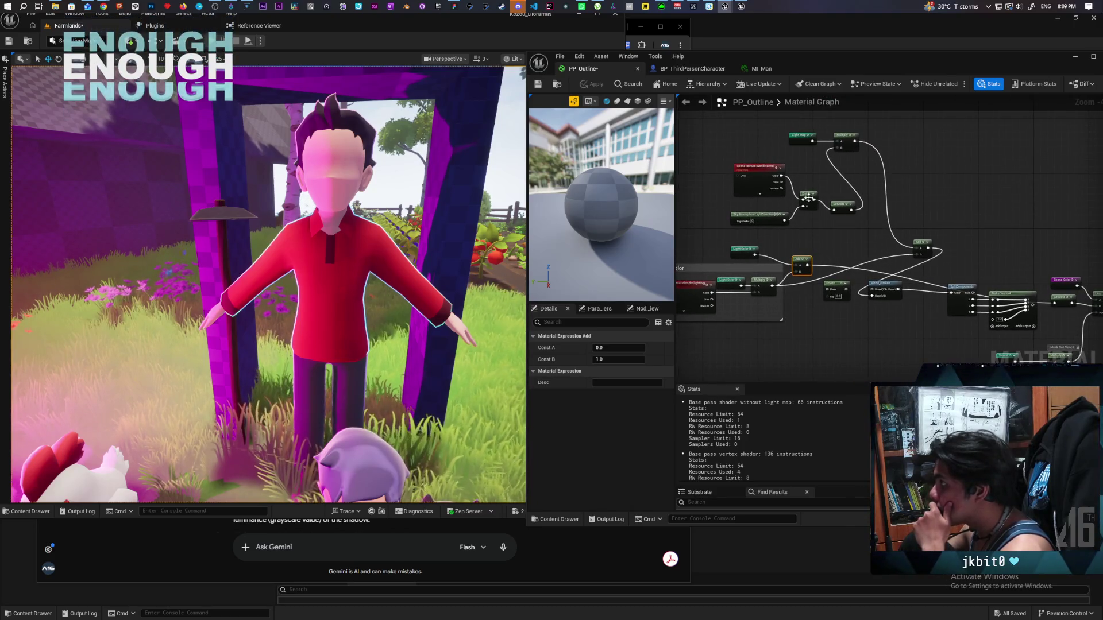
left_click(803, 138)
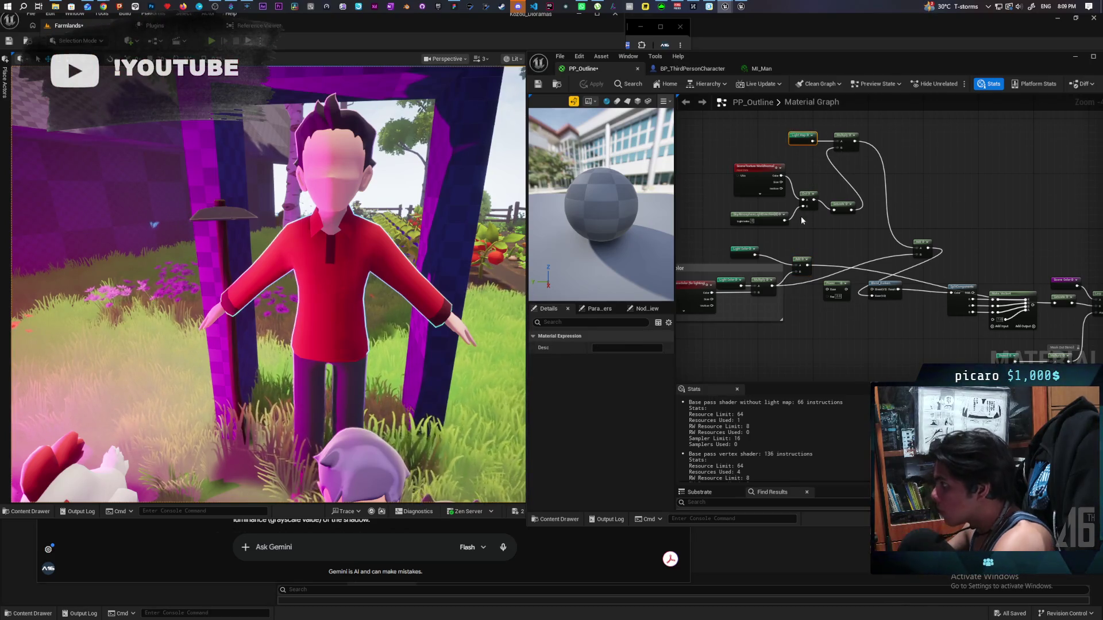
key("ctrl+v")
scroll(732, 240, "up", 3)
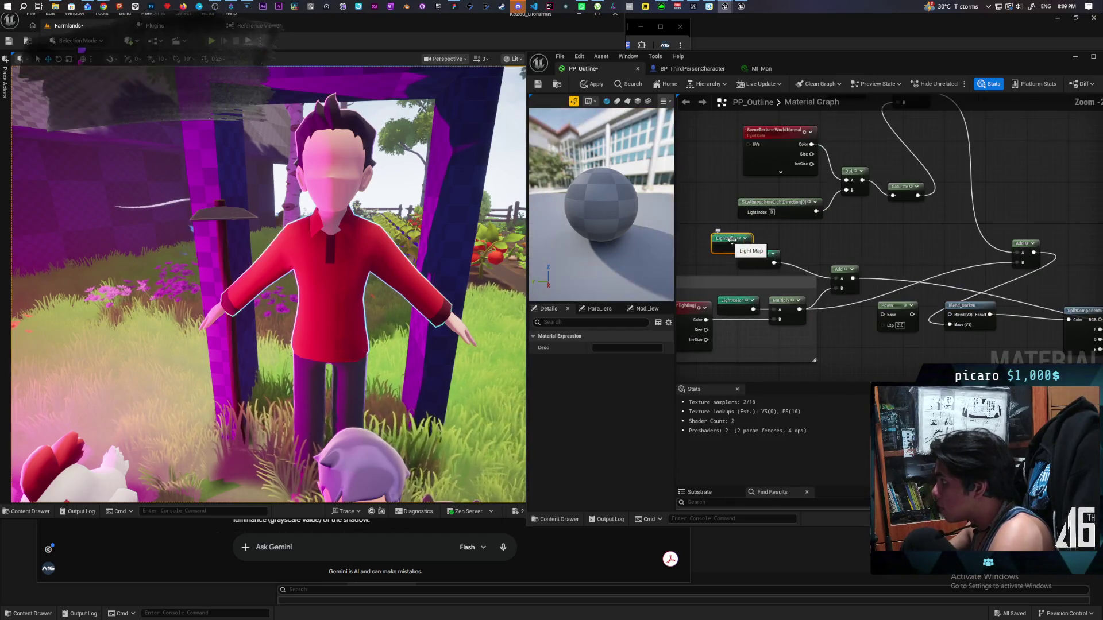
mouse_move(732, 241)
left_mouse_down()
mouse_move(804, 238)
mouse_move(841, 279)
left_mouse_up()
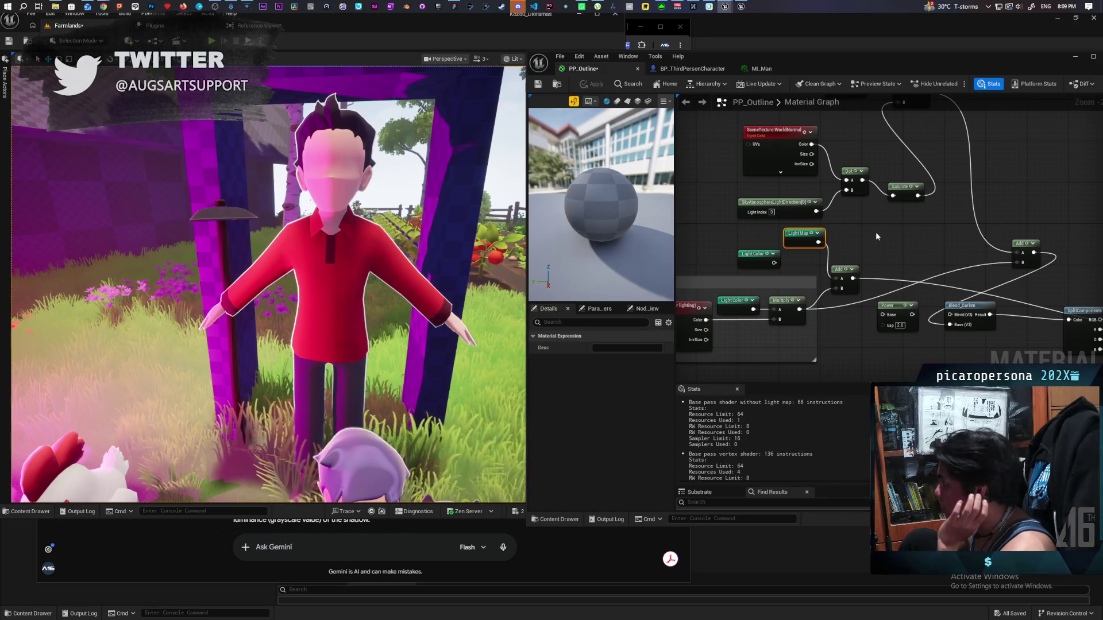
scroll(875, 232, "down", 1)
left_click_drag(878, 237, 822, 223)
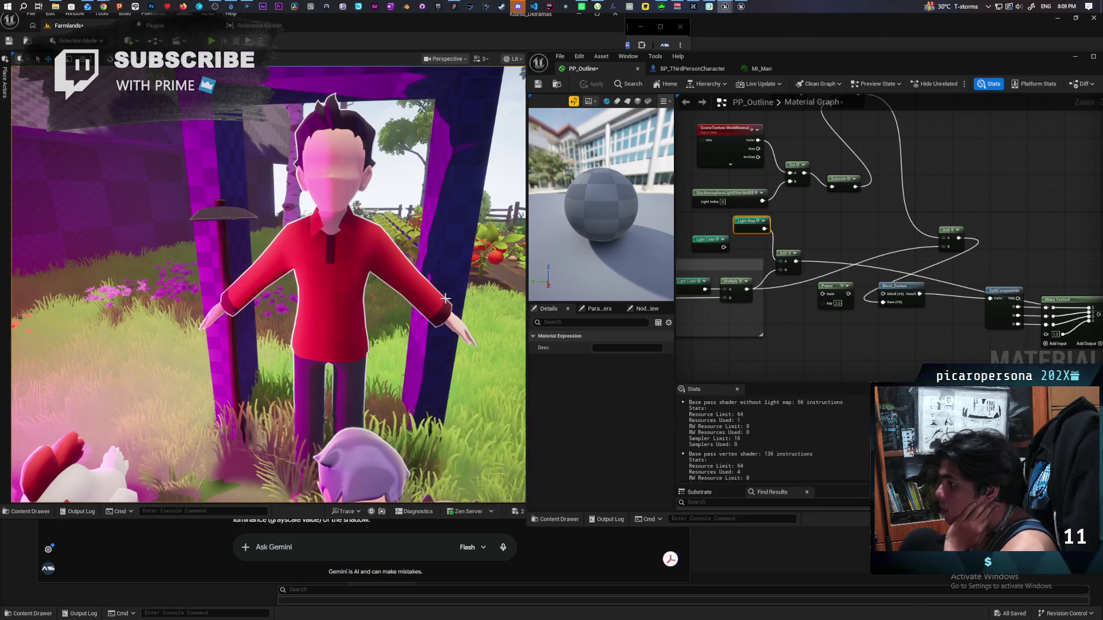
scroll(401, 295, "down", 3)
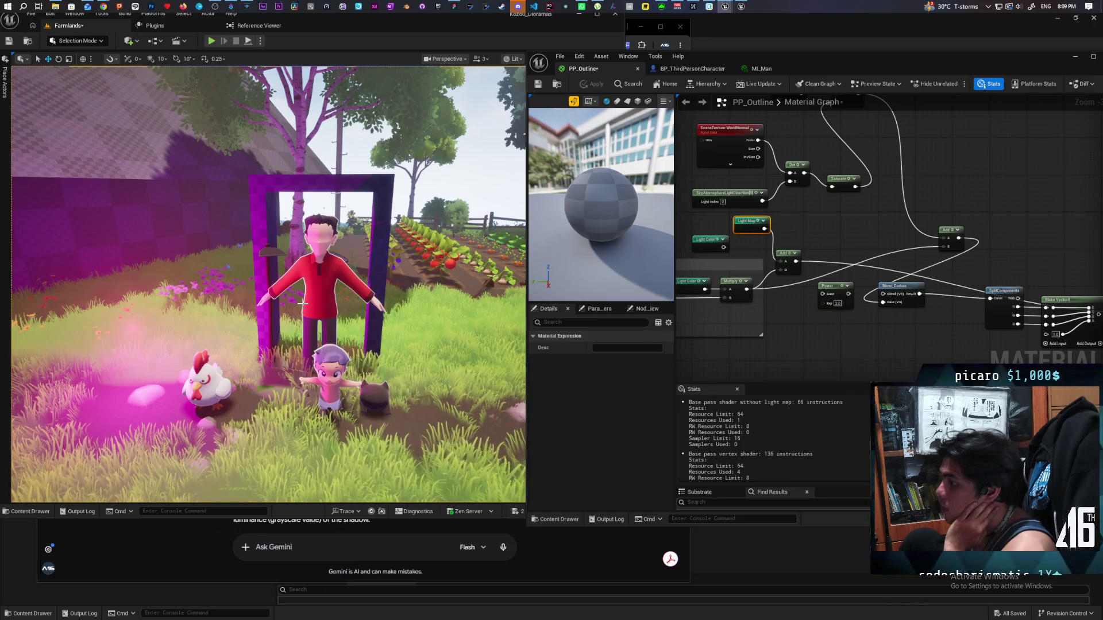
scroll(374, 407, "up", 5)
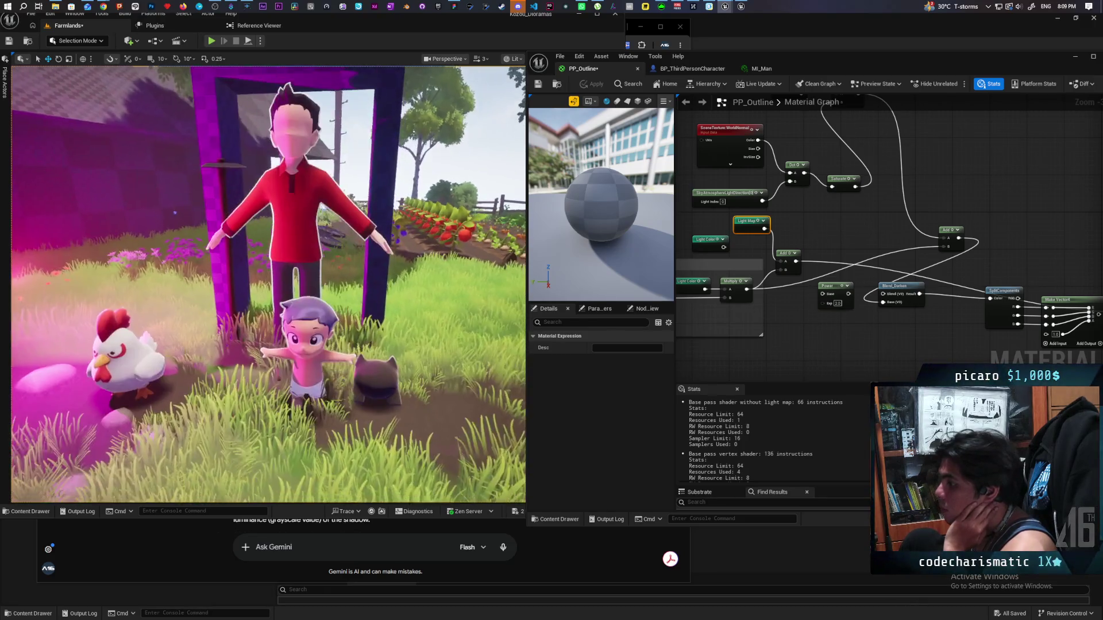
Step: Connect Light Map to the PP_Outline Emissive Color output and apply
scroll(267, 284, "down", 3)
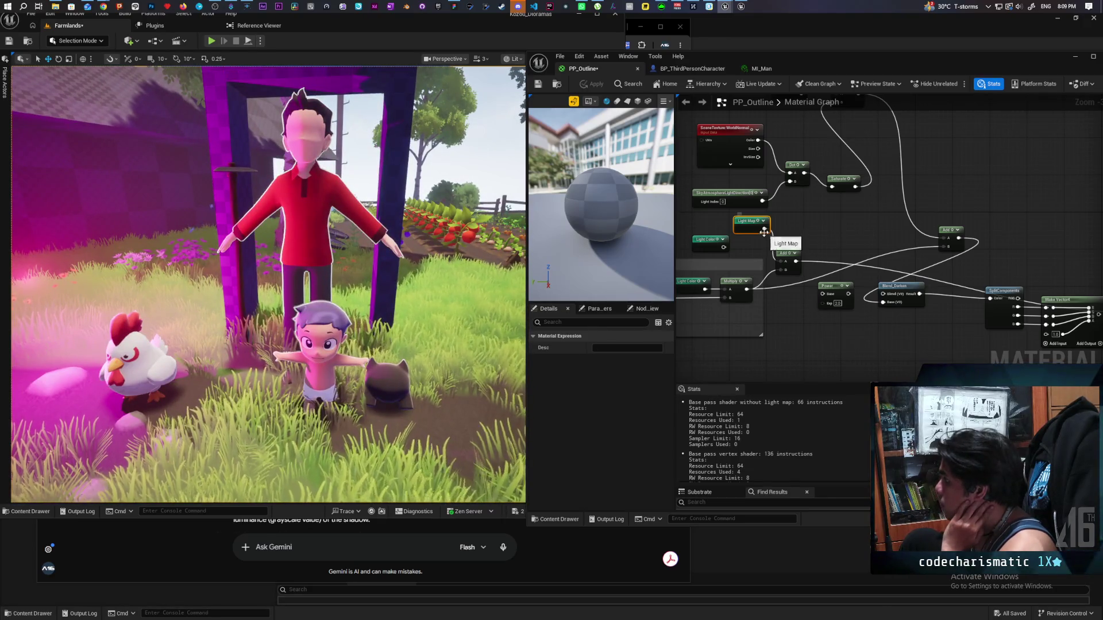
mouse_move(764, 230)
left_mouse_down()
mouse_move(1084, 270)
mouse_move(1092, 319)
mouse_move(1092, 308)
left_mouse_up()
left_click_drag(955, 59, 896, 60)
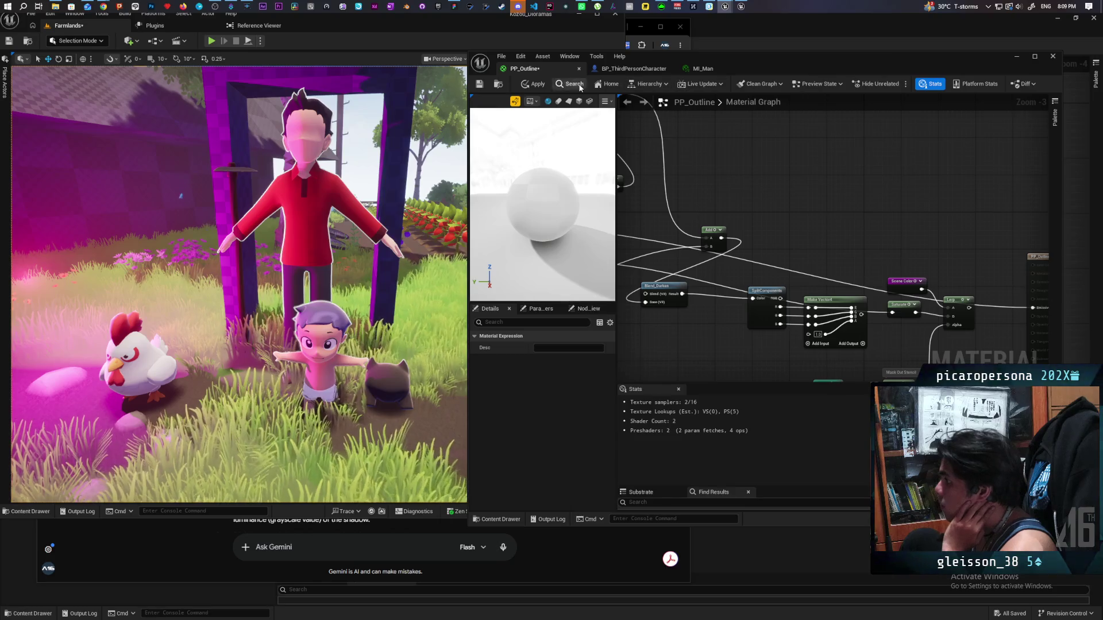
left_click(537, 85)
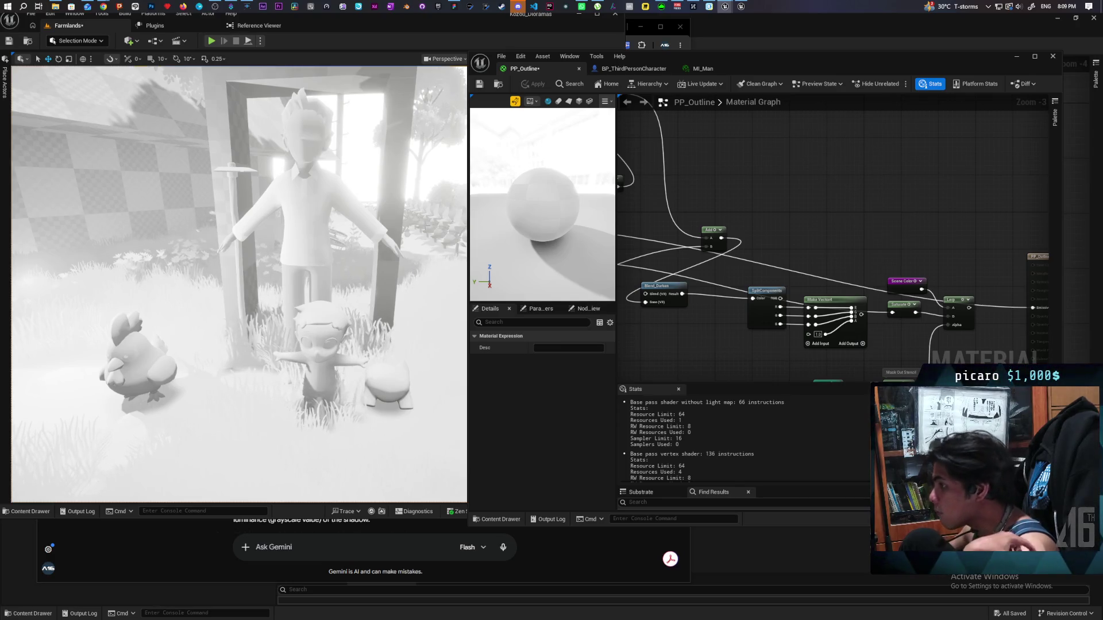
Step: Fly the viewport camera around the characters to inspect the grayscale light map
key("w")
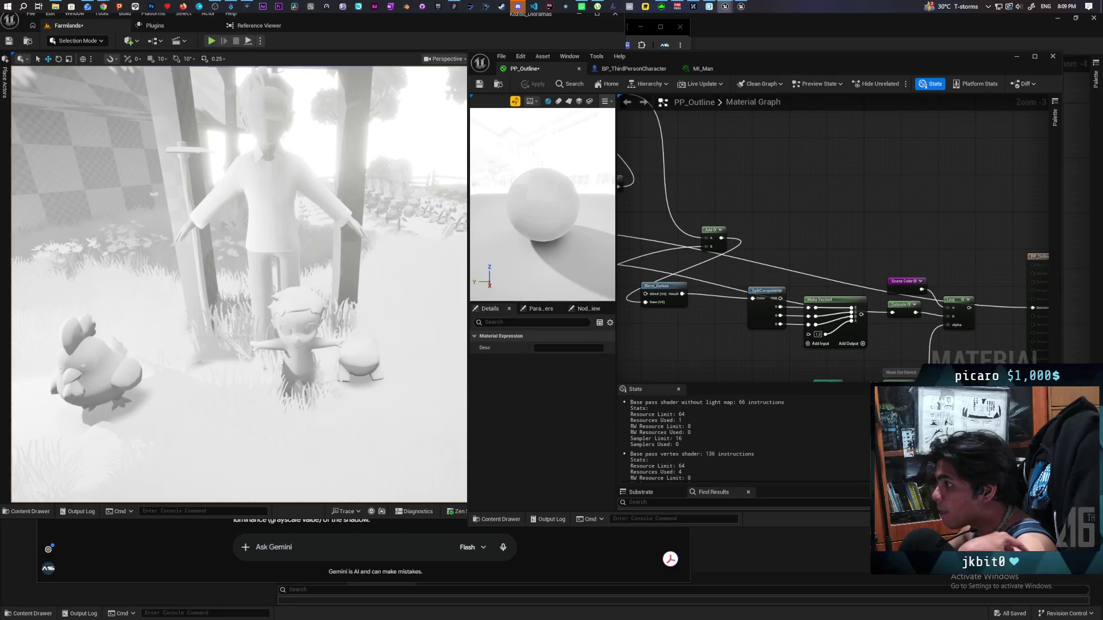
key("s")
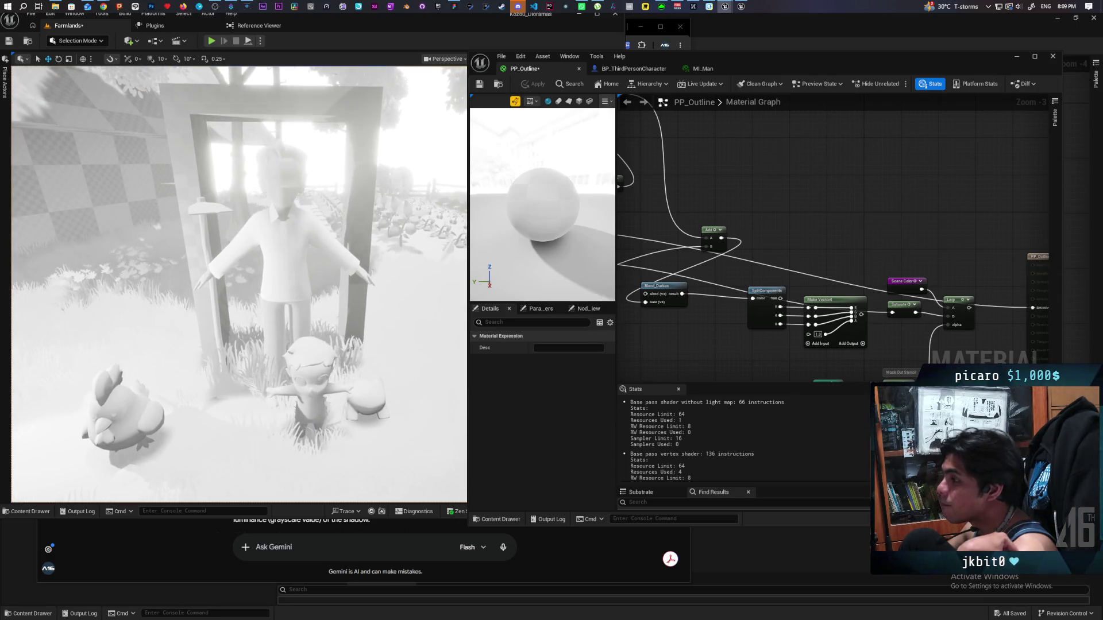
key("w")
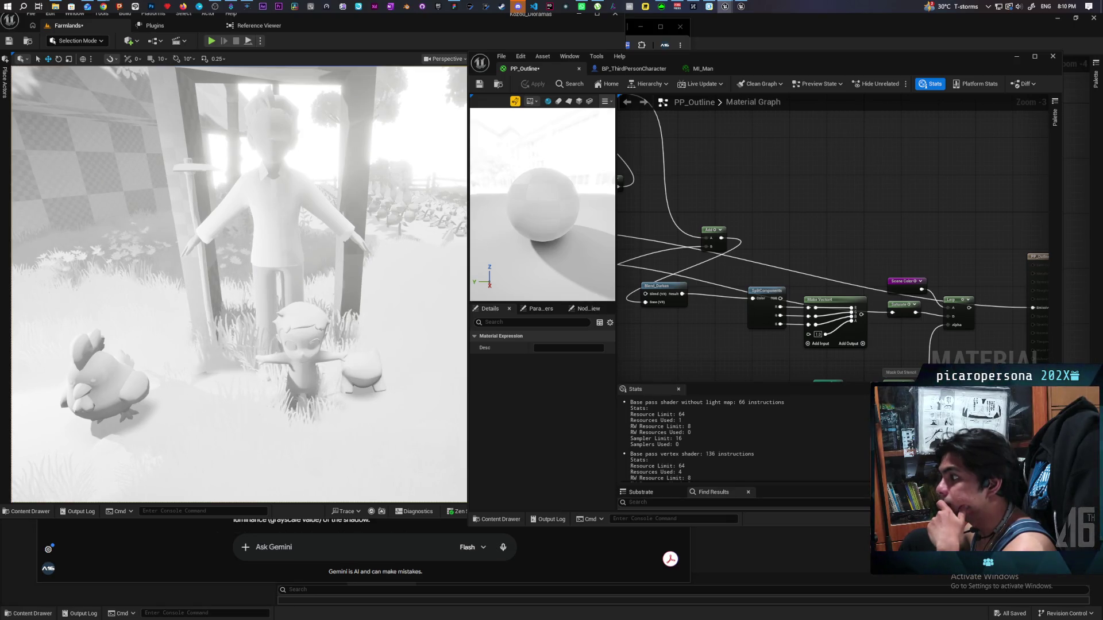
left_click_drag(348, 224, 339, 226)
mouse_move(818, 228)
left_mouse_down()
mouse_move(928, 214)
mouse_move(849, 232)
left_mouse_up()
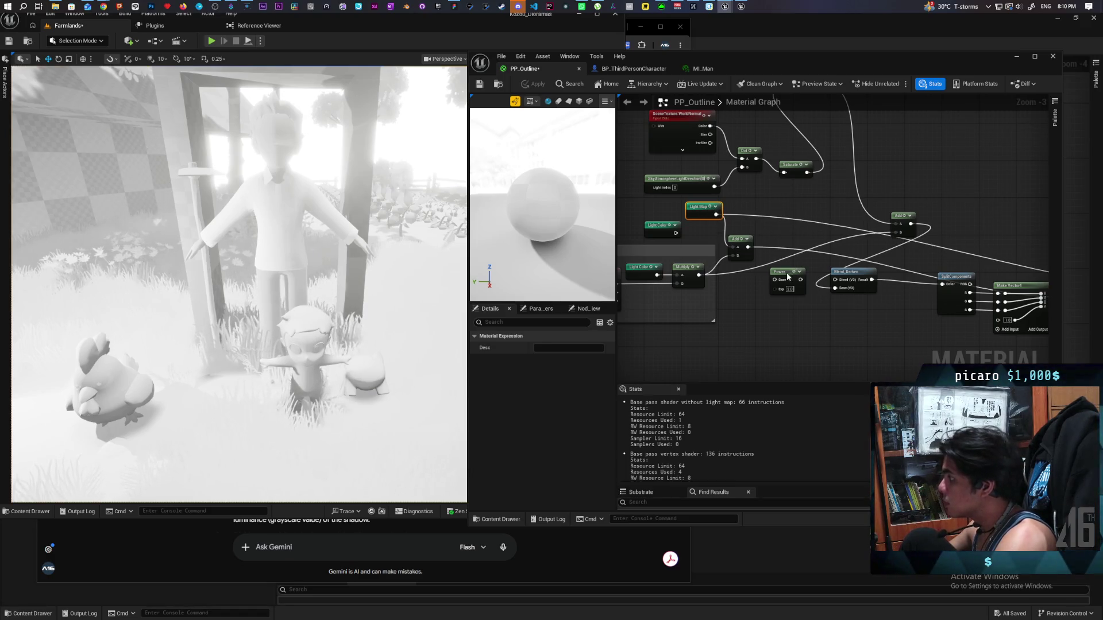
Step: Move Power up, unhook Light Map from it, wire Light Map into Add's A input, and apply
left_click_drag(788, 277, 779, 201)
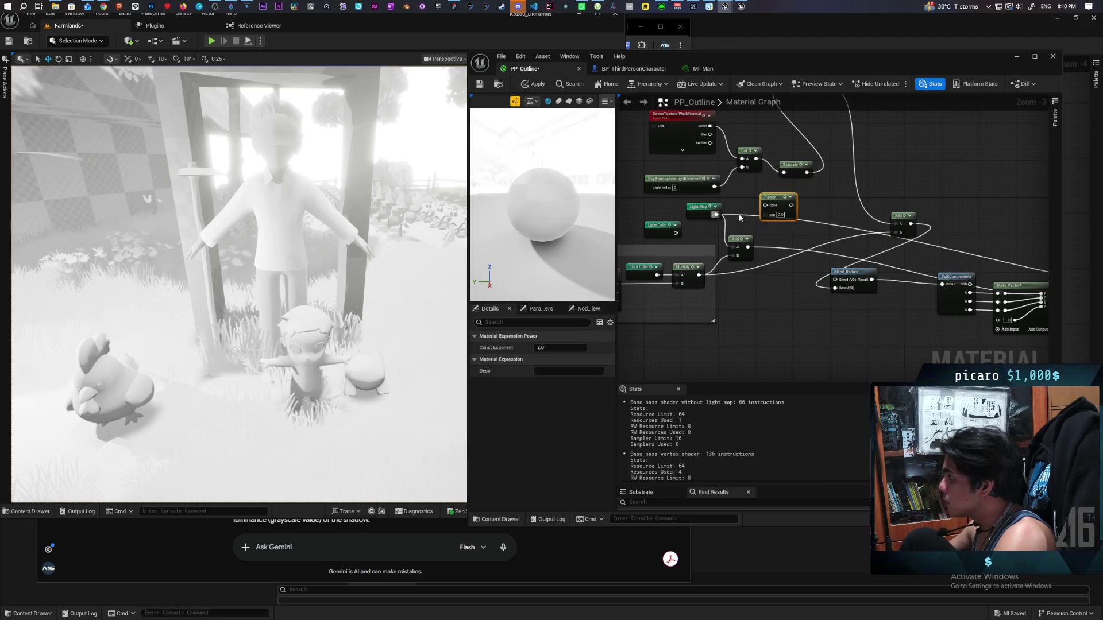
left_click(717, 214, "alt")
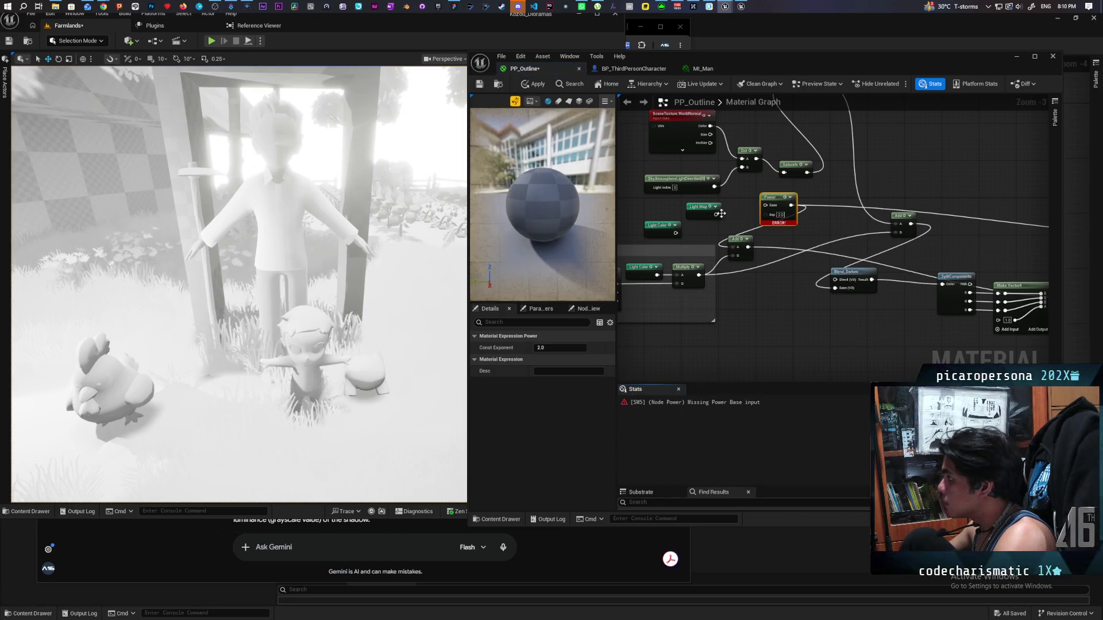
mouse_move(717, 214)
left_mouse_down()
mouse_move(739, 247)
mouse_move(765, 206)
left_mouse_up()
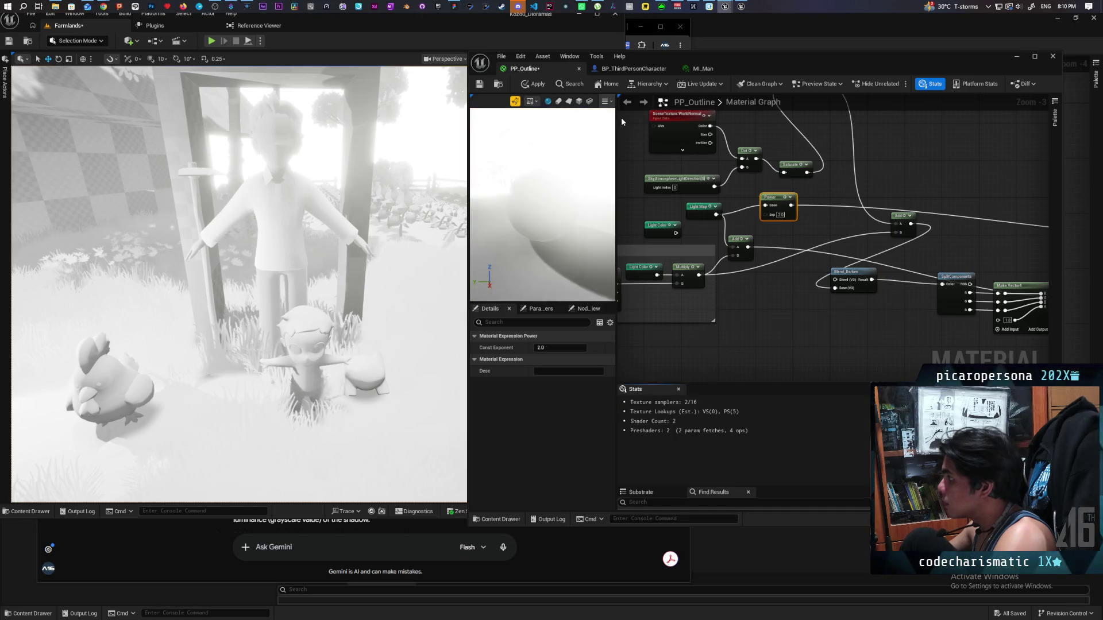
left_click(532, 85)
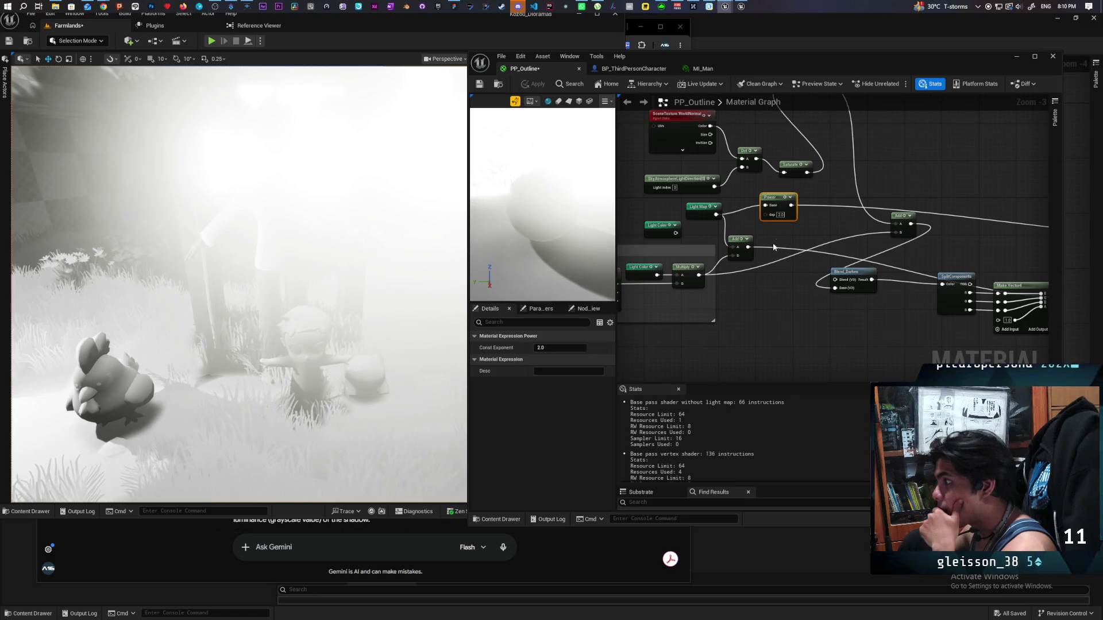
mouse_move(815, 332)
left_mouse_down()
mouse_move(769, 329)
mouse_move(873, 320)
mouse_move(767, 346)
mouse_move(924, 324)
mouse_move(836, 331)
mouse_move(795, 274)
mouse_move(670, 266)
mouse_move(680, 168)
mouse_move(750, 163)
mouse_move(726, 189)
mouse_move(679, 201)
mouse_move(749, 198)
left_mouse_up()
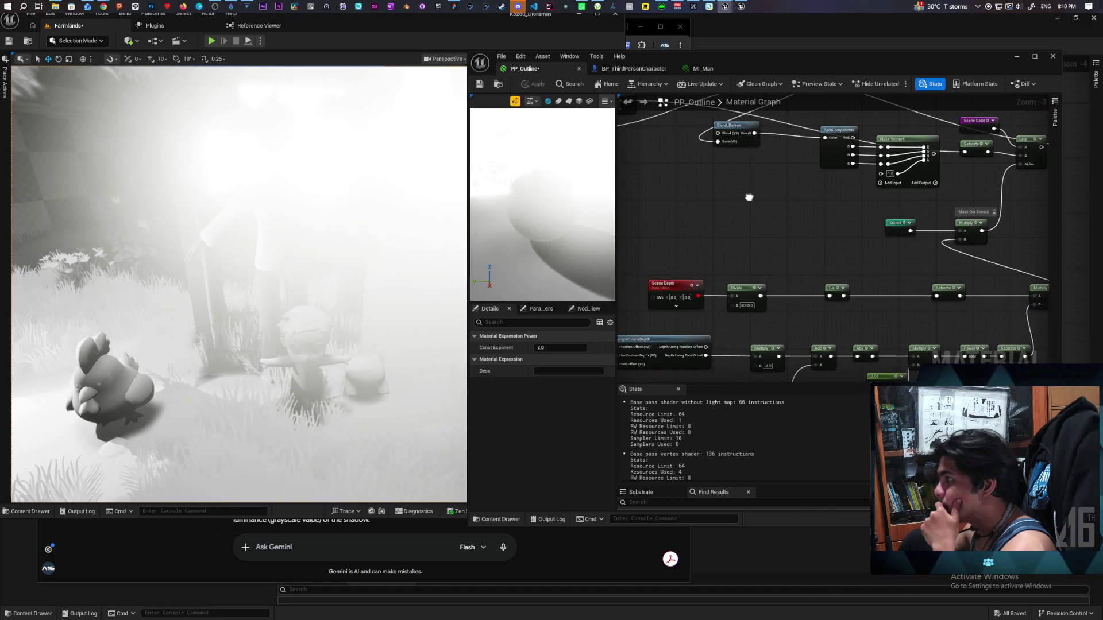
Step: Preview the Saturate result on Emissive, apply, then remove the temporary preview link
scroll(736, 213, "down", 2)
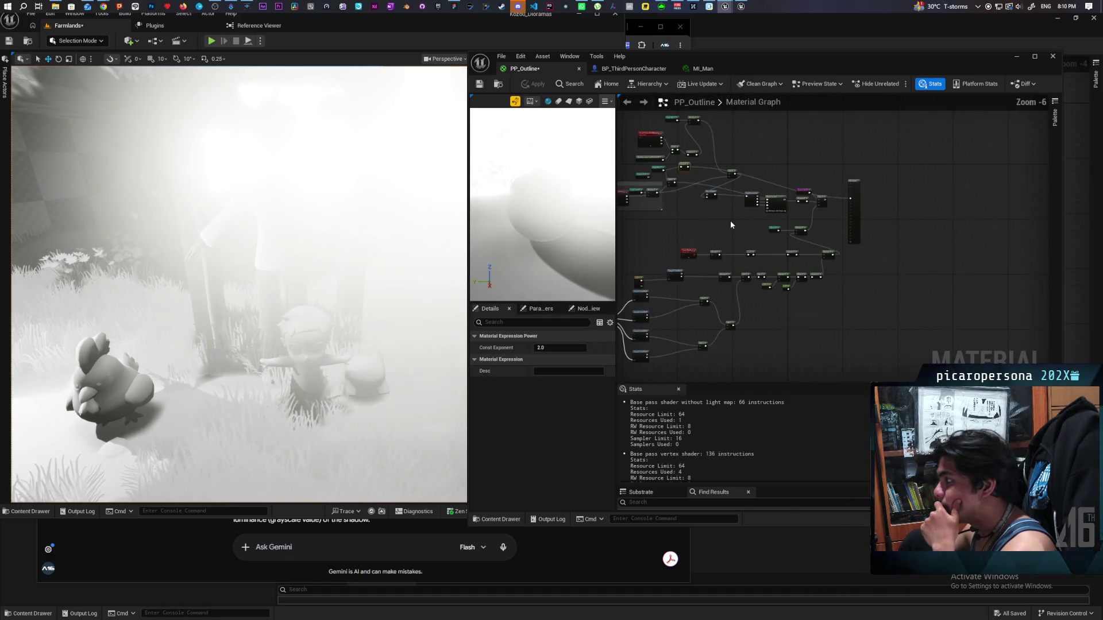
left_click_drag(727, 230, 733, 246)
scroll(747, 259, "up", 1)
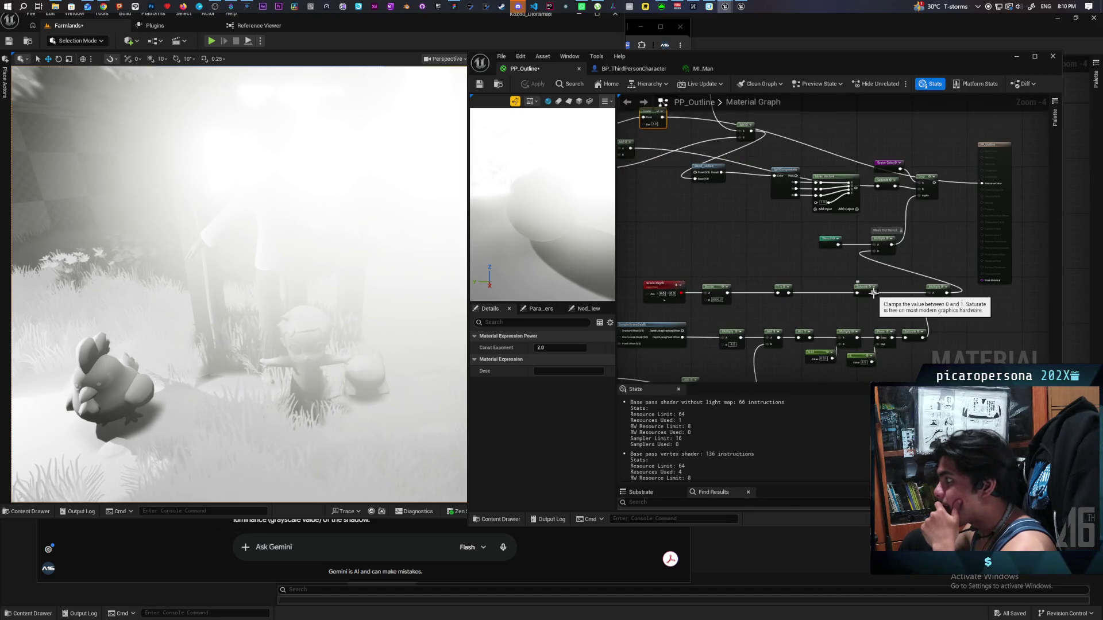
left_click_drag(873, 293, 981, 184)
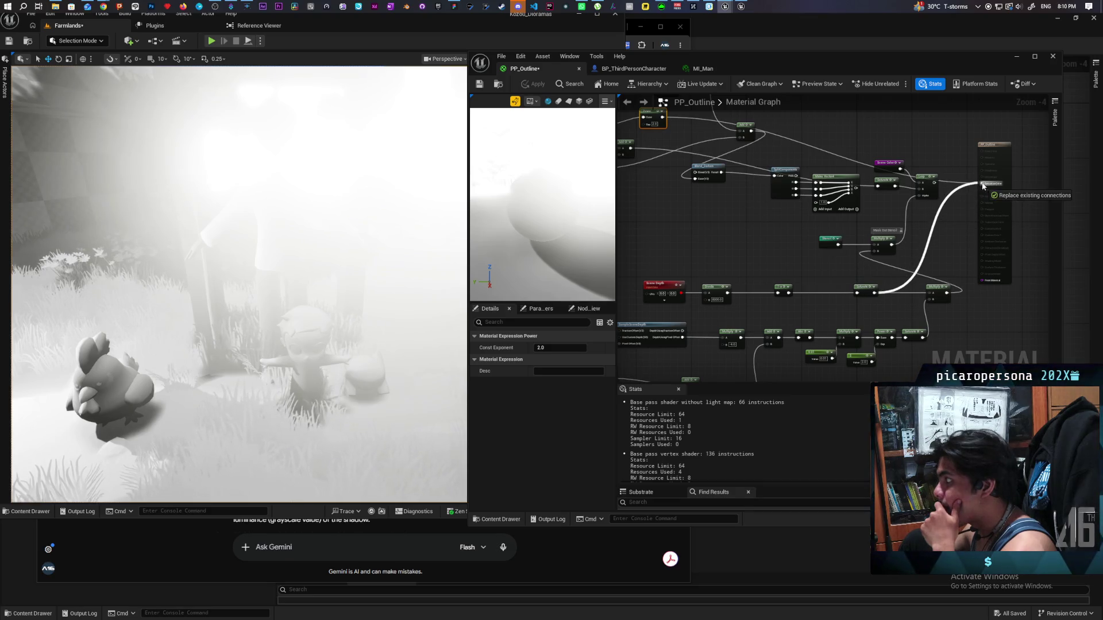
left_click(533, 85)
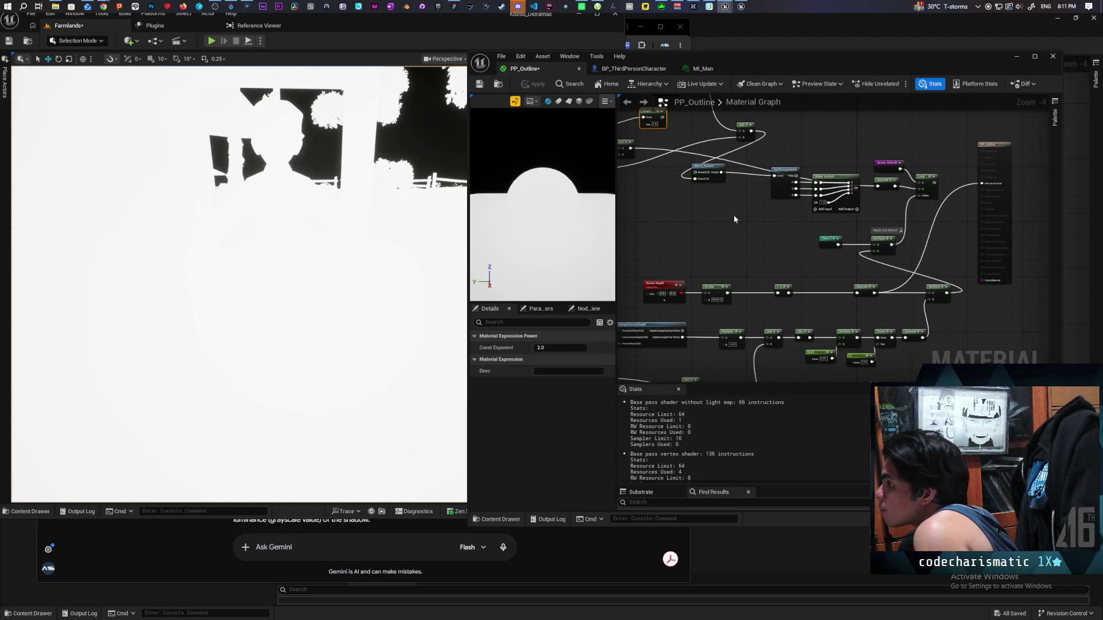
left_click(929, 251, "alt")
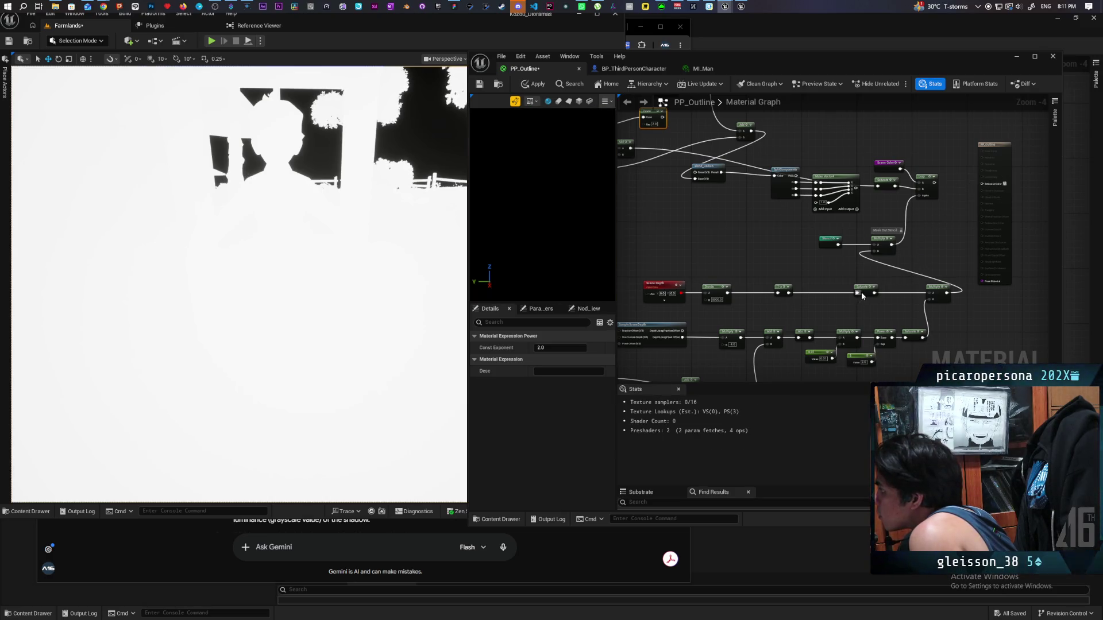
Step: Create a Named Reroute Declaration called 'Sky Mask' from the Saturate output
left_click_drag(861, 296, 821, 293)
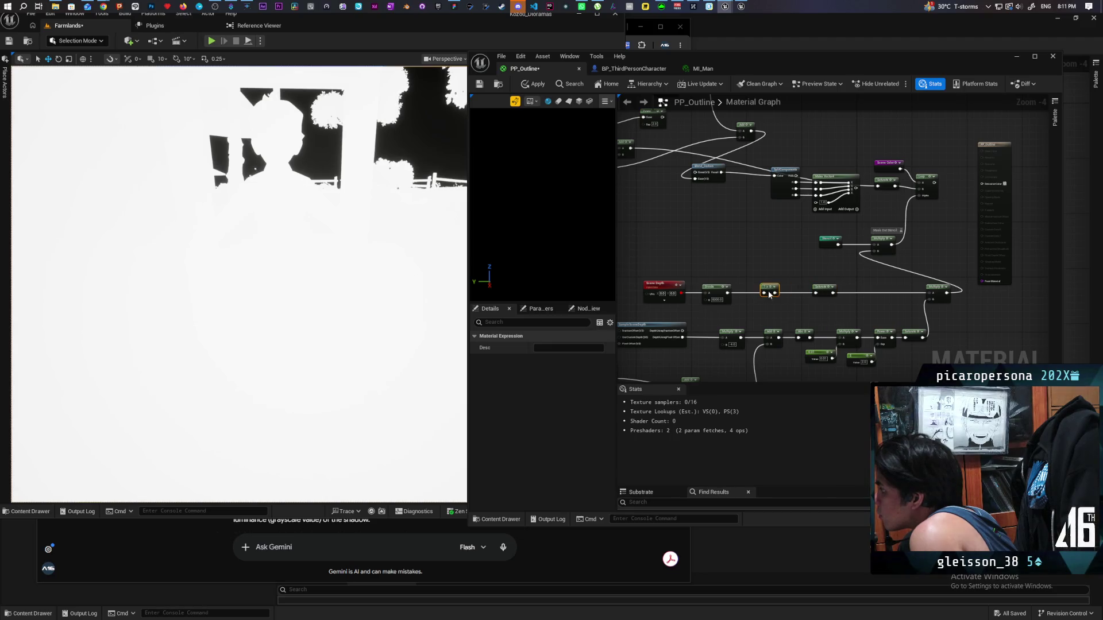
left_click(833, 282)
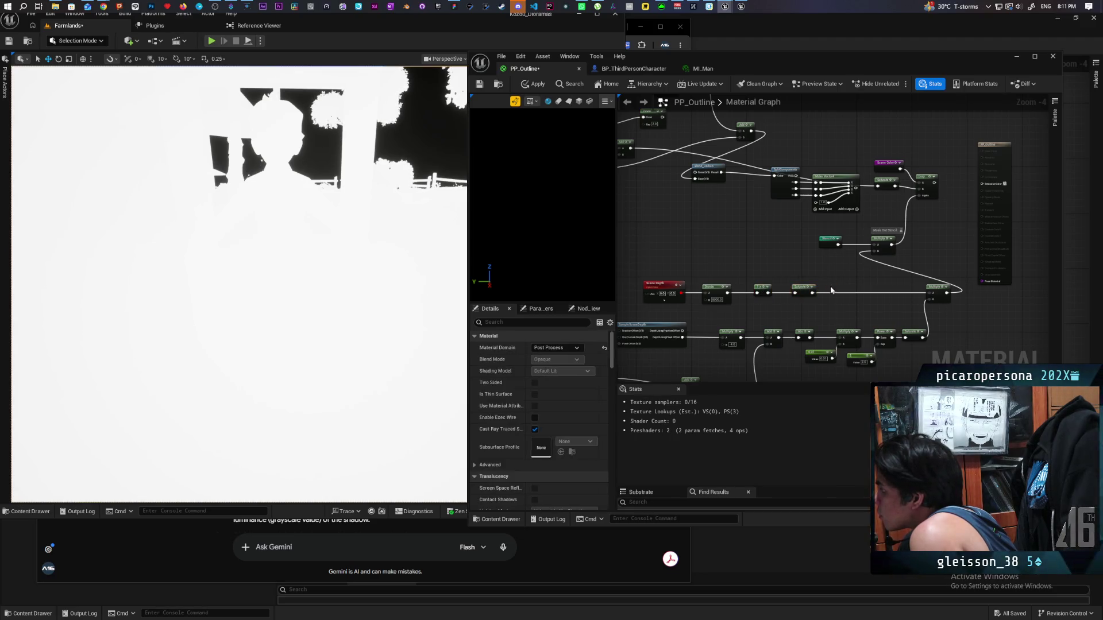
scroll(836, 279, "up", 2)
left_click_drag(802, 300, 833, 288)
type("make")
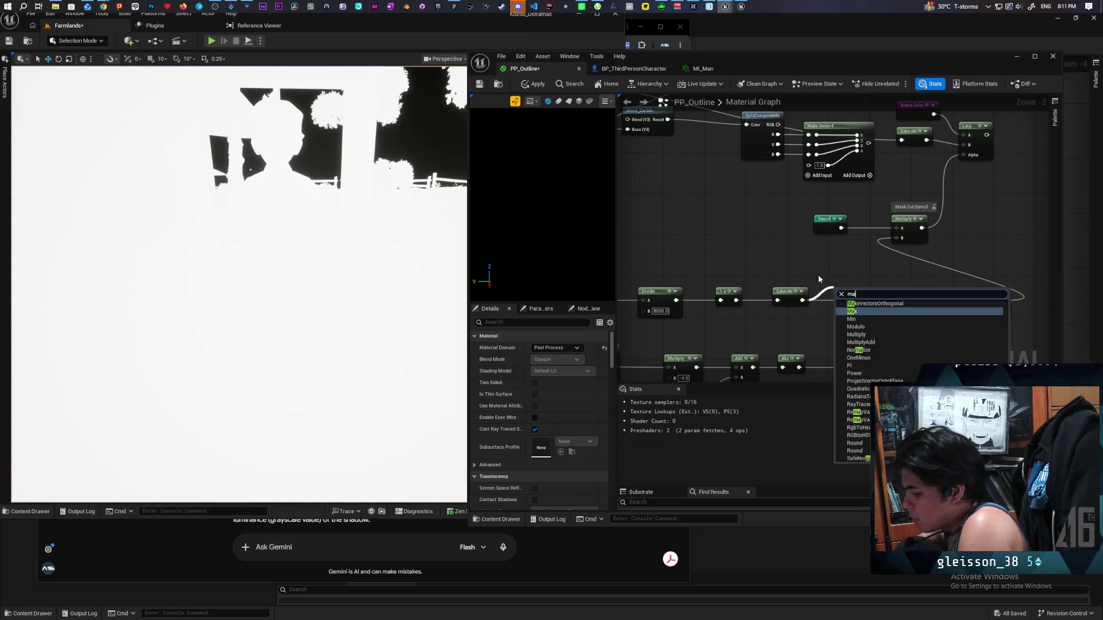
key("BackSpace")
key("BackSpace")
key("BackSpace")
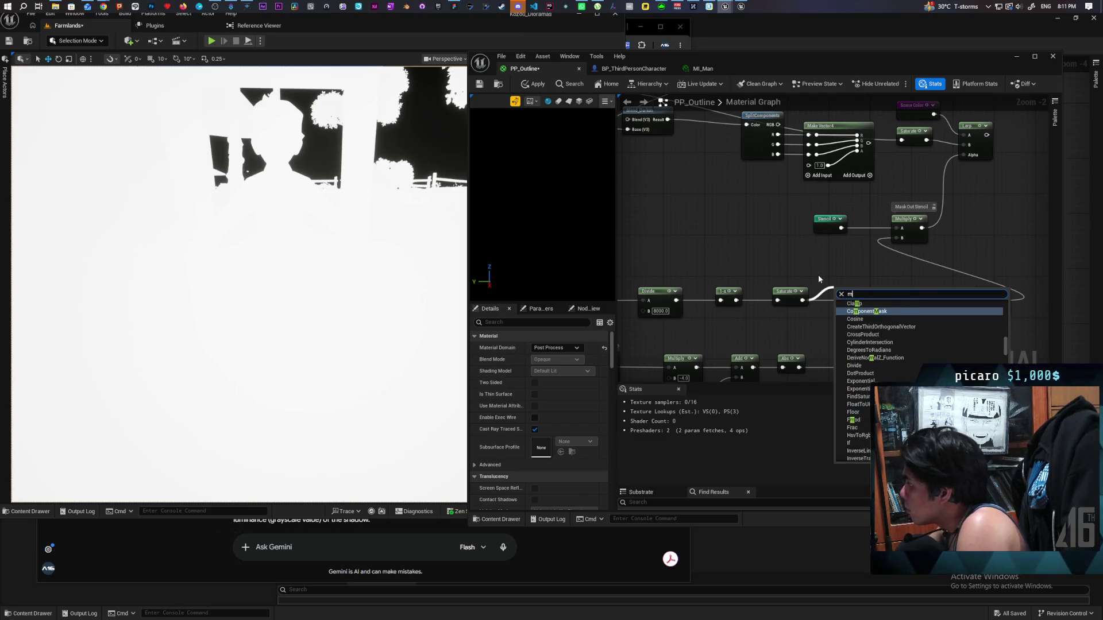
type("named")
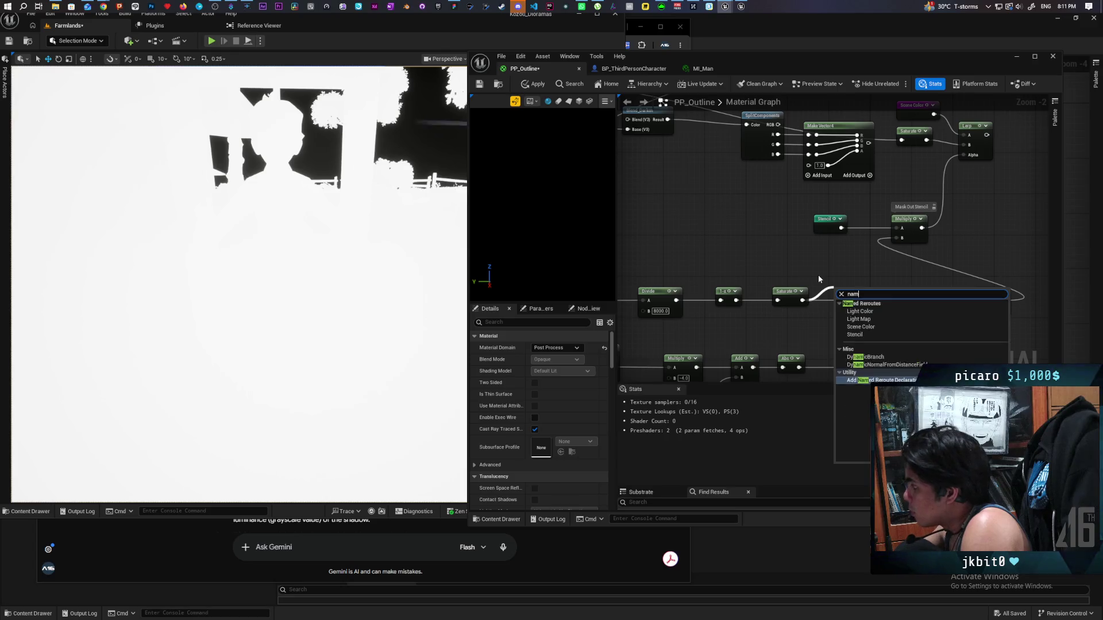
key("Return")
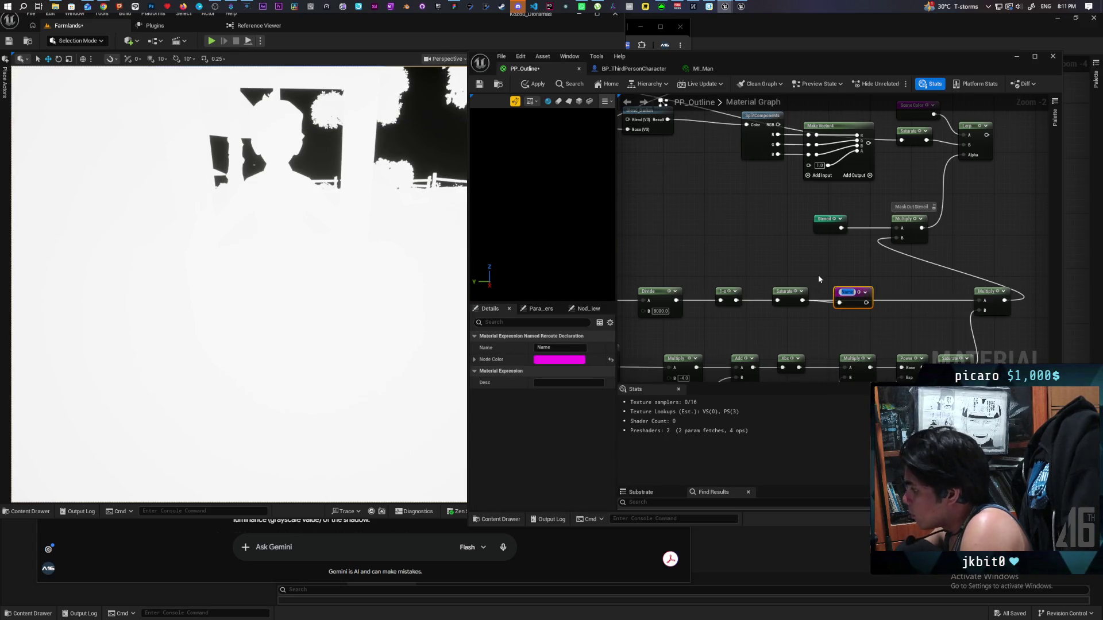
type("Sky Mas")
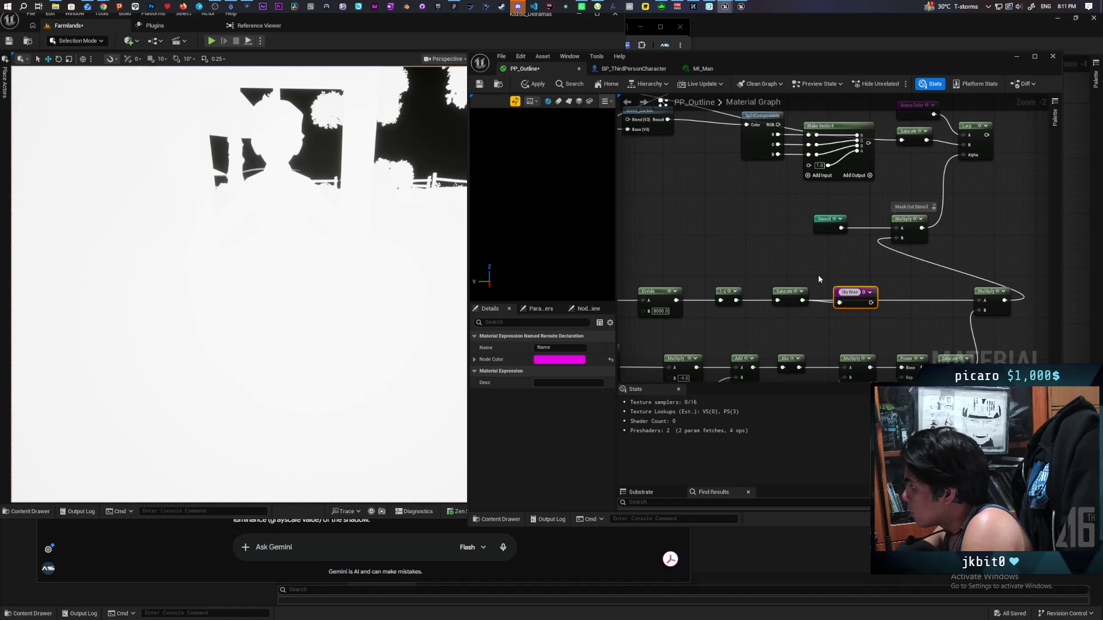
type("k")
left_click(825, 284)
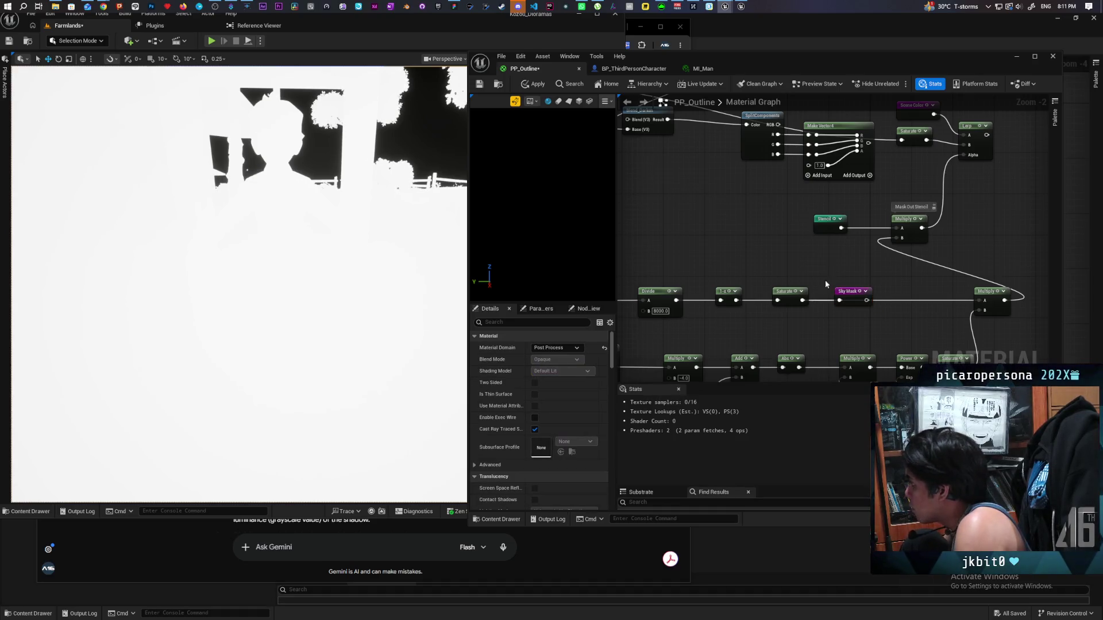
Step: Place a Sky Mask usage node and connect it into Multiply's A input
right_click(906, 292)
type("sky mas")
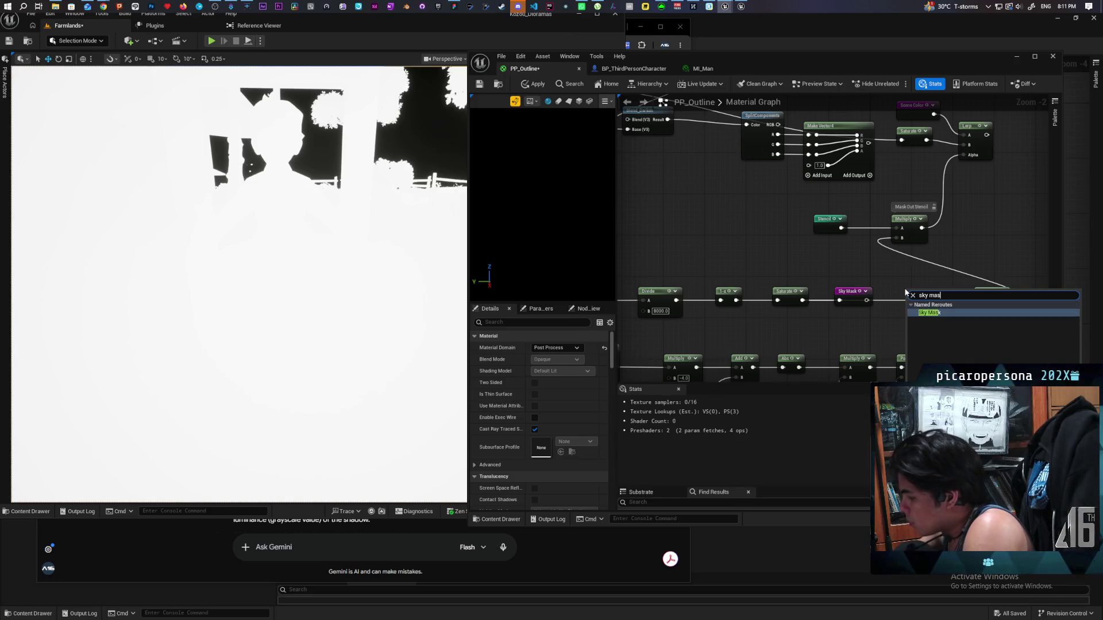
key("Return")
left_click_drag(934, 299, 984, 301)
Step: Add another Sky Mask node beside the Divide near the light-map nodes
scroll(903, 294, "down", 1)
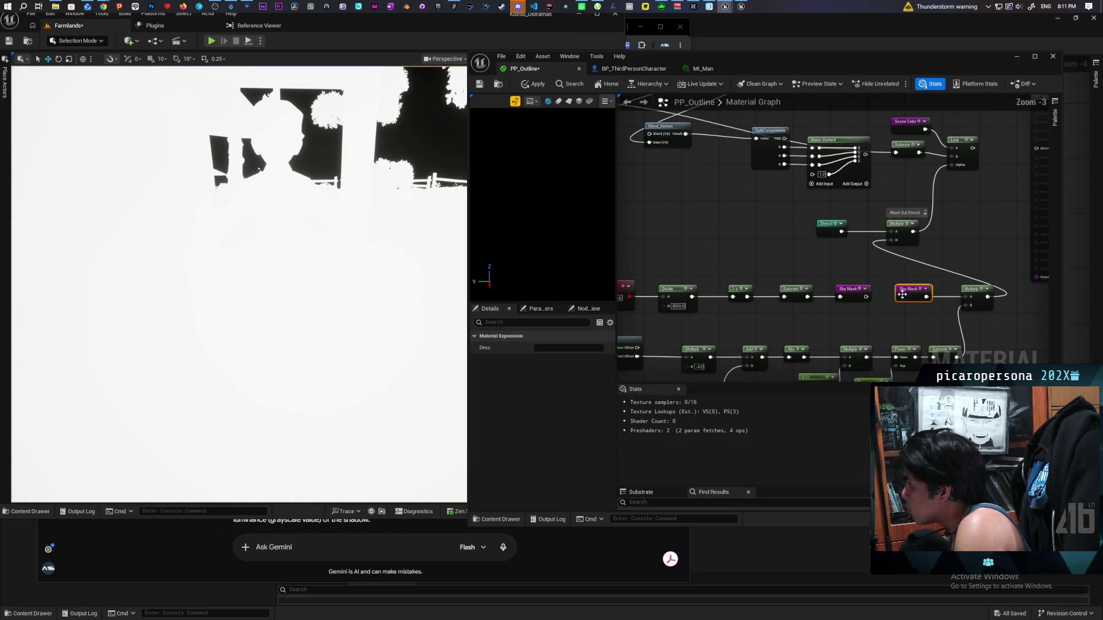
scroll(862, 293, "down", 4)
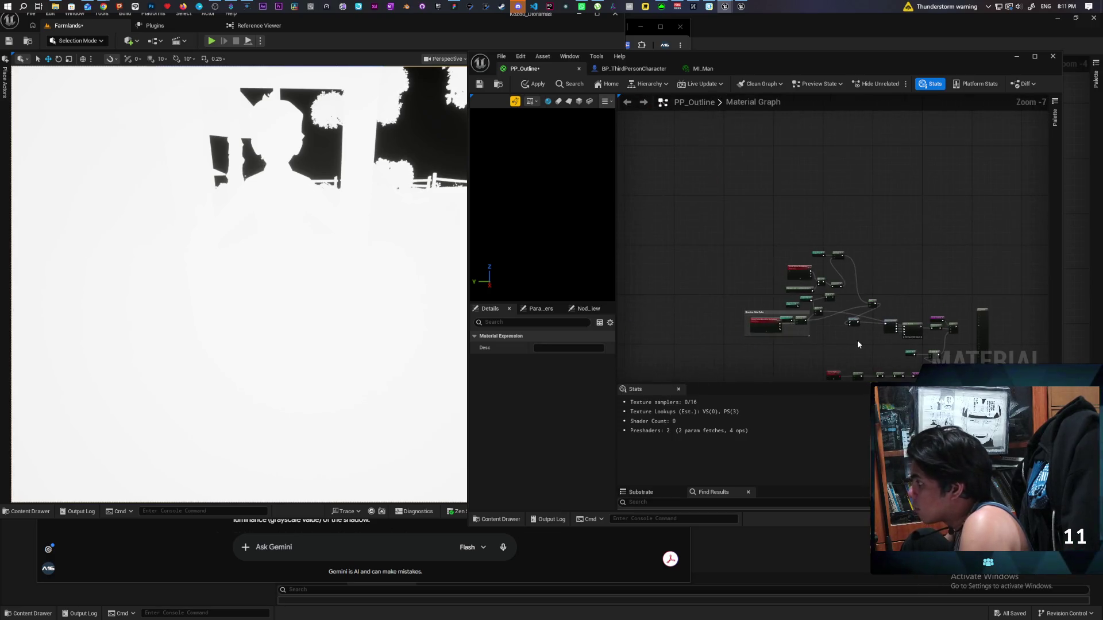
scroll(850, 345, "up", 4)
left_click_drag(826, 369, 837, 336)
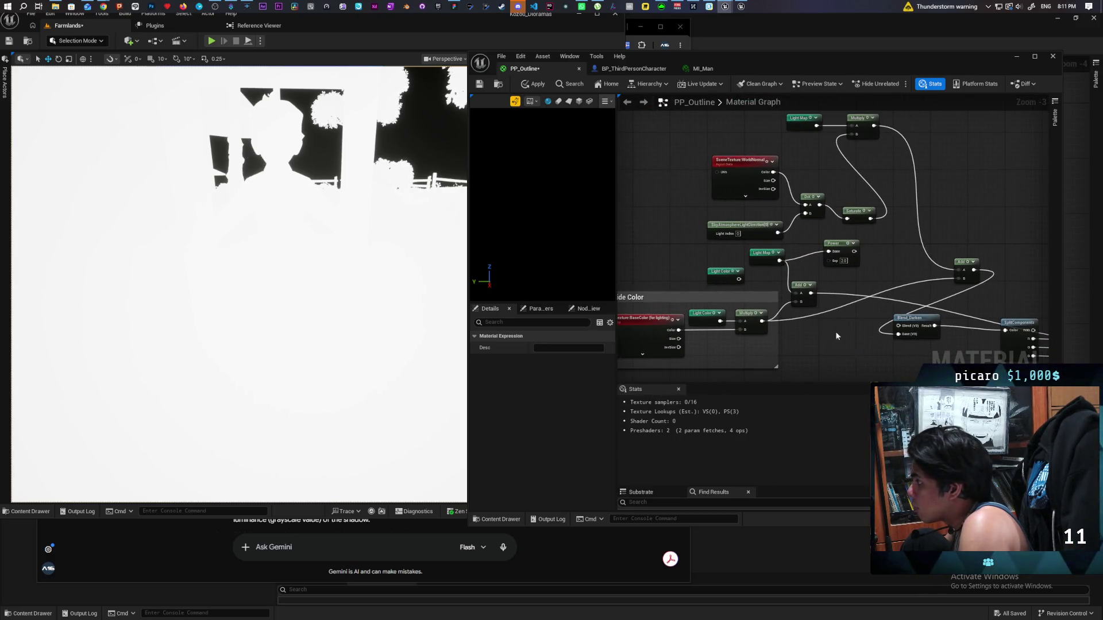
left_click(773, 272)
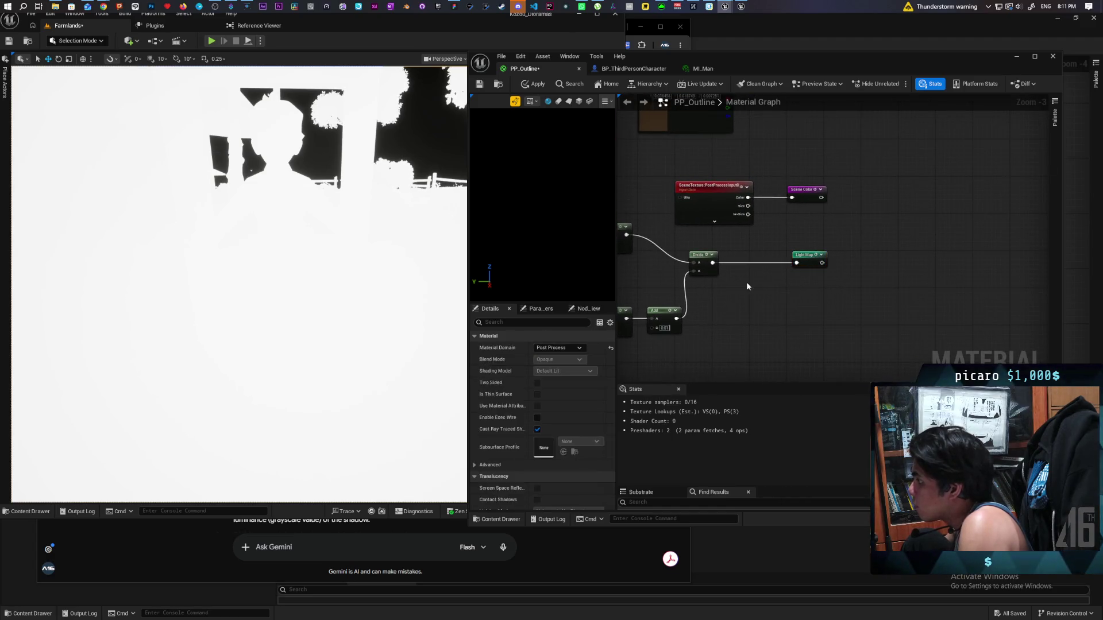
key("ctrl+v")
mouse_move(767, 290)
left_mouse_down()
mouse_move(721, 294)
mouse_move(753, 272)
mouse_move(759, 290)
mouse_move(750, 281)
mouse_move(797, 263)
mouse_move(756, 263)
left_mouse_up()
Step: Insert a Multiply node between Divide and Light Map
left_click(781, 300)
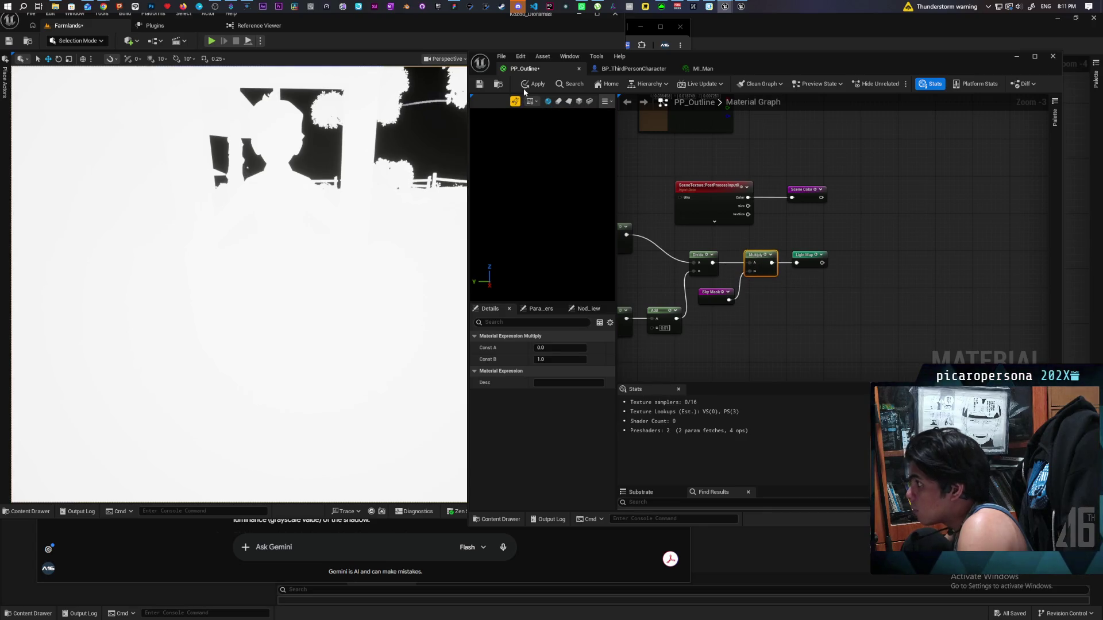
scroll(869, 200, "down", 2)
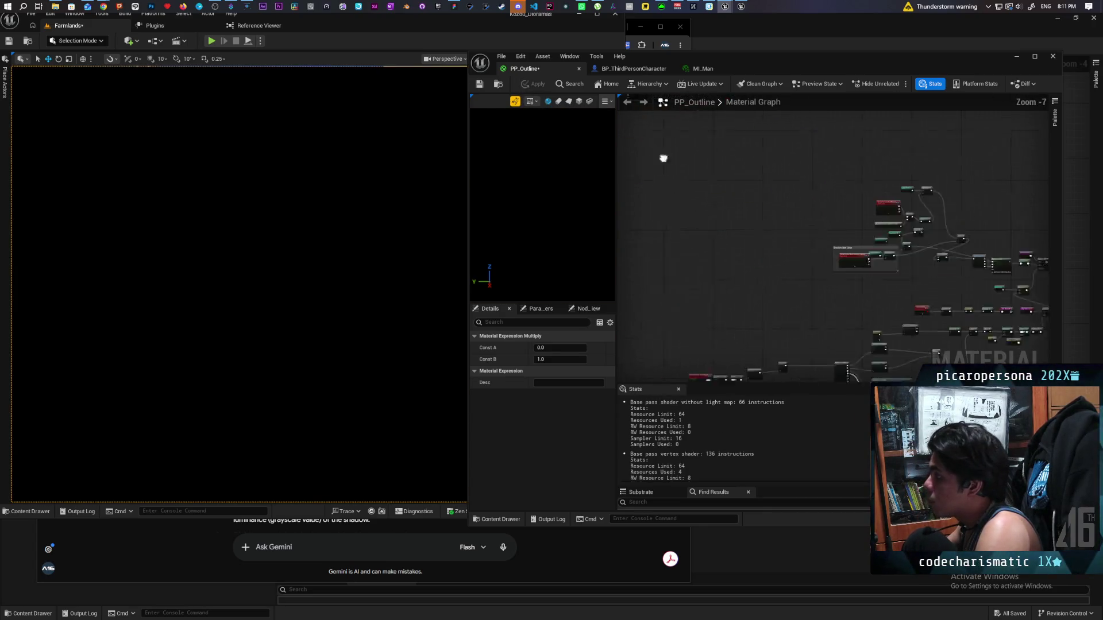
scroll(857, 212, "up", 1)
mouse_move(857, 212)
left_mouse_down()
mouse_move(943, 212)
mouse_move(936, 180)
mouse_move(778, 180)
mouse_move(887, 218)
mouse_move(925, 213)
left_mouse_up()
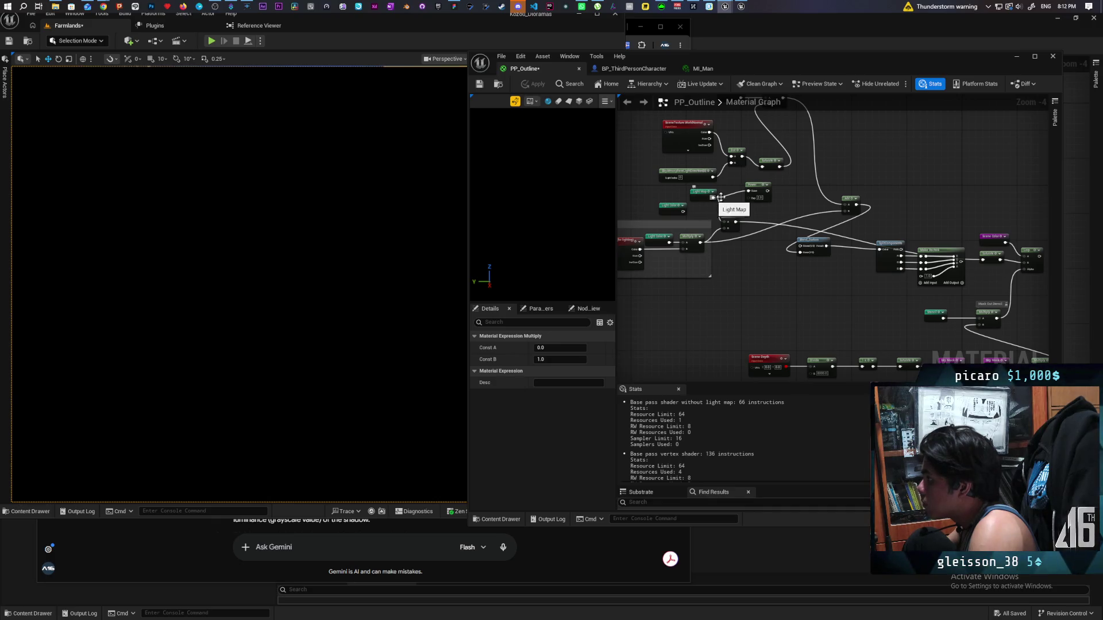
Step: Feed the Power node's output into the material's final output
left_click_drag(842, 196, 713, 188)
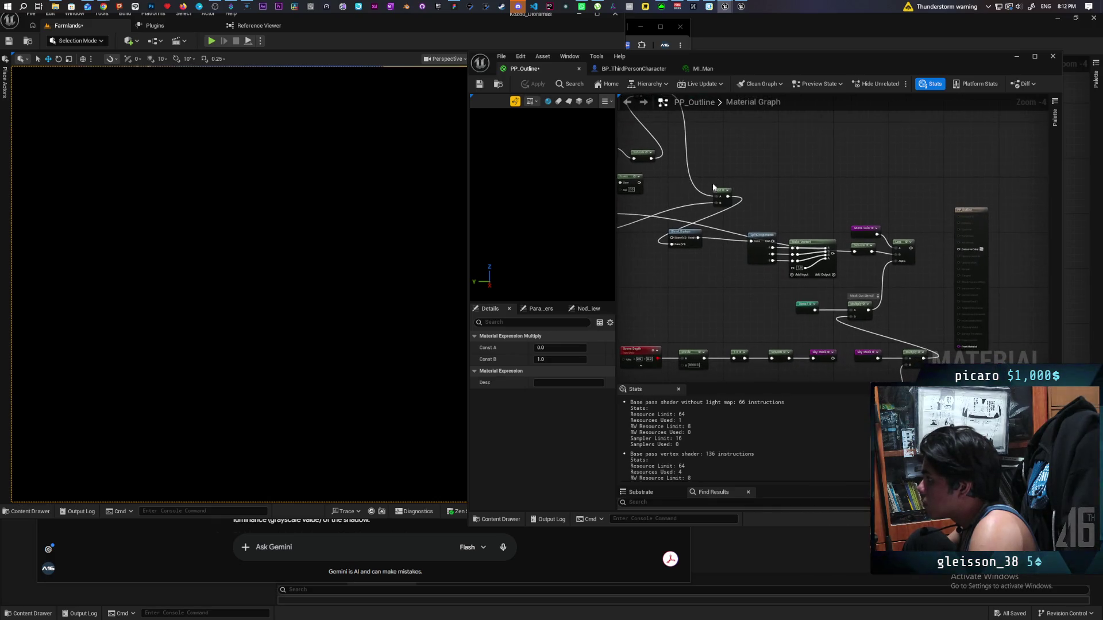
left_click_drag(639, 183, 924, 233)
left_click_drag(959, 253, 959, 251)
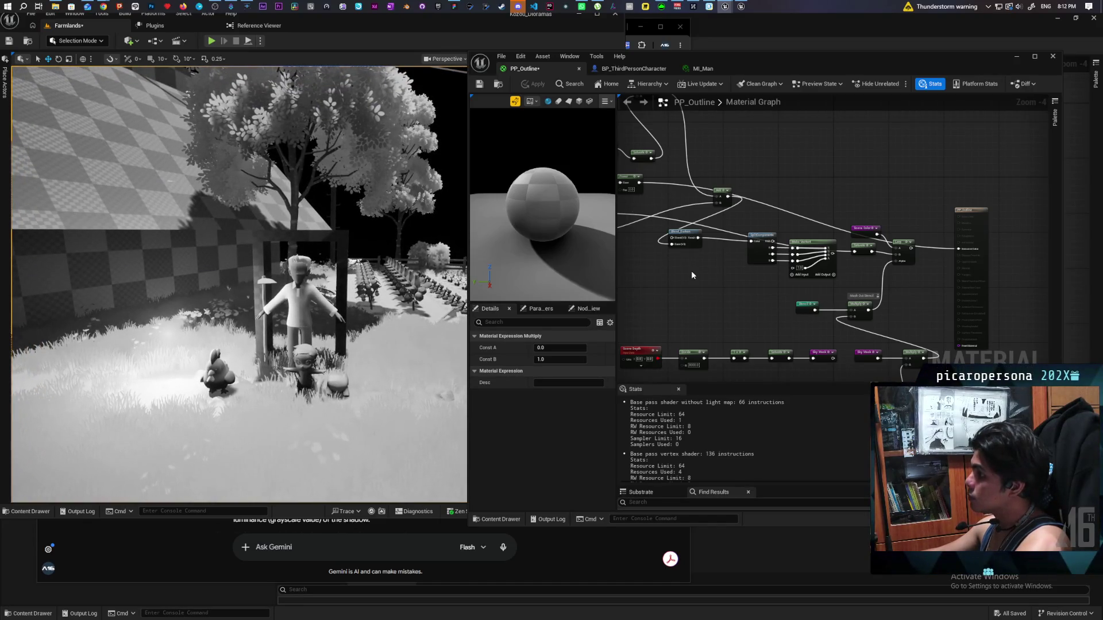
mouse_move(692, 272)
left_mouse_down()
mouse_move(819, 270)
mouse_move(756, 274)
left_mouse_up()
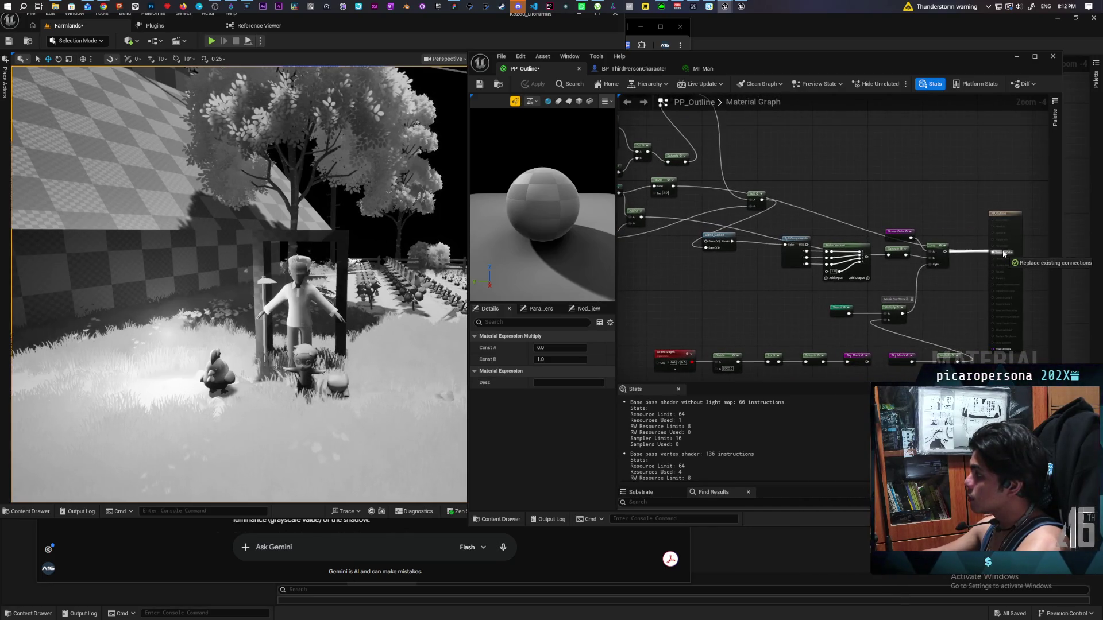
mouse_move(725, 316)
left_mouse_down()
mouse_move(830, 322)
mouse_move(813, 315)
left_mouse_up()
scroll(807, 289, "up", 1)
Step: Feed the Power output into the Add node's A input and apply PP_Outline
left_click(533, 84)
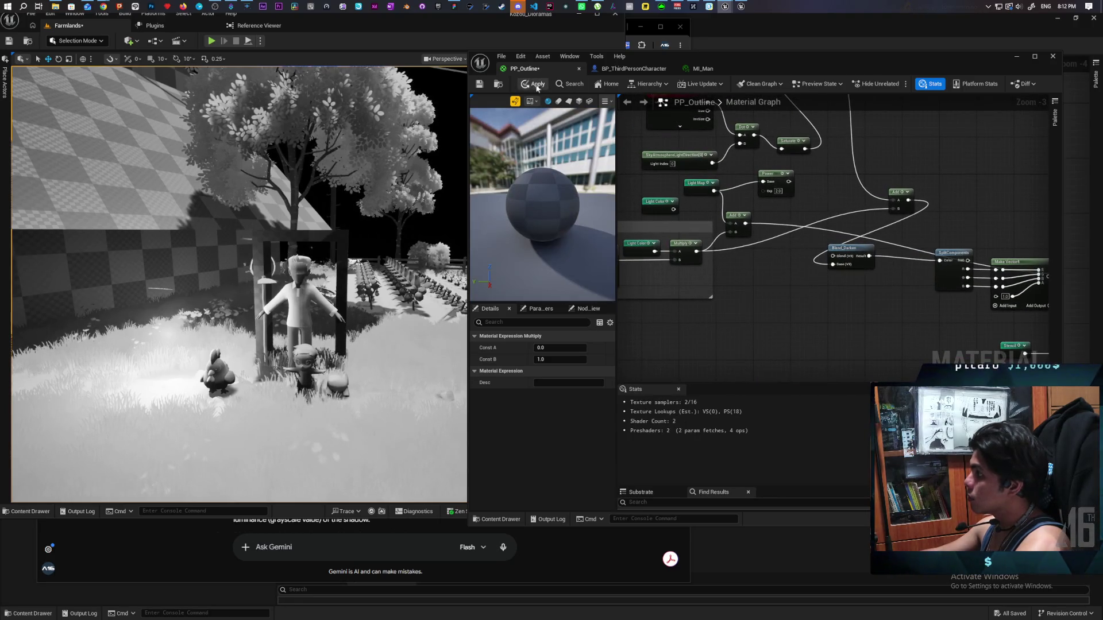
scroll(324, 327, "up", 3)
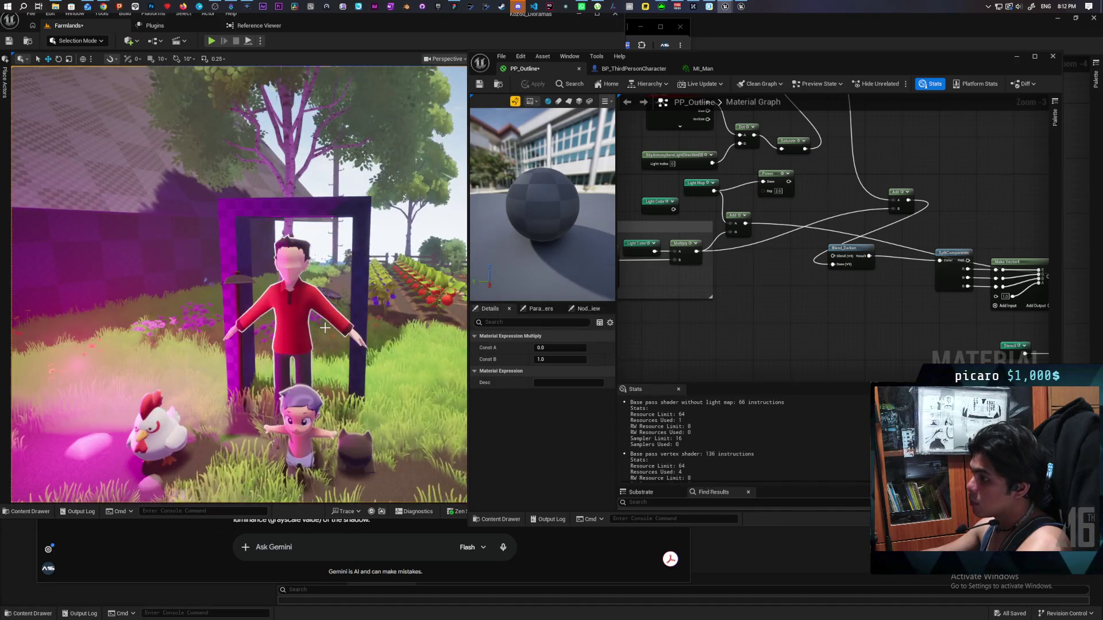
scroll(324, 327, "up", 3)
mouse_move(739, 289)
left_mouse_down()
mouse_move(885, 302)
mouse_move(897, 298)
mouse_move(886, 291)
mouse_move(931, 284)
left_mouse_up()
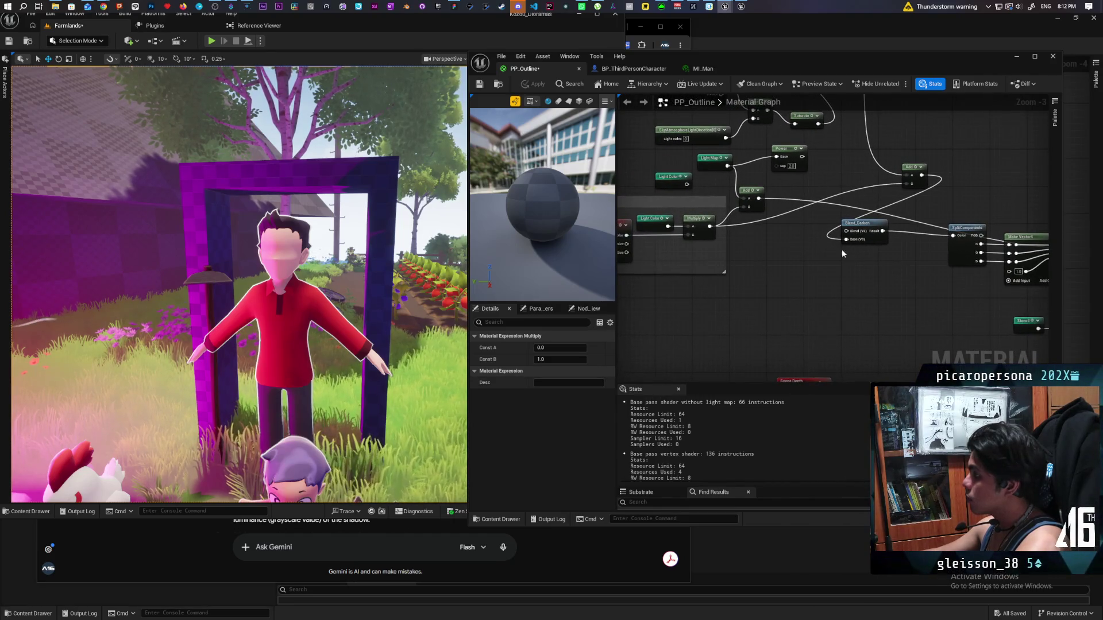
mouse_move(802, 156)
left_mouse_down()
mouse_move(770, 192)
mouse_move(745, 198)
left_mouse_up()
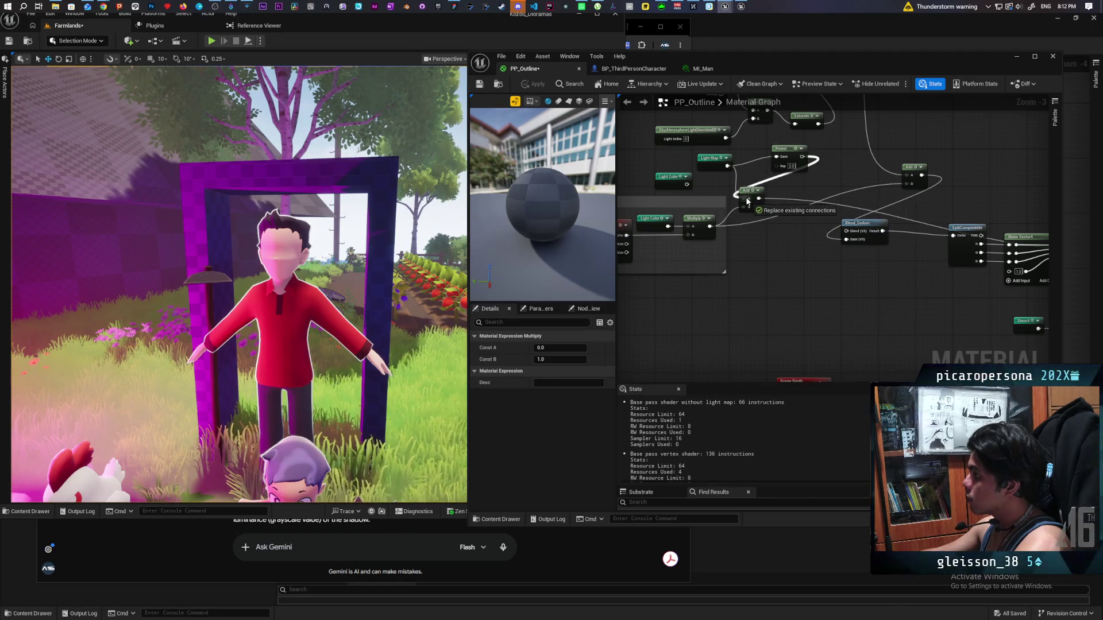
left_click_drag(790, 154, 763, 164)
left_click(534, 84)
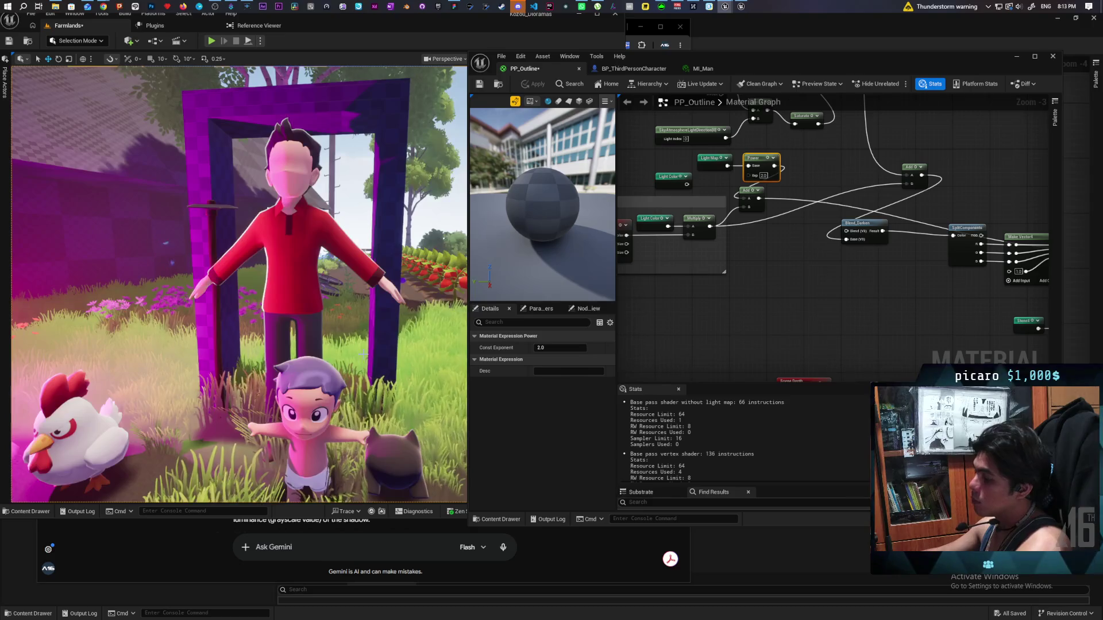
Step: Select the boy character in the level and open its MI_Boy material instance
left_click(302, 377)
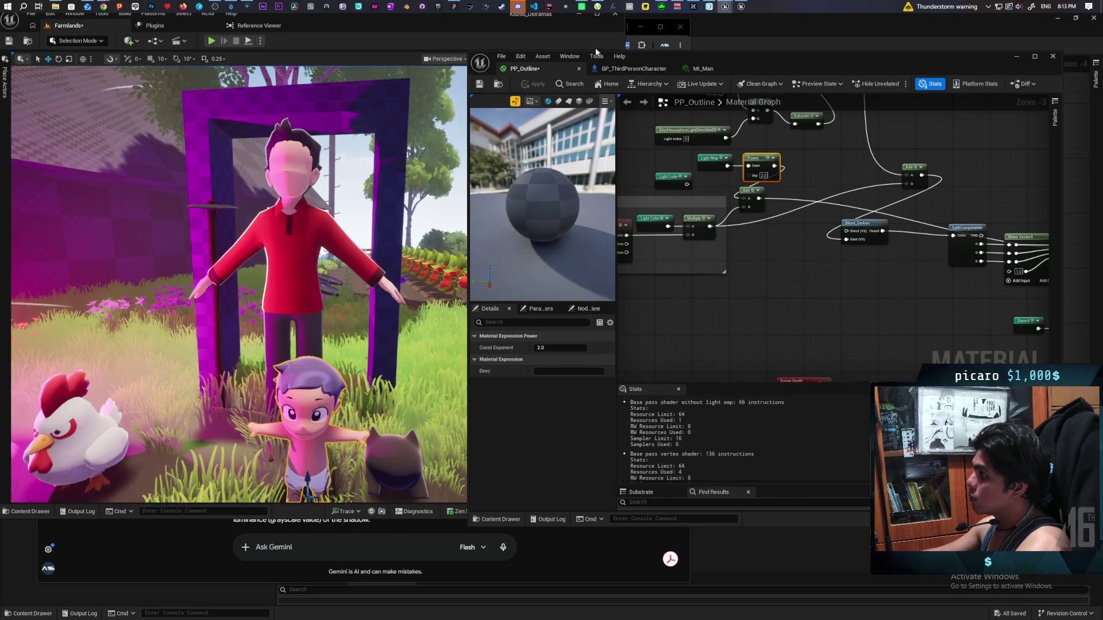
left_click_drag(596, 52, 637, 269)
left_click(618, 152)
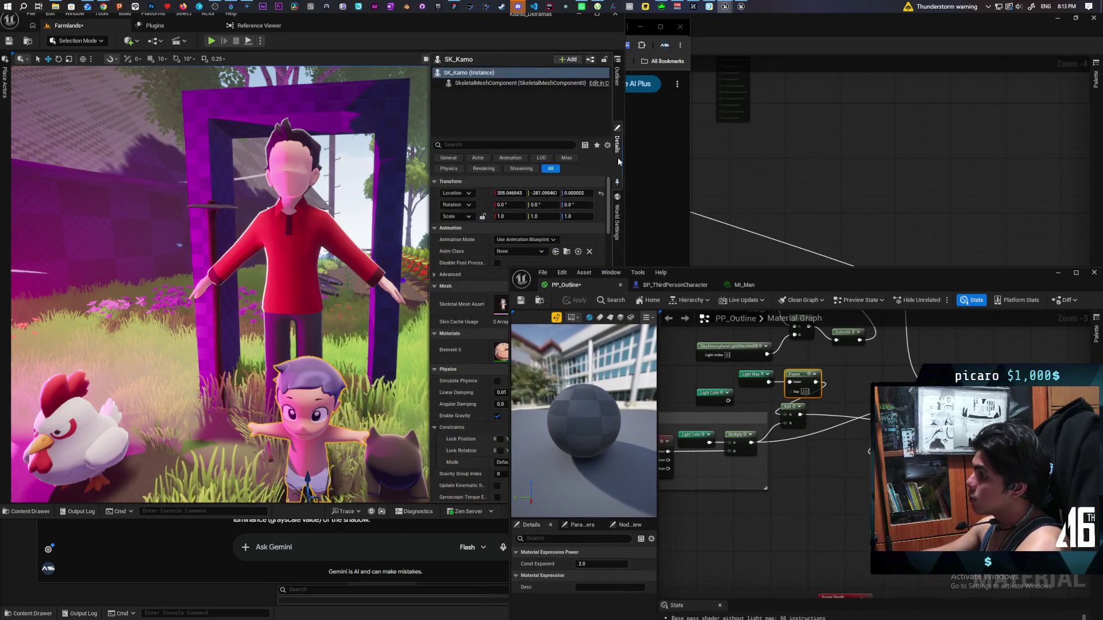
double_click(500, 352)
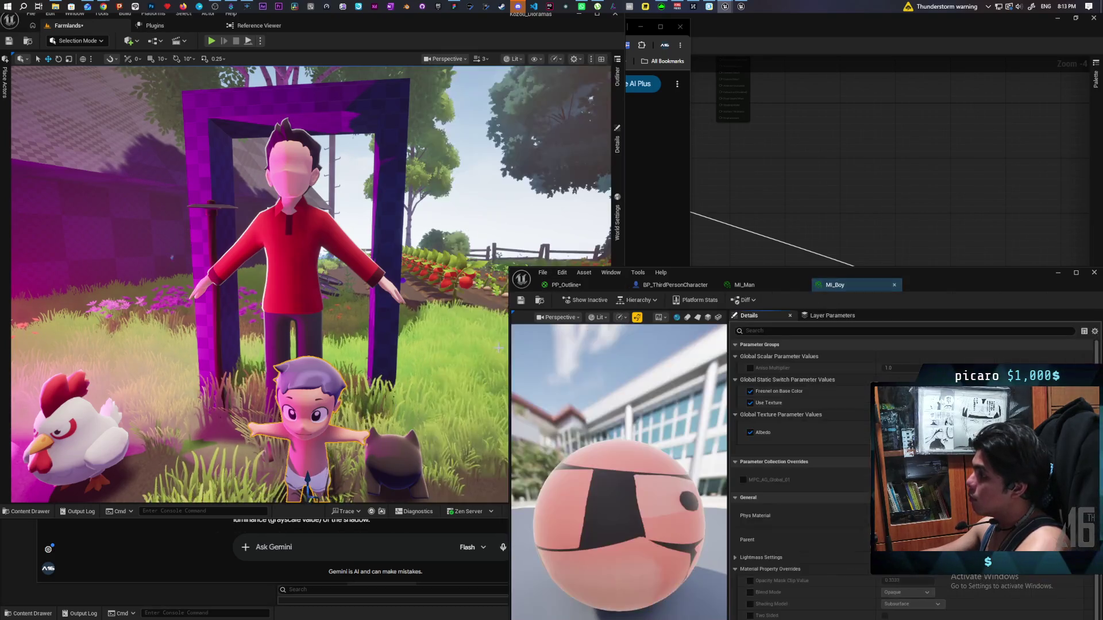
Step: Toggle MI_Boy's Aniso Multiplier override and save it, then save PP_Outline
left_click(750, 368)
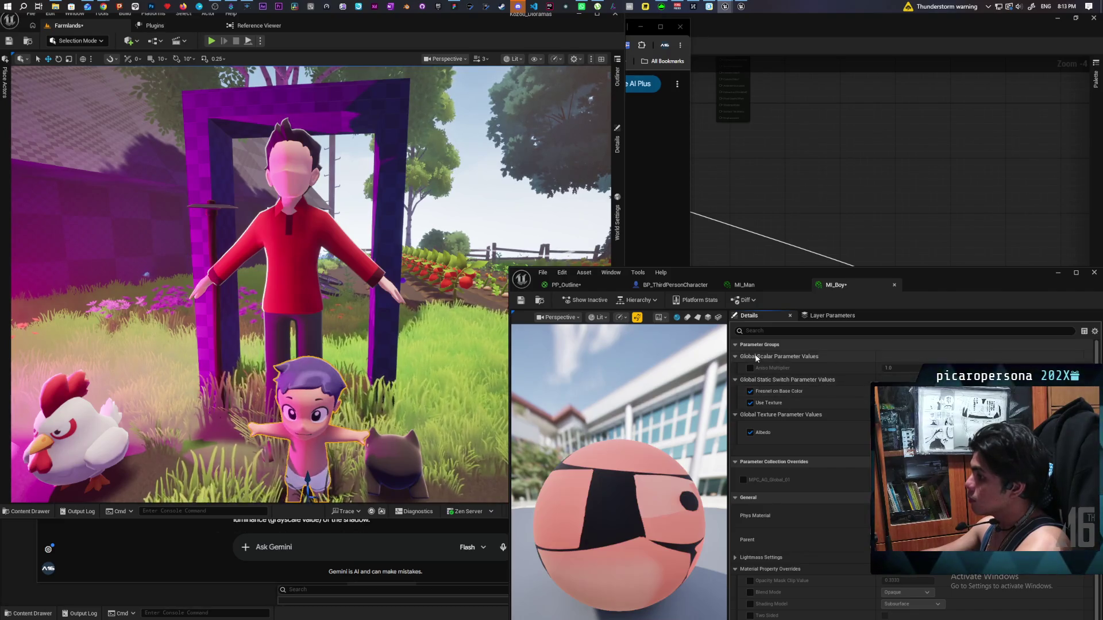
left_click(522, 303)
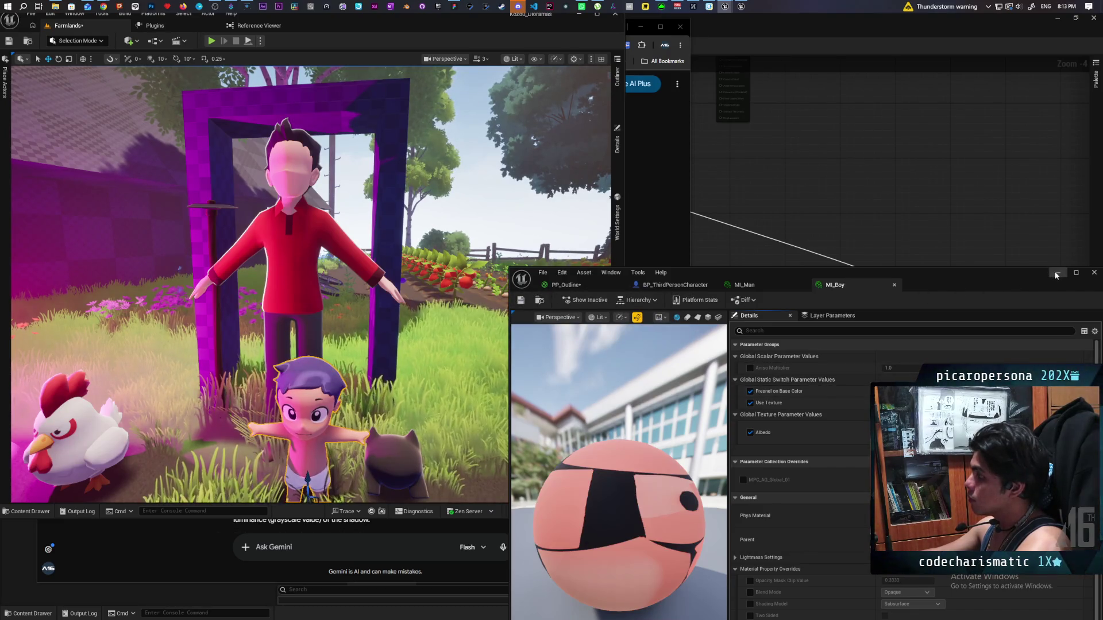
left_click(566, 285)
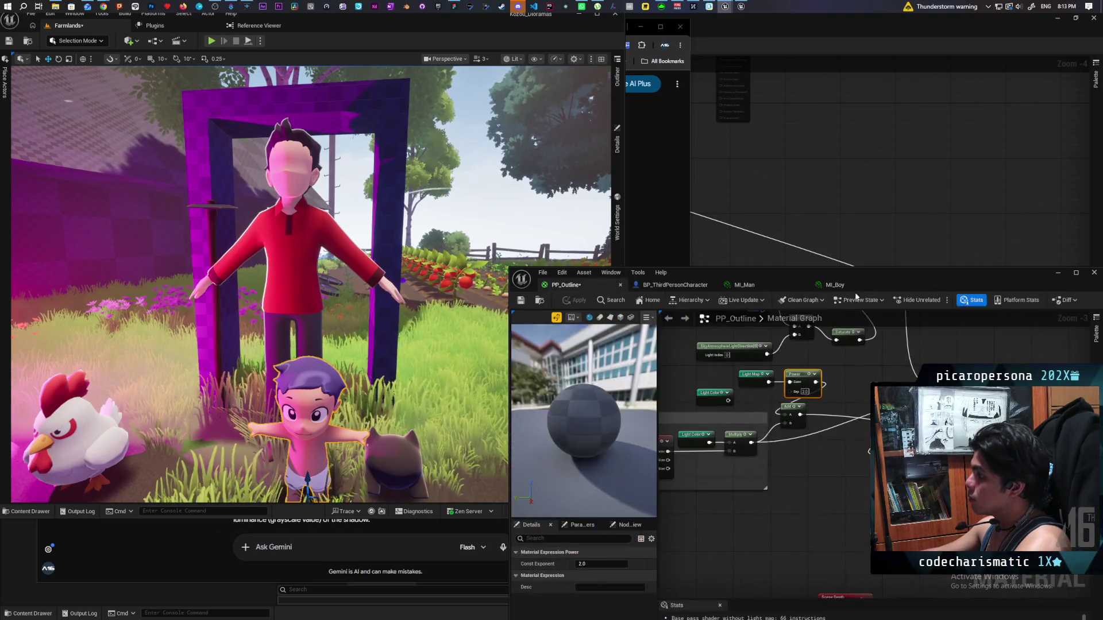
key("ctrl+s")
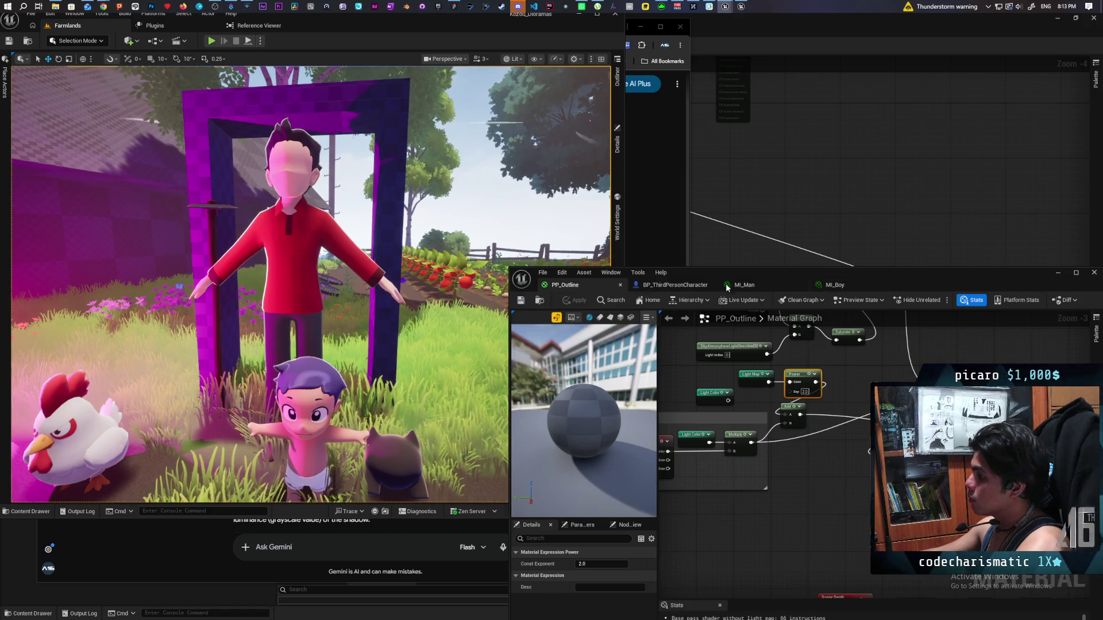
left_click_drag(915, 282, 840, 139)
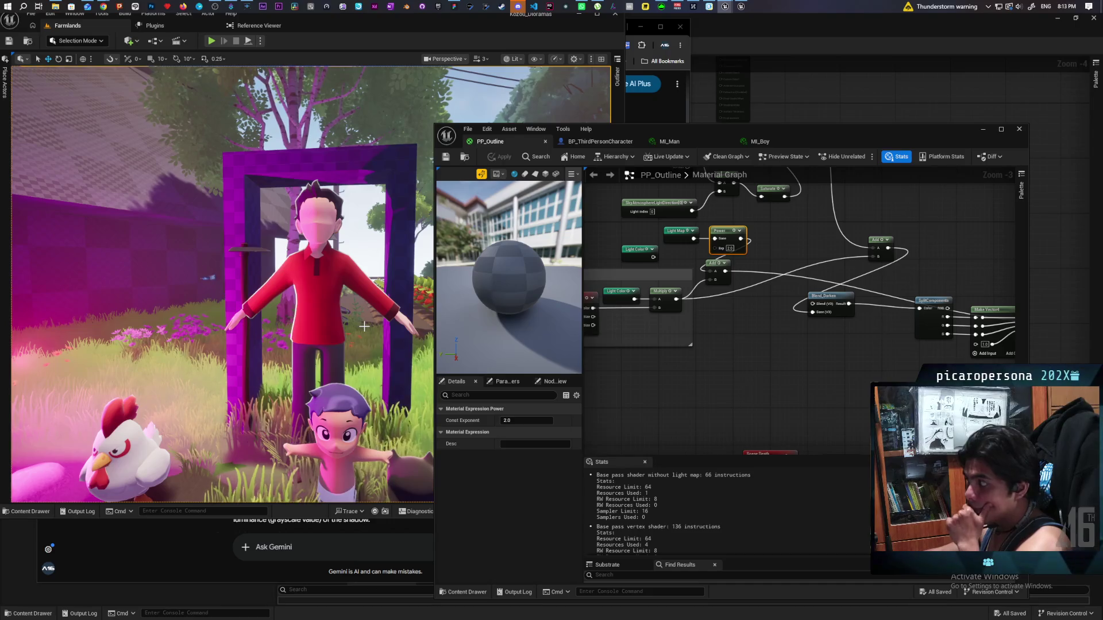
Step: Insert a Multiply of Power and the remaining Light Color before Add, delete the duplicate, and apply
left_click(680, 233, "ctrl")
left_click_drag(725, 232, 663, 233)
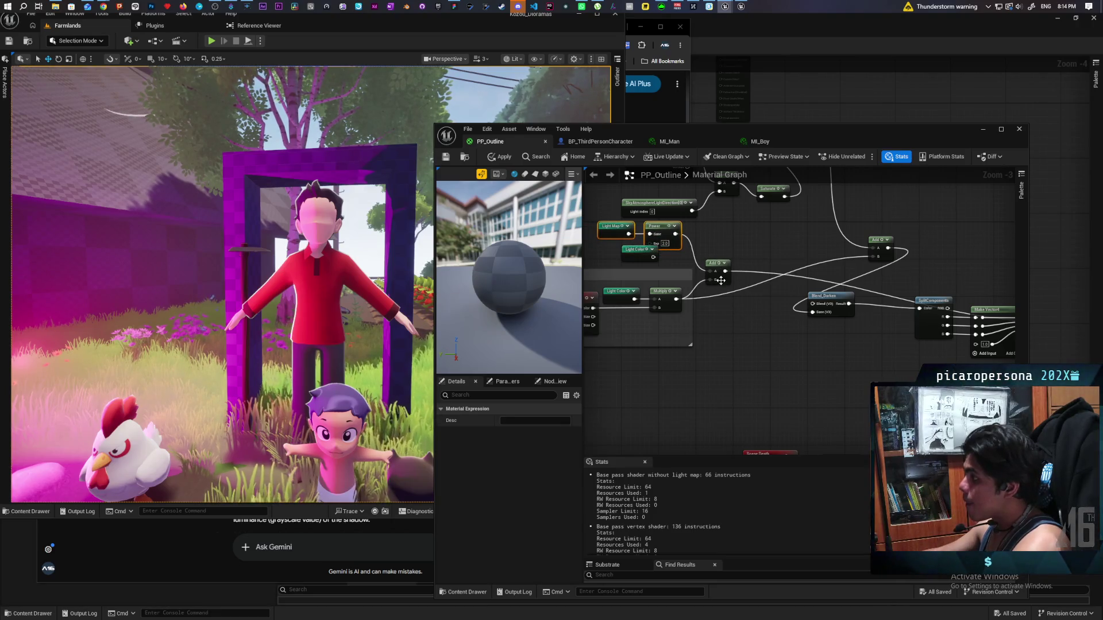
left_click_drag(724, 280, 749, 282)
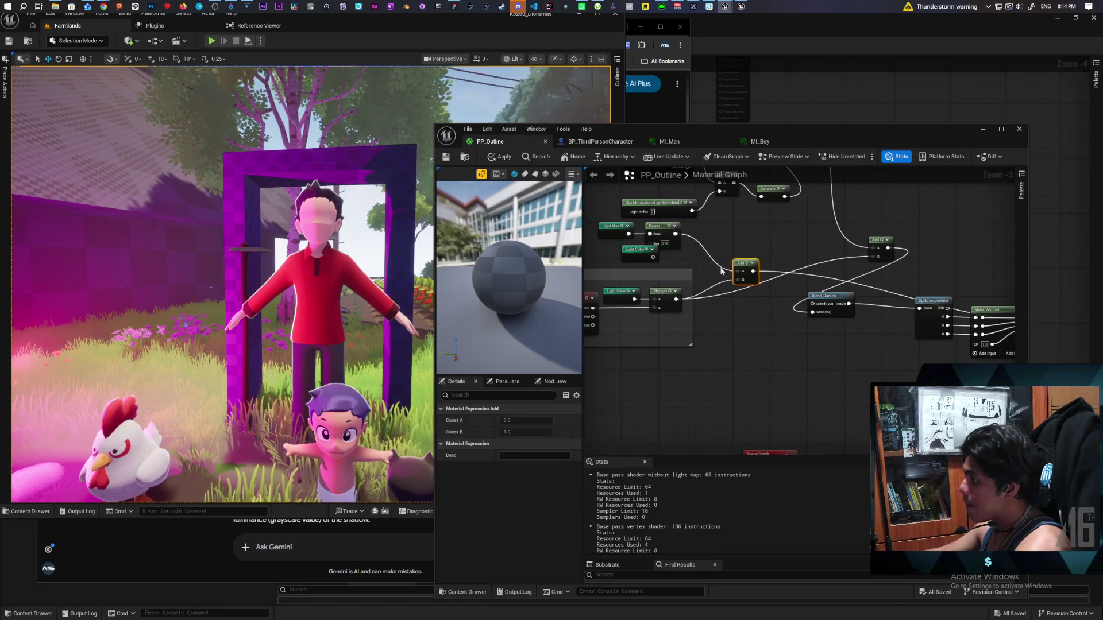
left_click(697, 247)
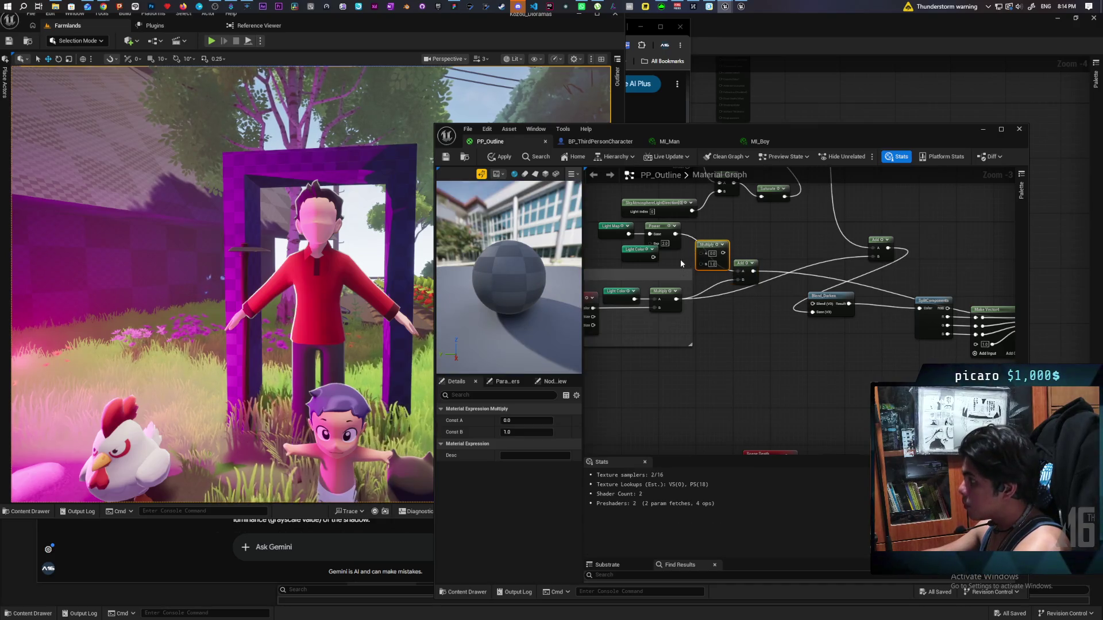
left_click_drag(676, 234, 702, 253)
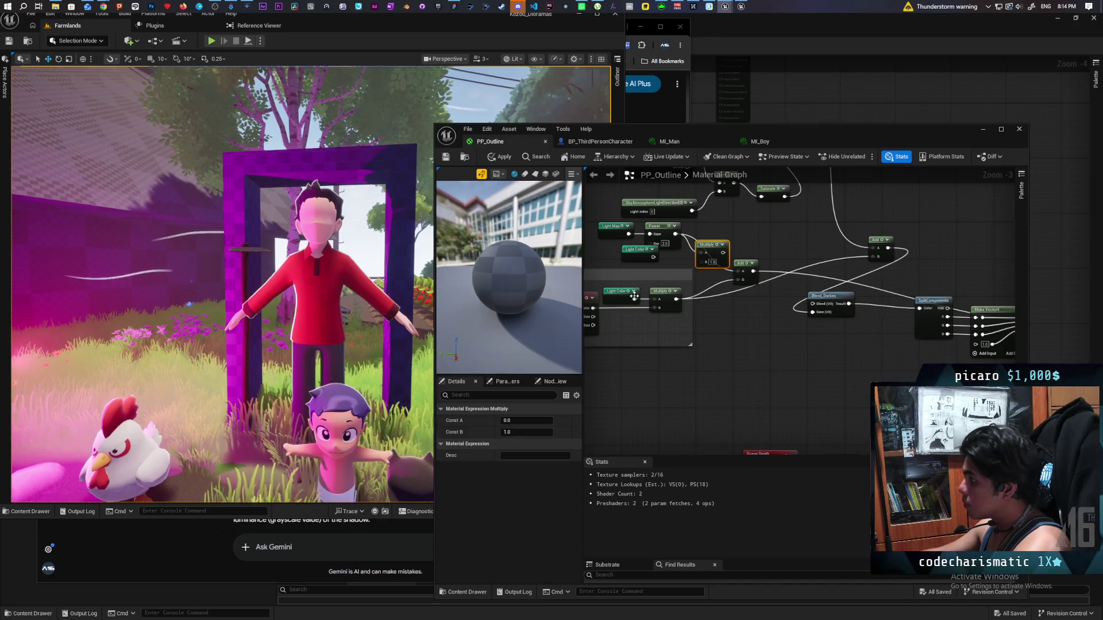
left_click(646, 258)
key("Delete")
mouse_move(635, 299)
left_mouse_down()
mouse_move(701, 263)
mouse_move(736, 266)
mouse_move(740, 279)
left_mouse_up()
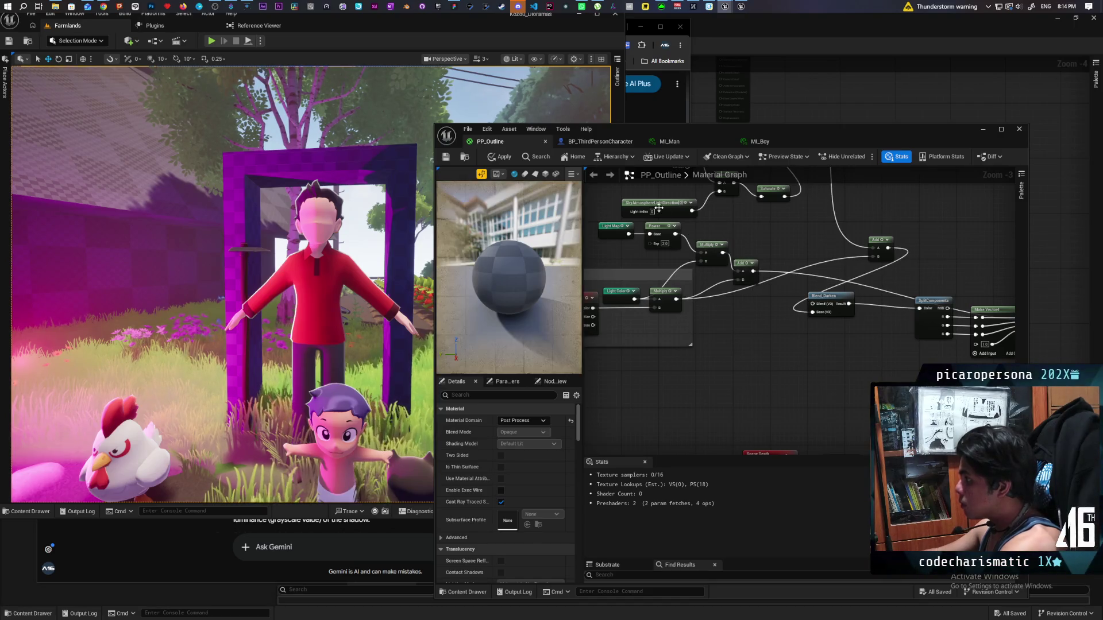
left_click(505, 158)
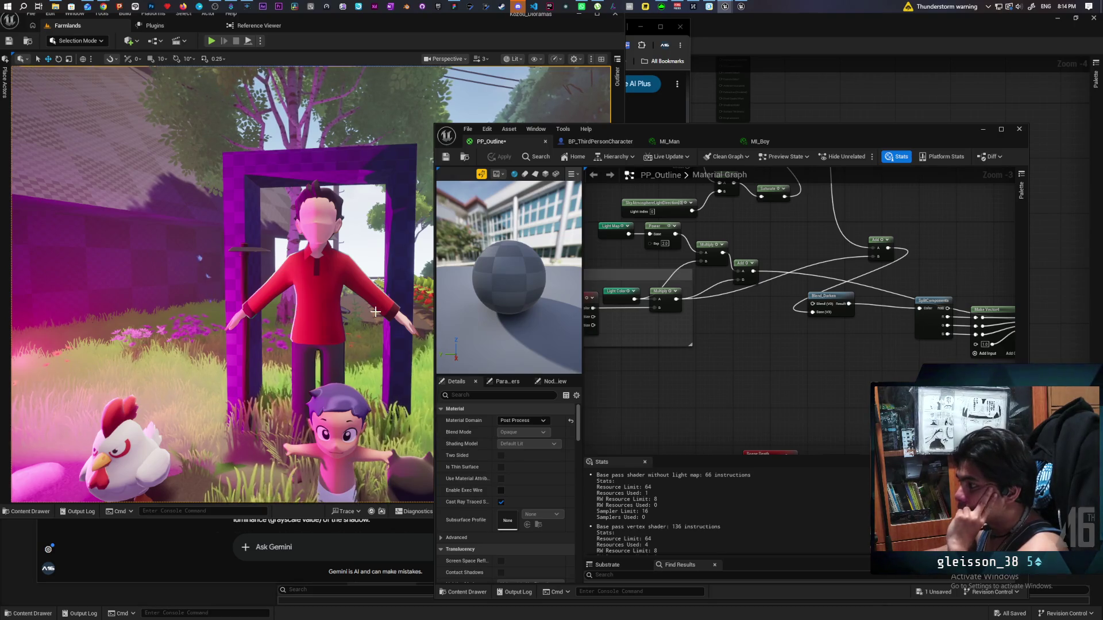
scroll(375, 312, "up", 3)
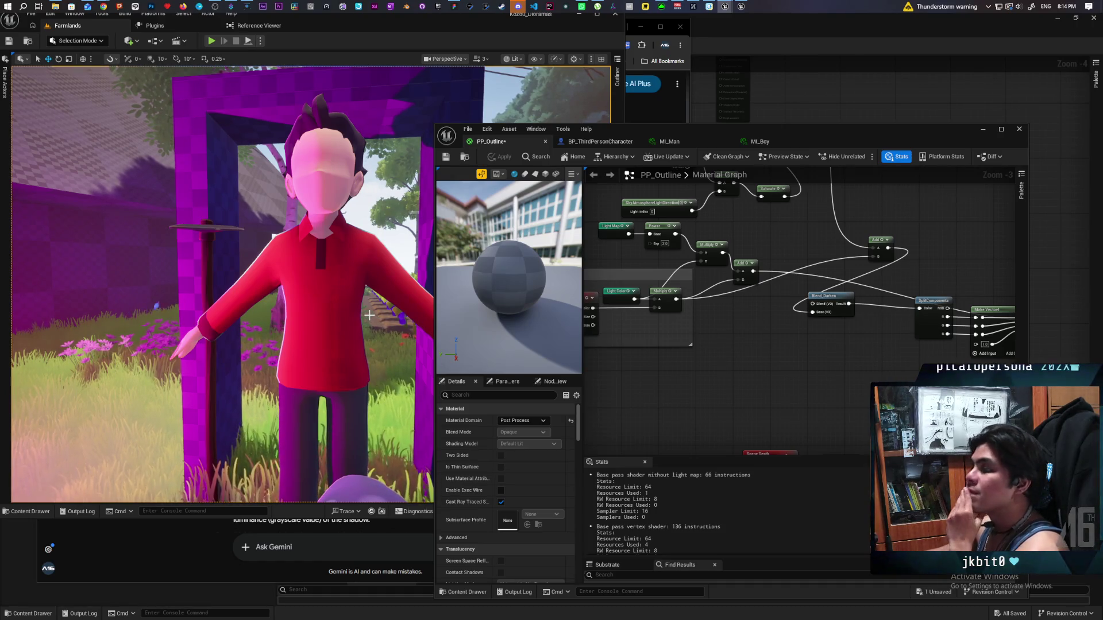
Step: Bring the camera closer to the character and apply PP_Outline to show the greyscale shadow mask
mouse_move(366, 312)
left_mouse_down()
mouse_move(366, 258)
mouse_move(366, 282)
left_mouse_up()
left_click_drag(794, 339, 717, 326)
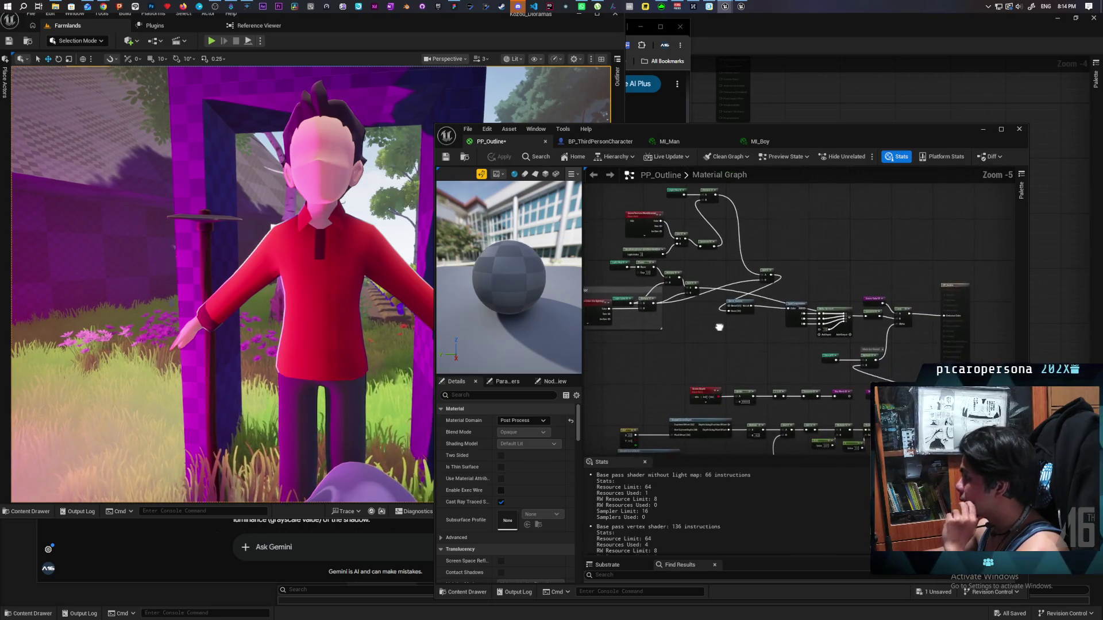
scroll(717, 326, "down", 1)
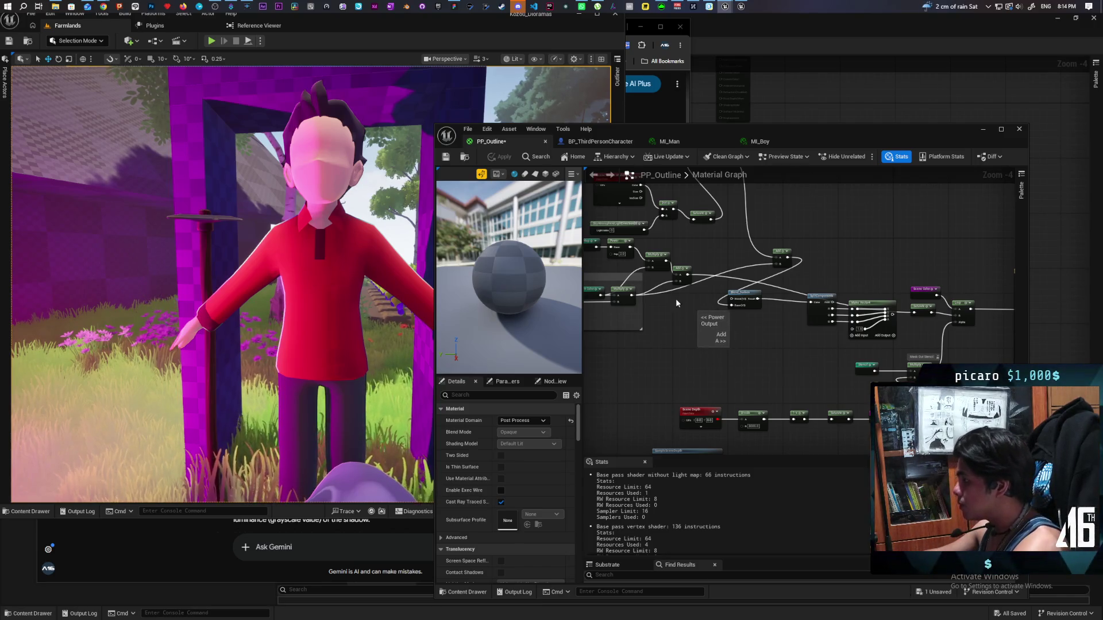
mouse_move(678, 267)
left_mouse_down()
mouse_move(695, 287)
mouse_move(1011, 247)
mouse_move(844, 334)
mouse_move(896, 256)
left_mouse_up()
left_click(503, 157)
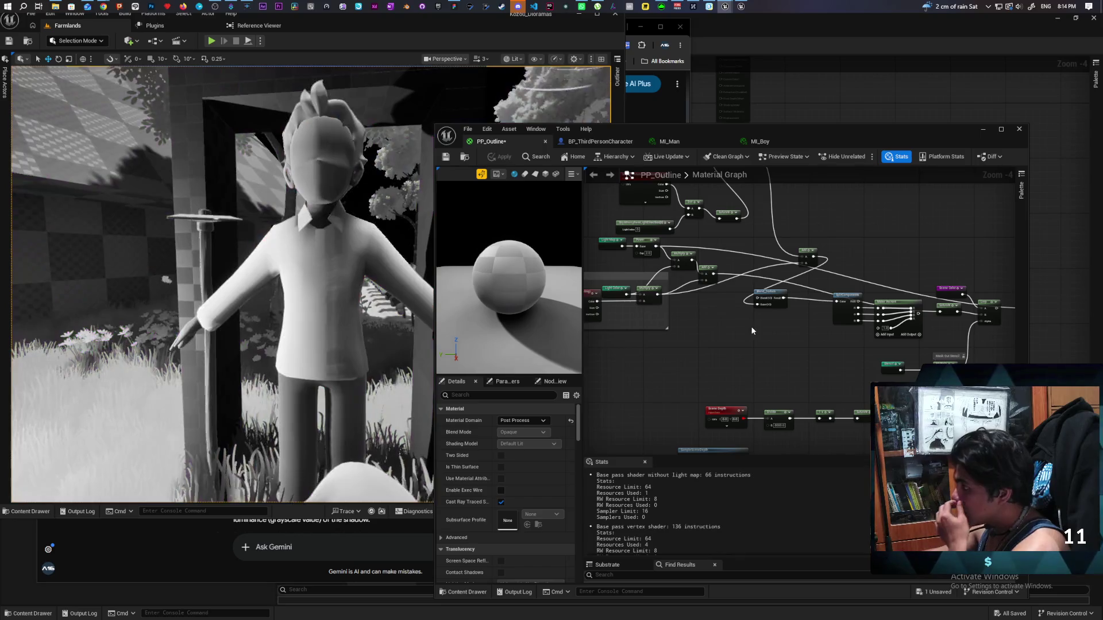
mouse_move(740, 341)
left_mouse_down()
mouse_move(741, 360)
mouse_move(699, 429)
left_mouse_up()
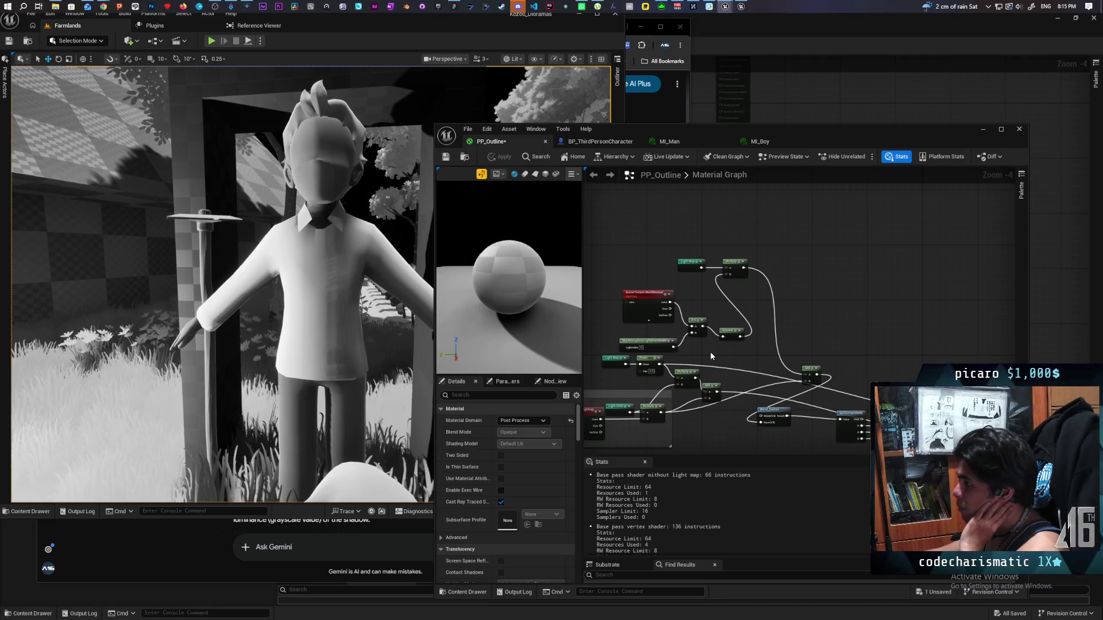
mouse_move(726, 368)
left_mouse_down()
mouse_move(749, 308)
mouse_move(723, 349)
mouse_move(756, 304)
mouse_move(738, 294)
left_mouse_up()
scroll(698, 316, "up", 1)
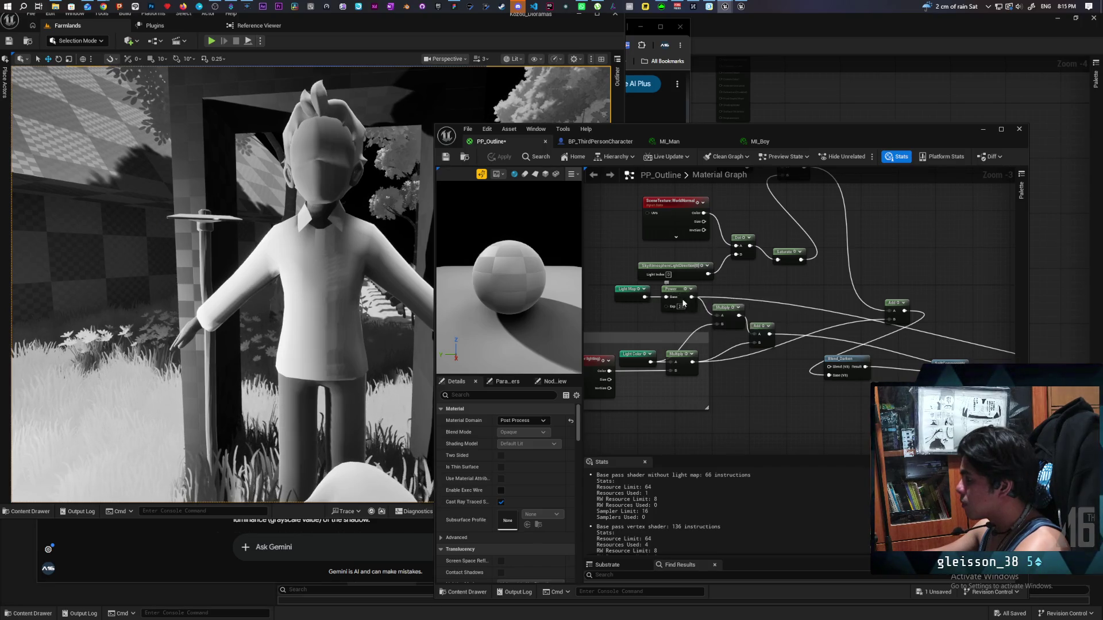
Step: Delete the Power node so Light Map connects straight into Multiply
mouse_move(685, 294)
left_mouse_down()
mouse_move(685, 313)
mouse_move(645, 297)
left_mouse_up()
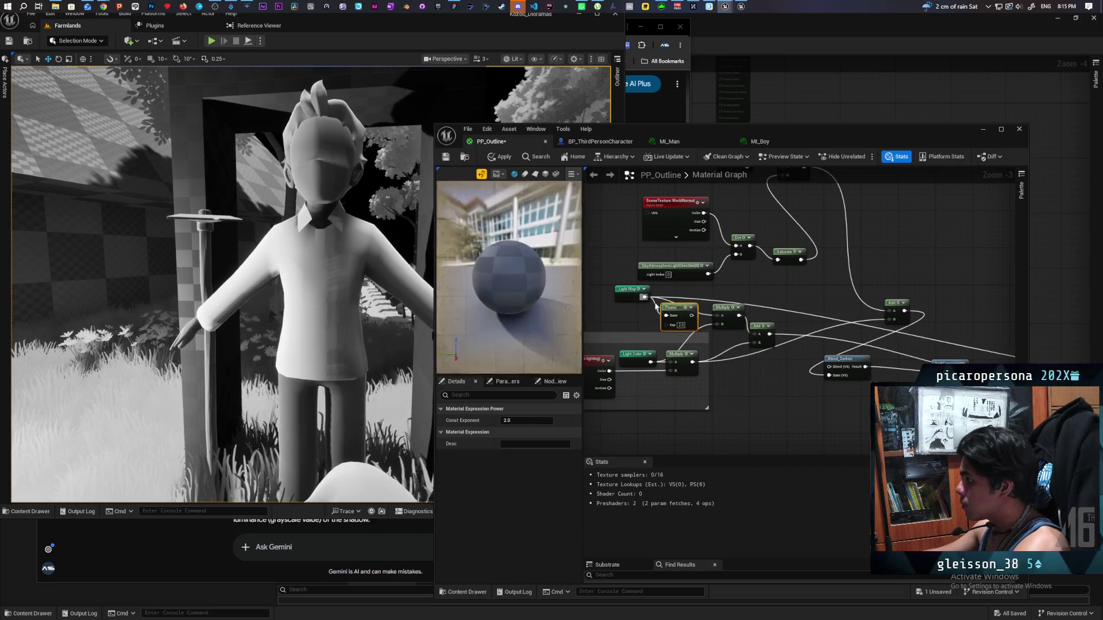
key("Delete")
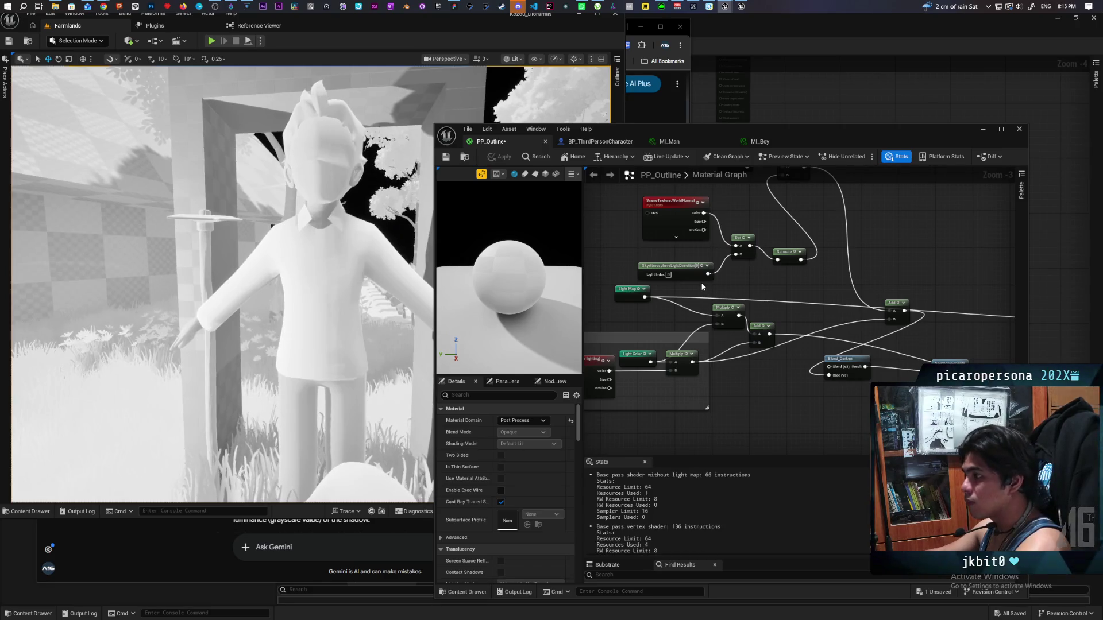
scroll(632, 246, "down", 2)
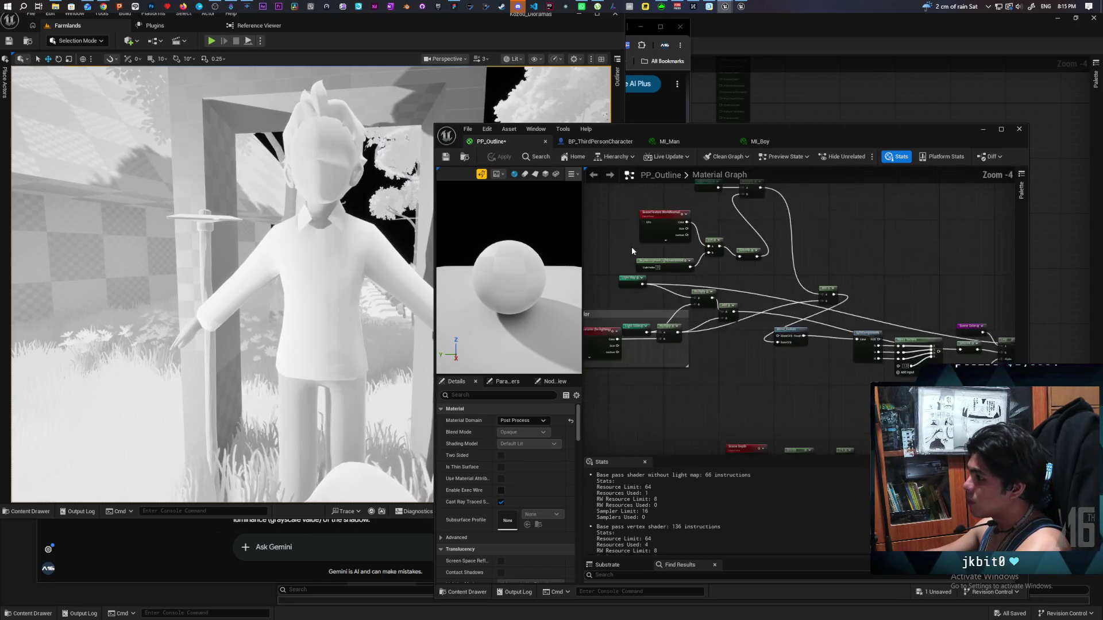
left_click_drag(642, 250, 795, 257)
scroll(805, 264, "down", 3)
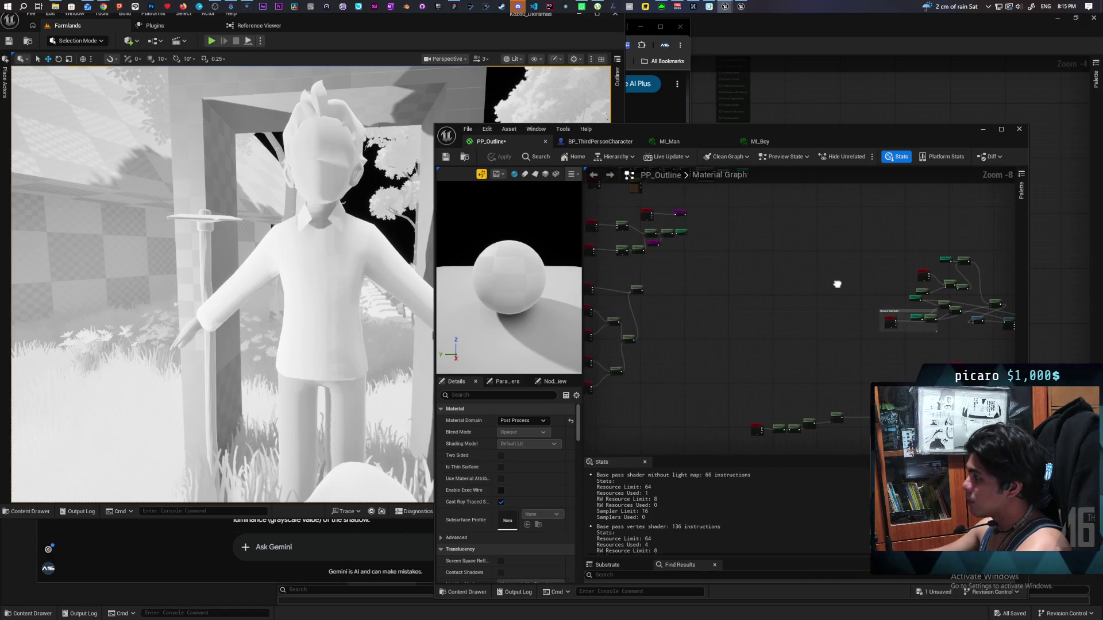
left_click_drag(699, 261, 762, 322)
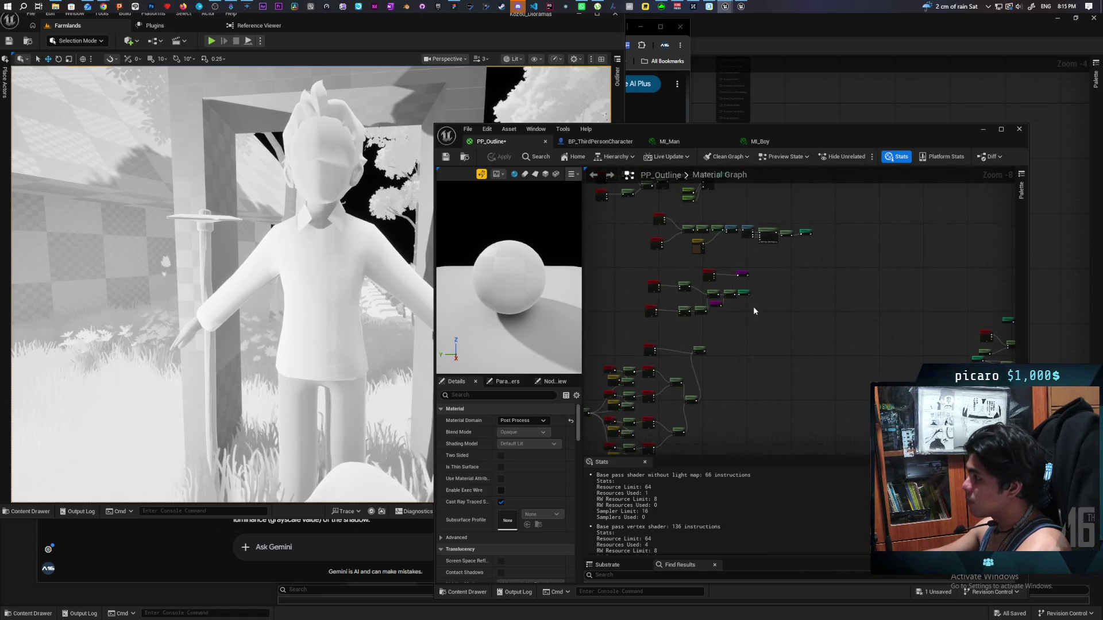
left_click_drag(766, 264, 762, 295)
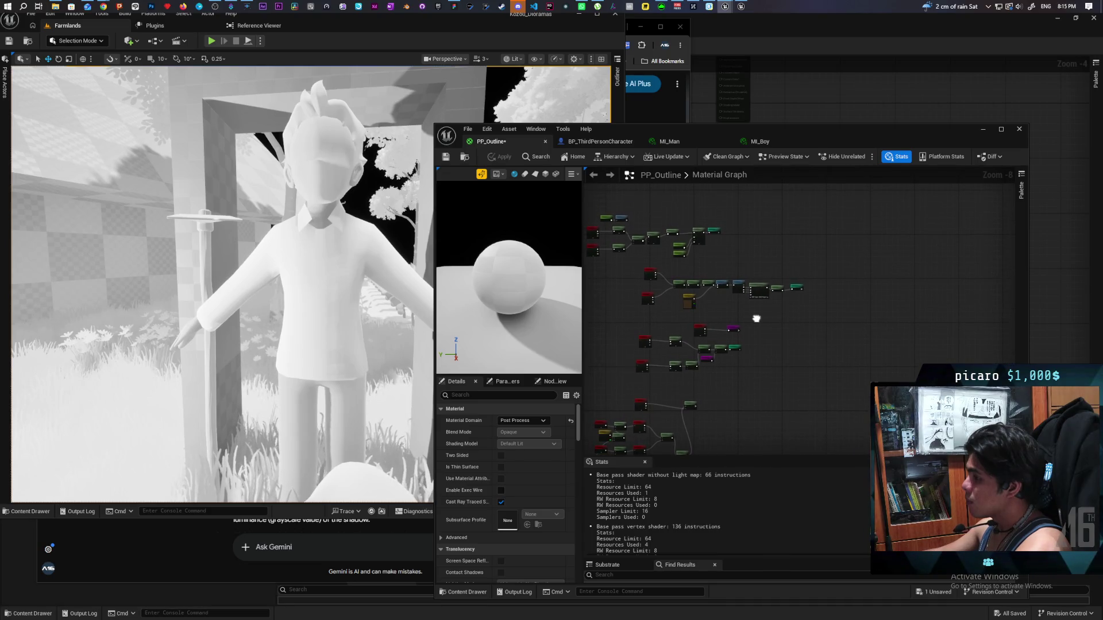
scroll(757, 302, "up", 1)
scroll(757, 299, "up", 2)
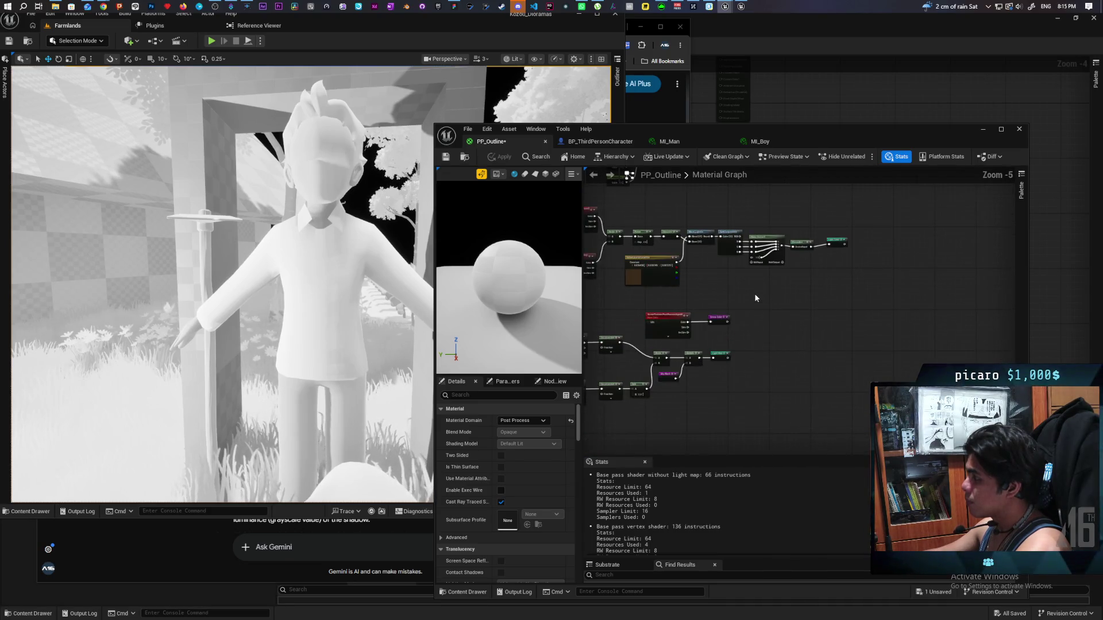
left_click_drag(836, 131, 1004, 124)
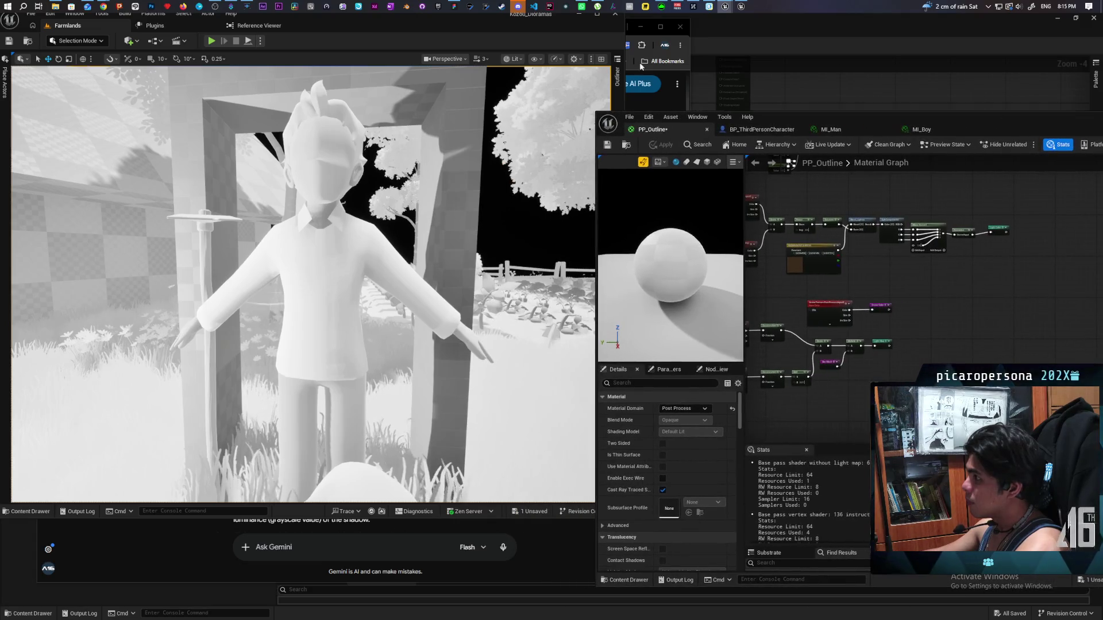
Step: Select BP_Daynight and toggle the scene between Nighttime and Daytime lighting
left_click_drag(539, 22, 462, 44)
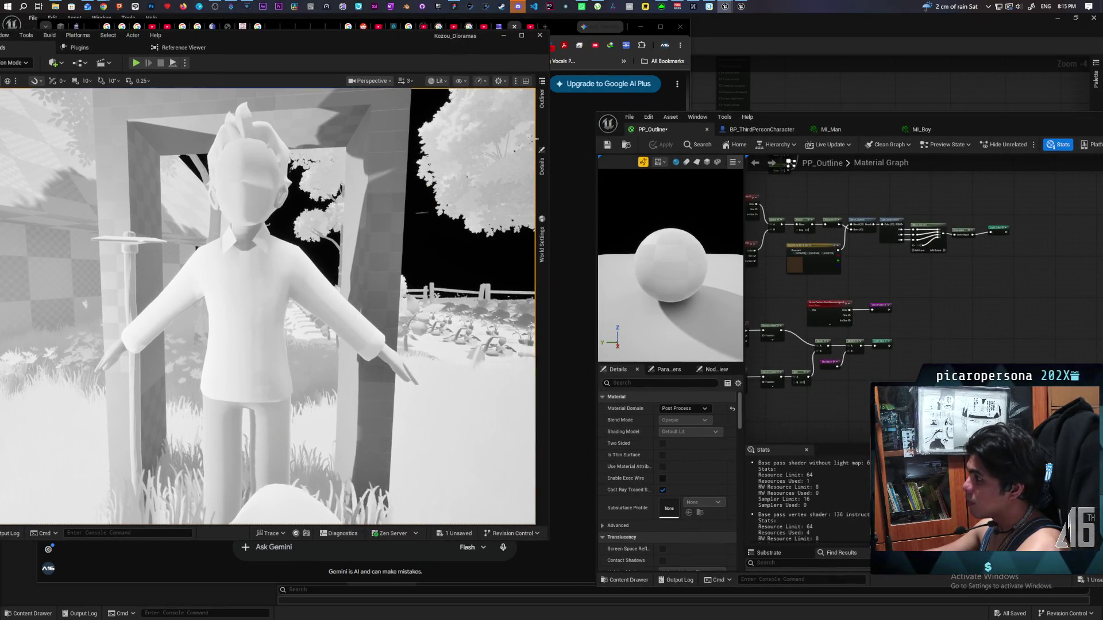
left_click(541, 163)
left_click(541, 99)
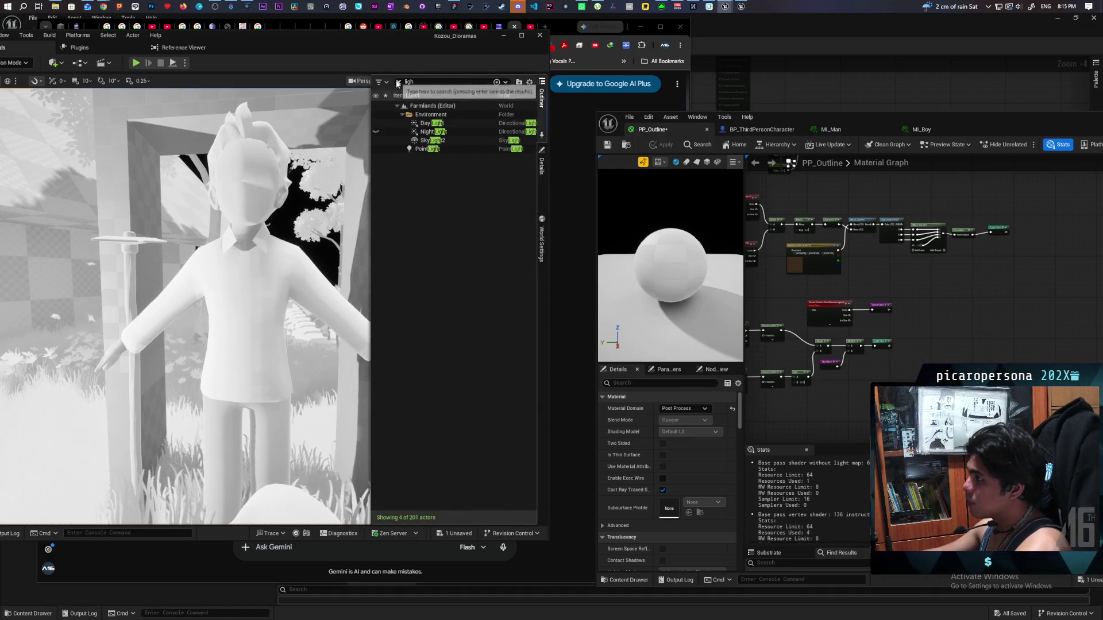
left_click(398, 82)
left_click(448, 123)
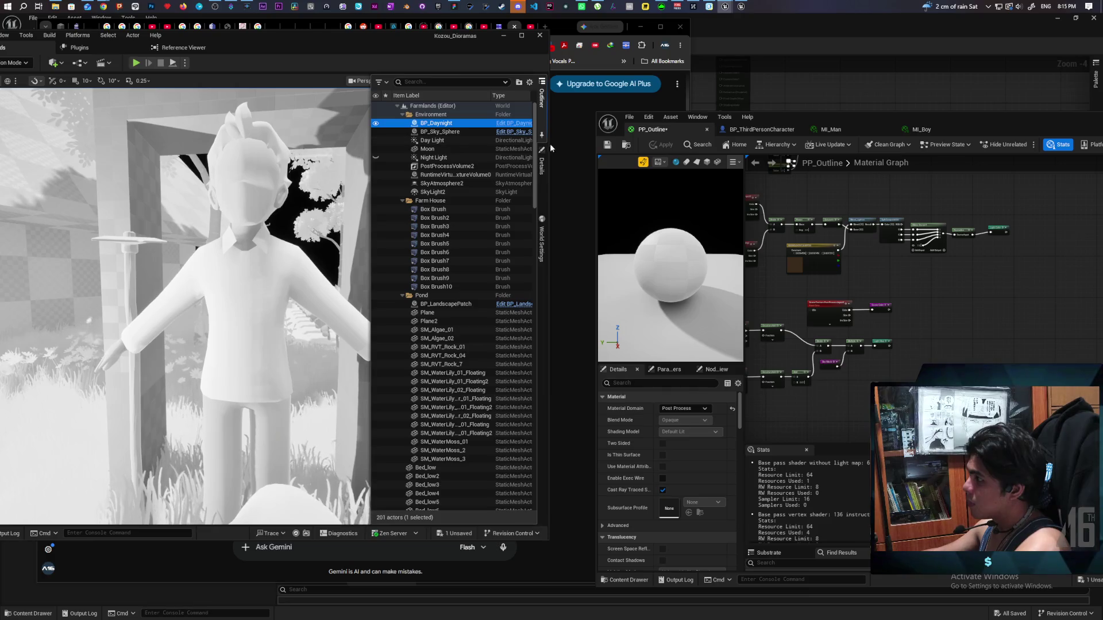
left_click(542, 164)
left_click(441, 297)
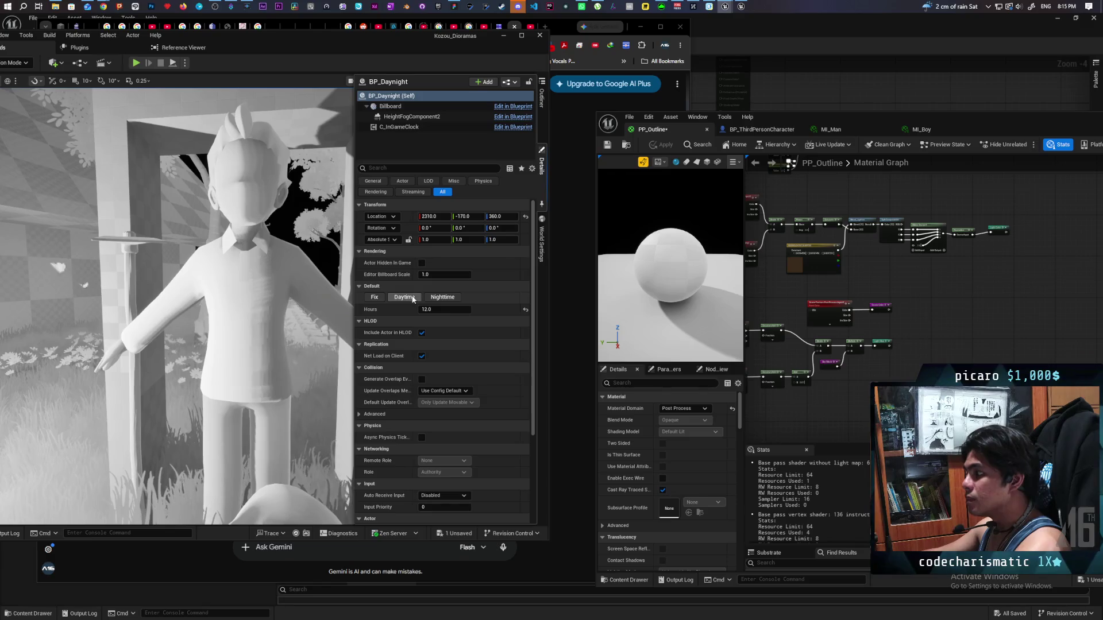
left_click(405, 297)
left_click(440, 298)
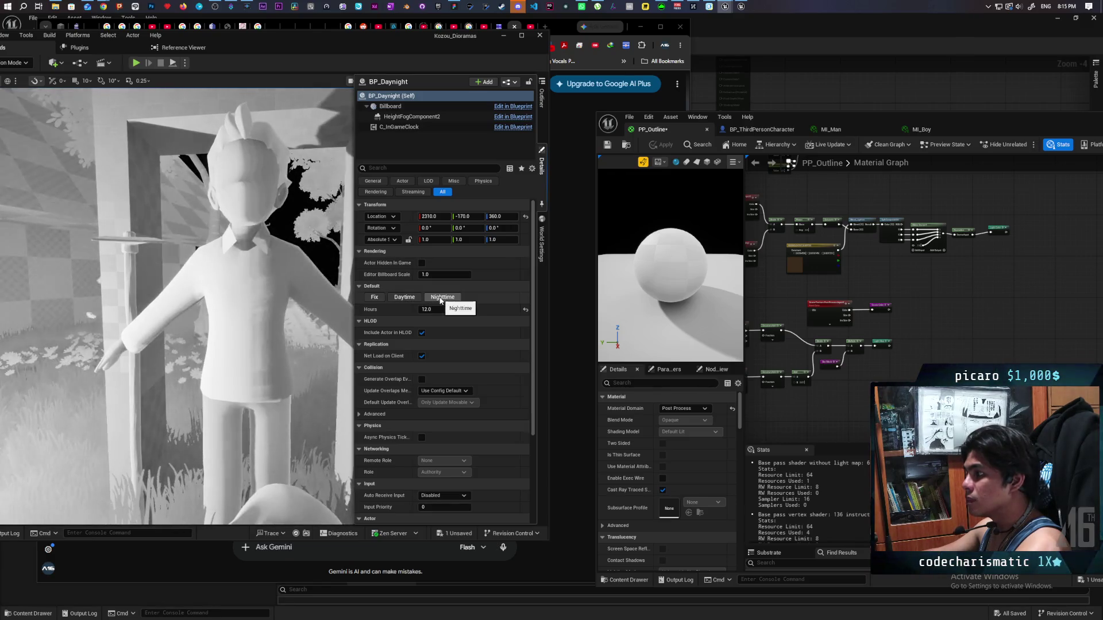
left_click(405, 297)
Step: Search the Outliner for 'ligh' and delete the PointLight actor
left_click(541, 96)
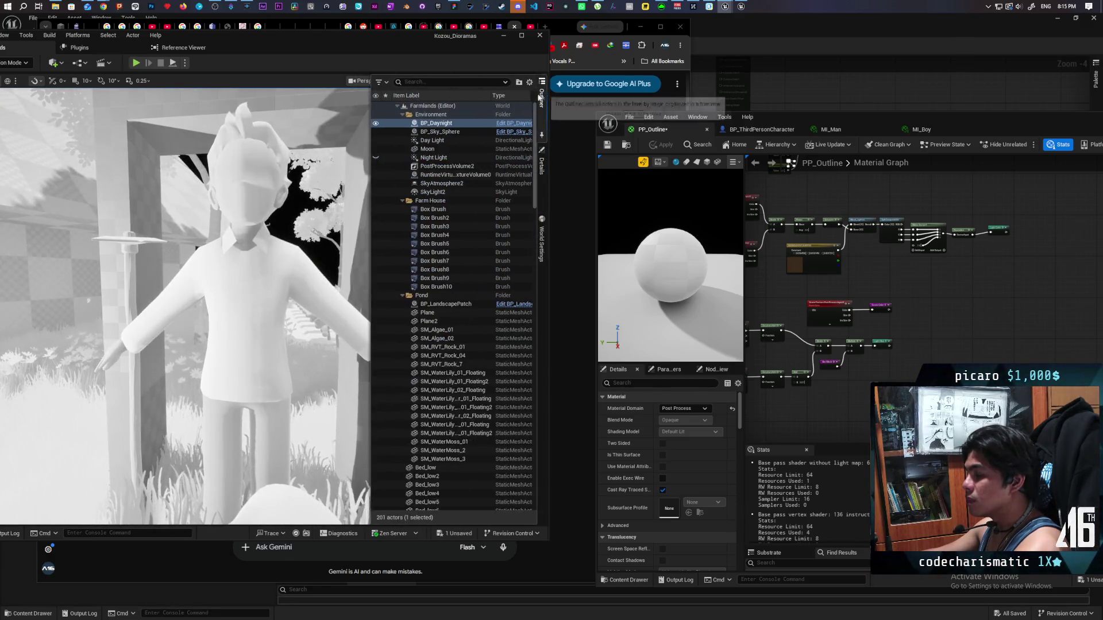
type("ligh")
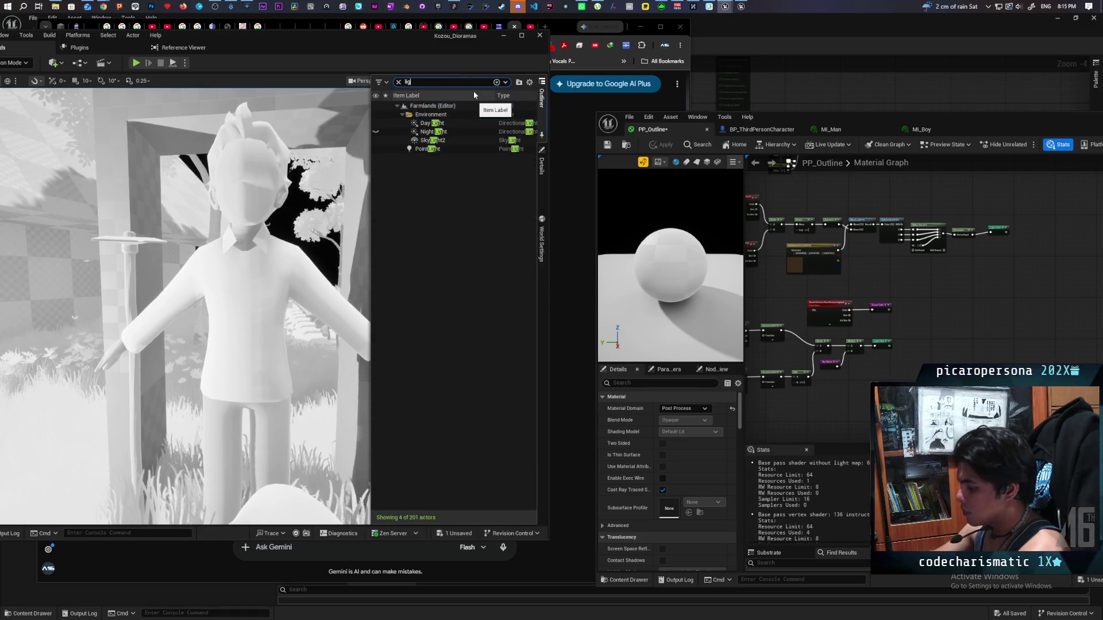
left_click(428, 149)
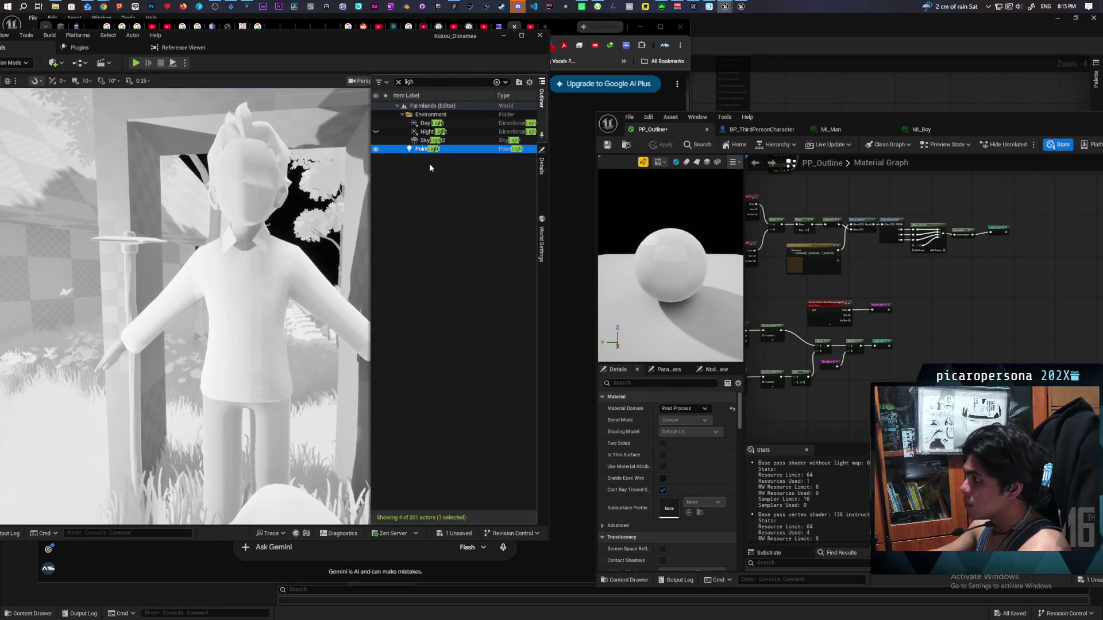
key("Delete")
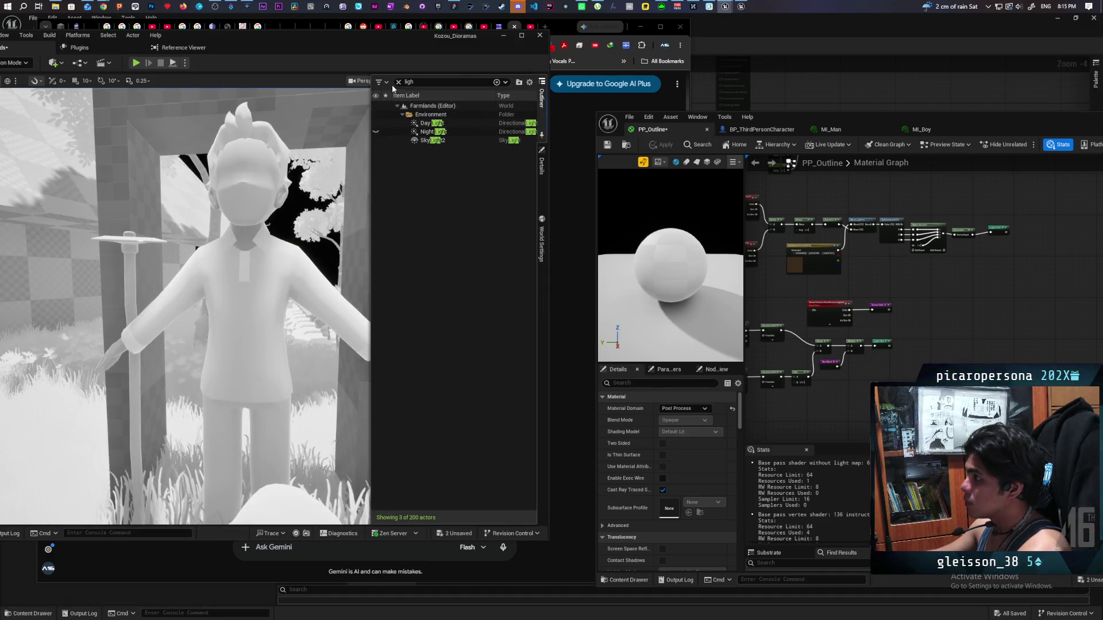
Step: Select BP_Daynight and switch repeatedly between Daytime and Nighttime to compare the grayscale scene
left_click(399, 81)
left_click(435, 122)
left_click(542, 165)
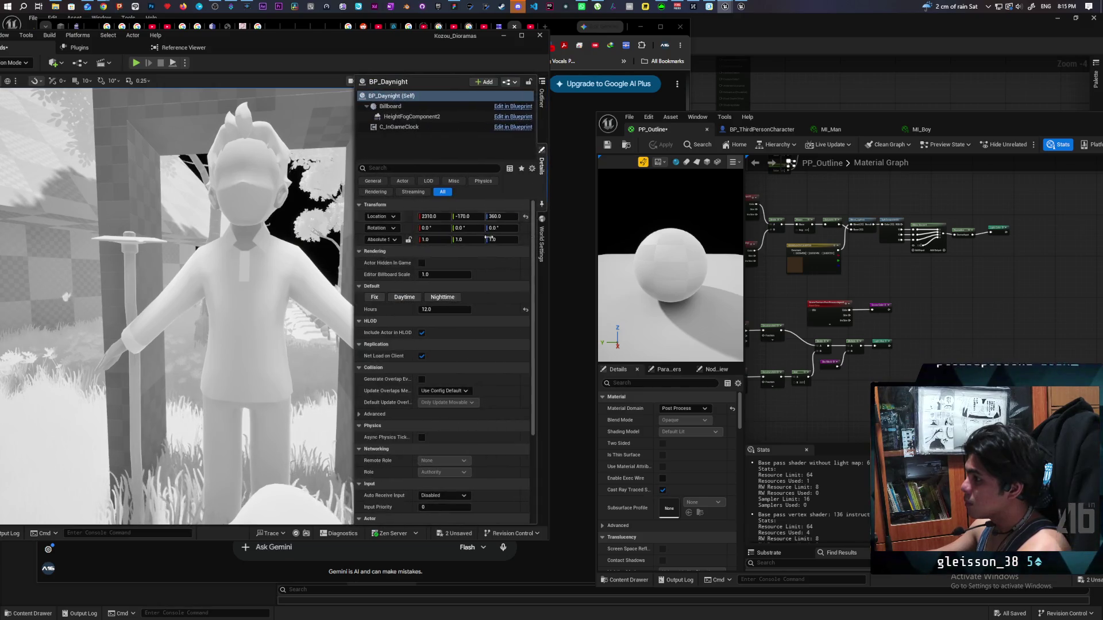
left_click(441, 299)
left_click(405, 297)
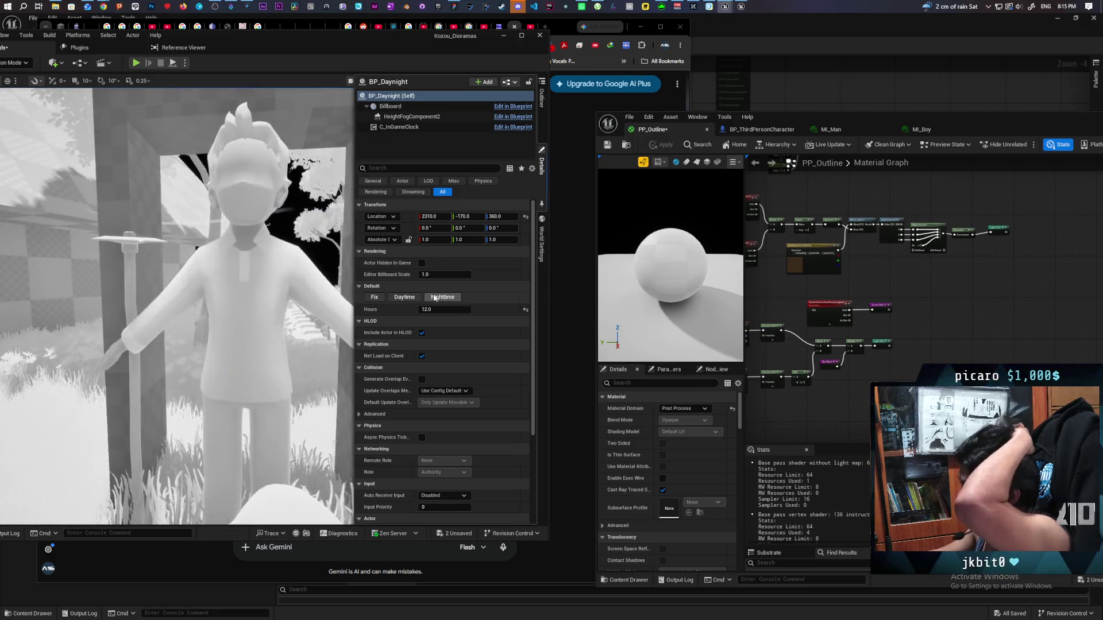
left_click(443, 298)
left_click(409, 301)
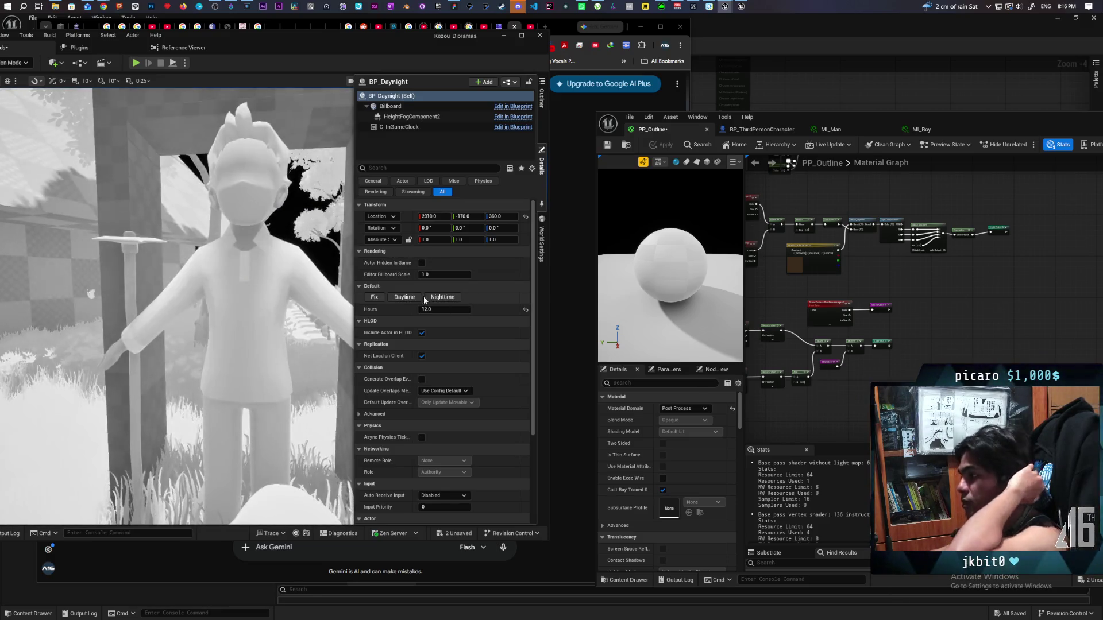
left_click(435, 300)
left_click(417, 297)
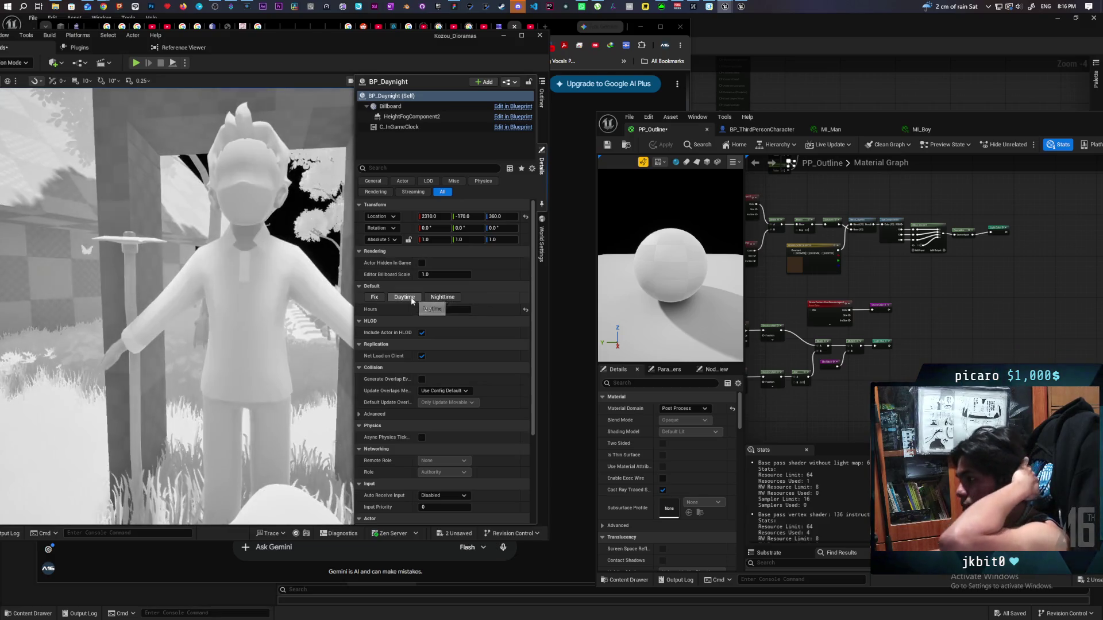
Step: Check night lighting close up on the character, then save PP_Outline to /Game/TestMaterials
left_click(441, 299)
left_click(405, 297)
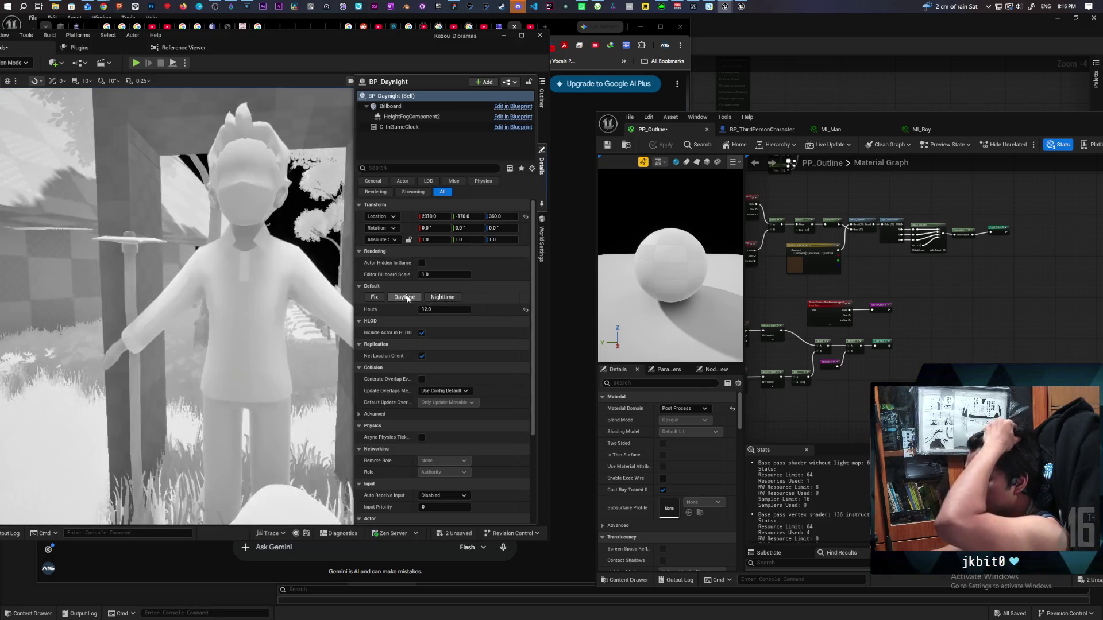
left_click(440, 298)
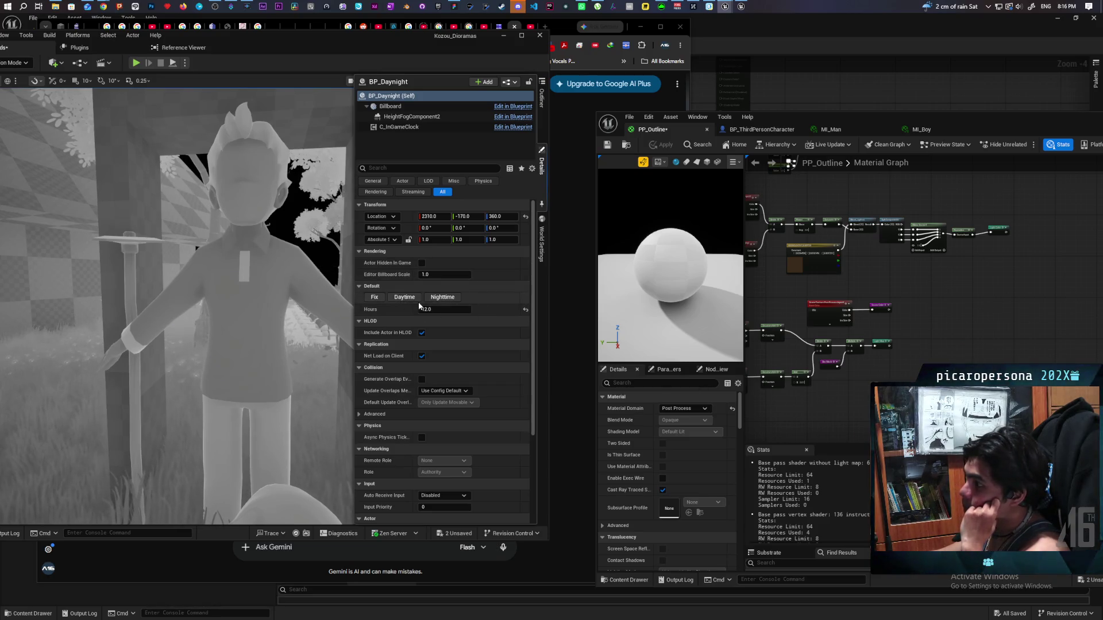
left_click(409, 297)
left_click(439, 298)
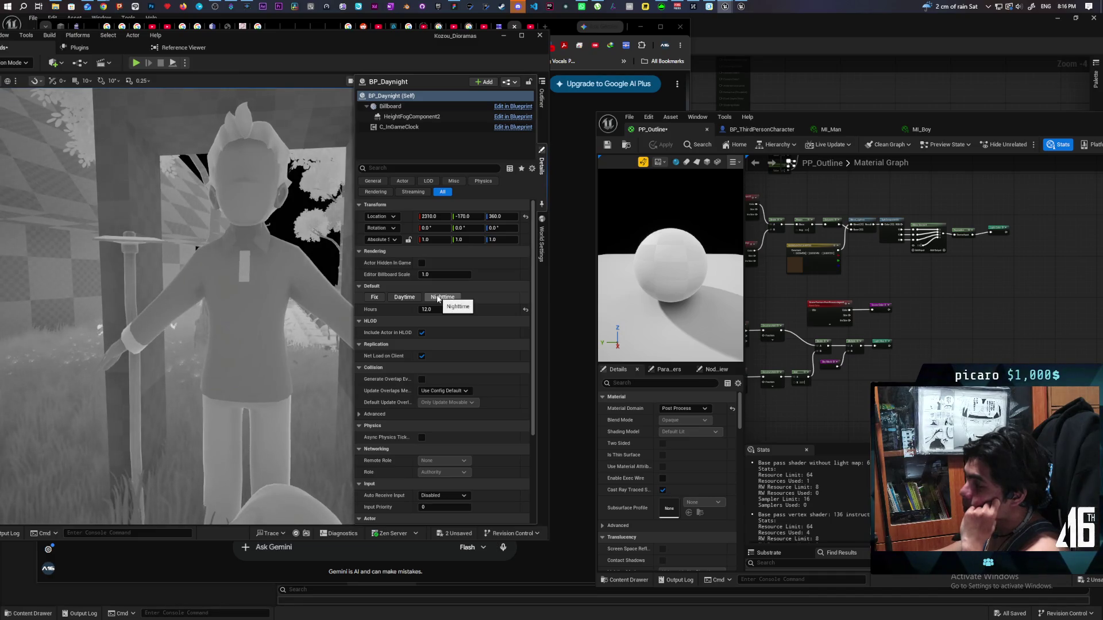
mouse_move(287, 298)
left_mouse_down()
mouse_move(259, 207)
mouse_move(216, 253)
left_mouse_up()
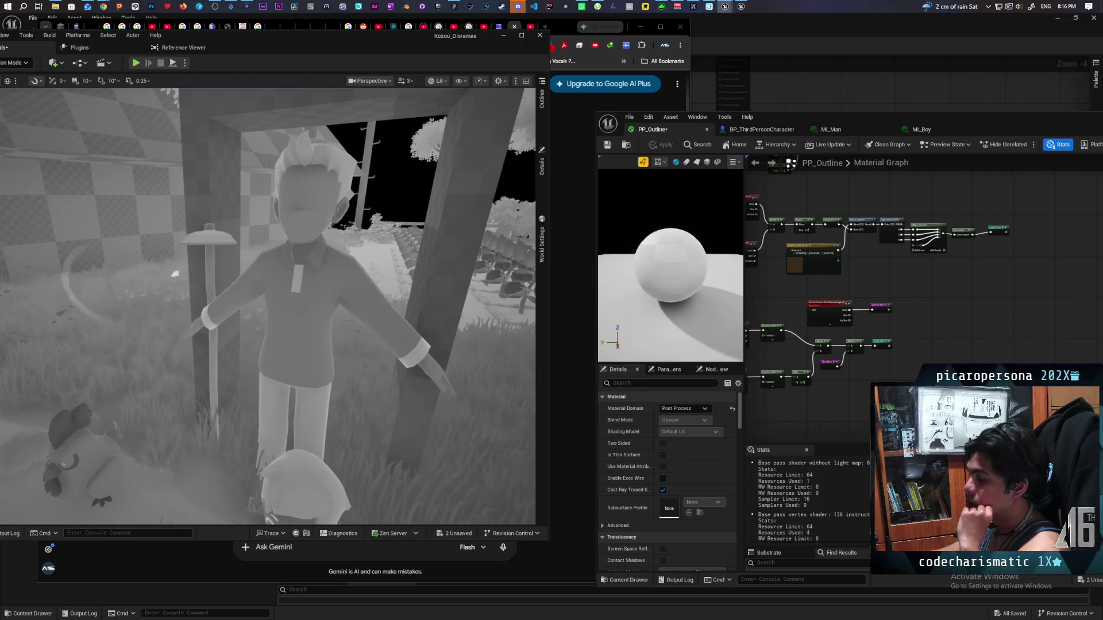
left_click(608, 146)
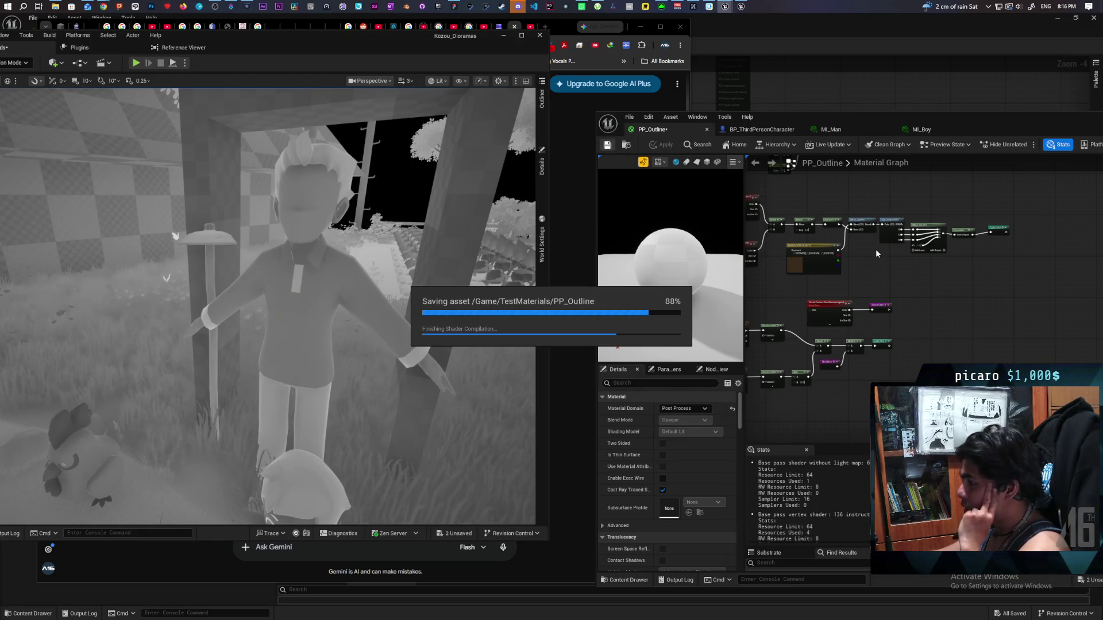
scroll(874, 247, "down", 2)
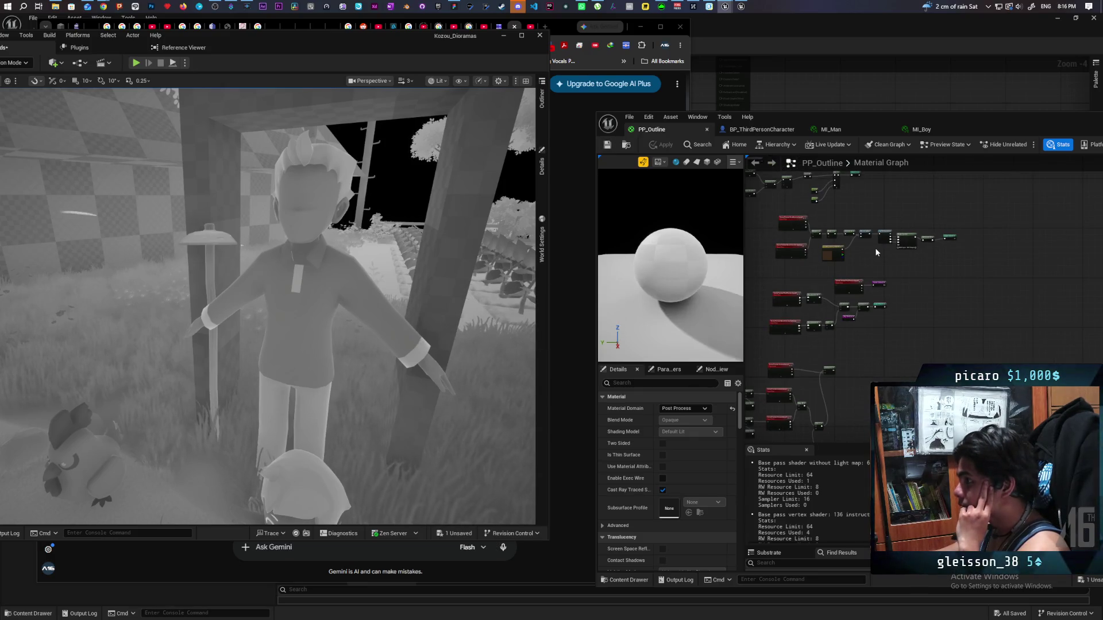
Step: Wire Divide into the Sky Mask Multiply's A input and Multiply into the Light Map reroute, then apply
scroll(830, 220, "down", 3)
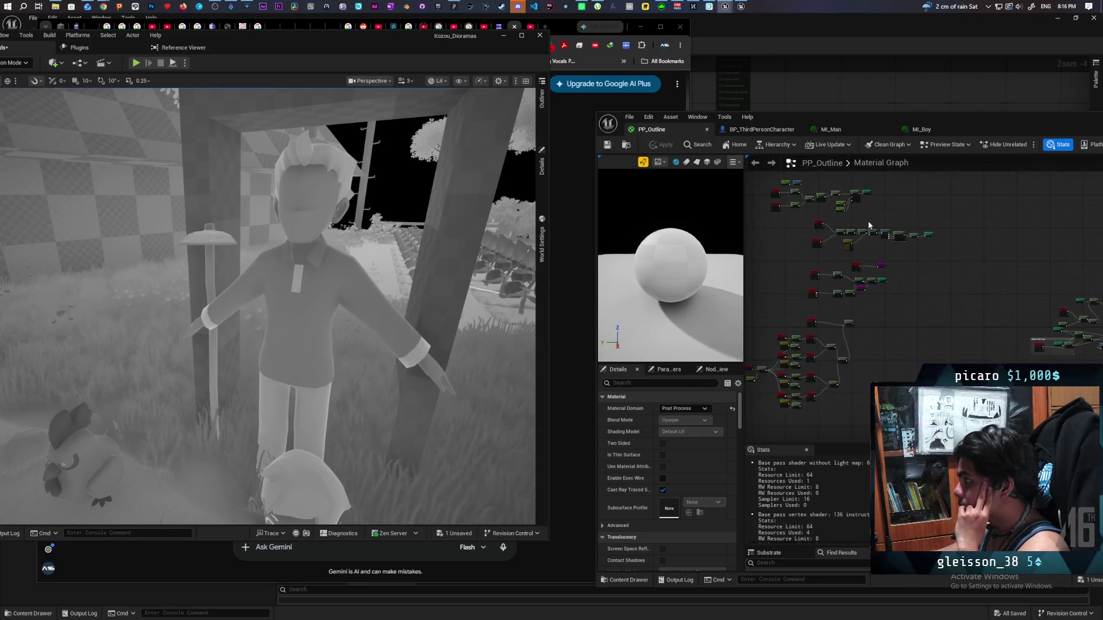
scroll(869, 224, "up", 5)
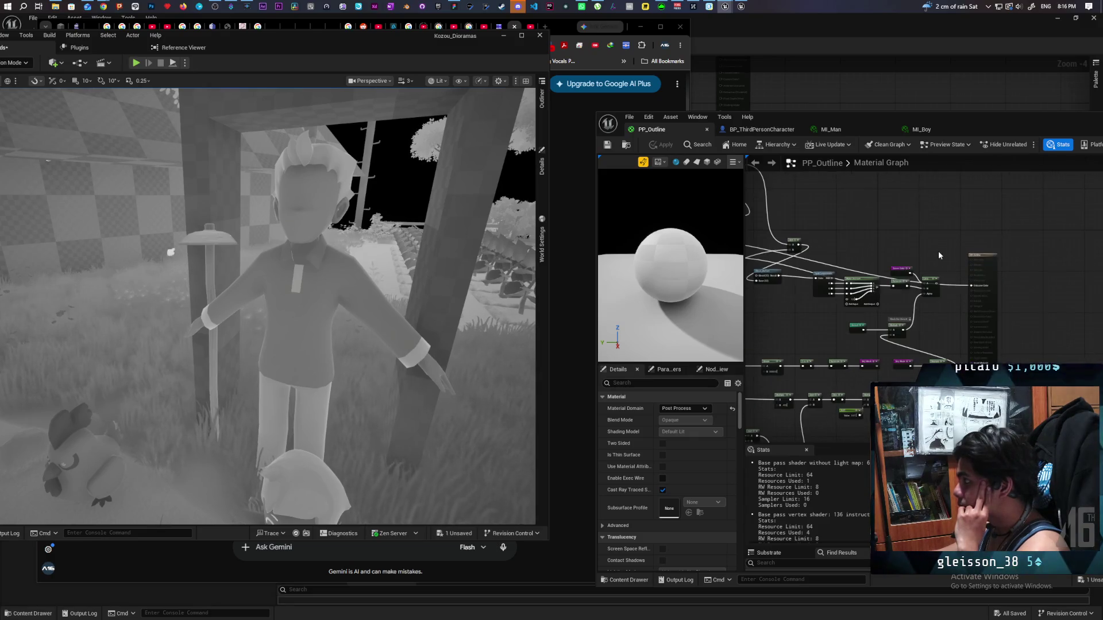
left_click_drag(853, 246, 1011, 237)
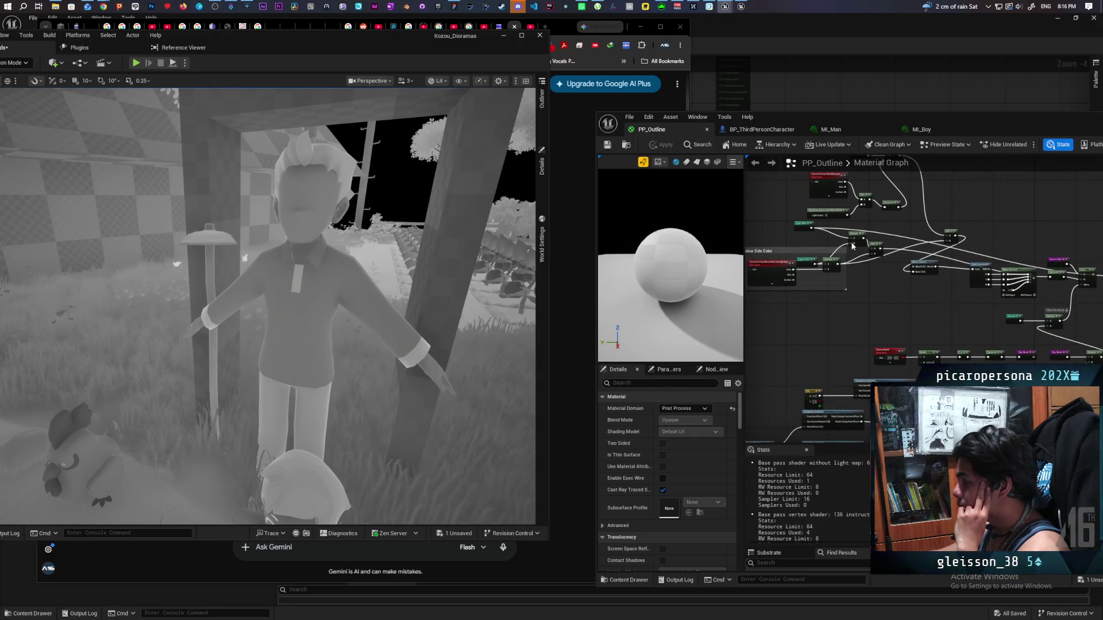
scroll(801, 240, "up", 2)
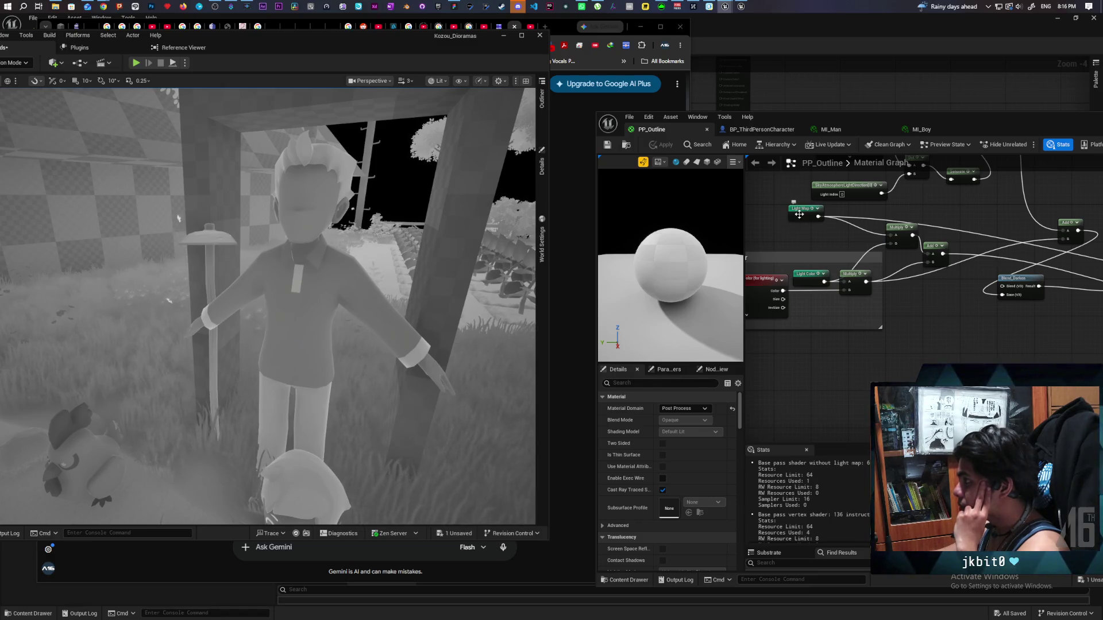
double_click(799, 214)
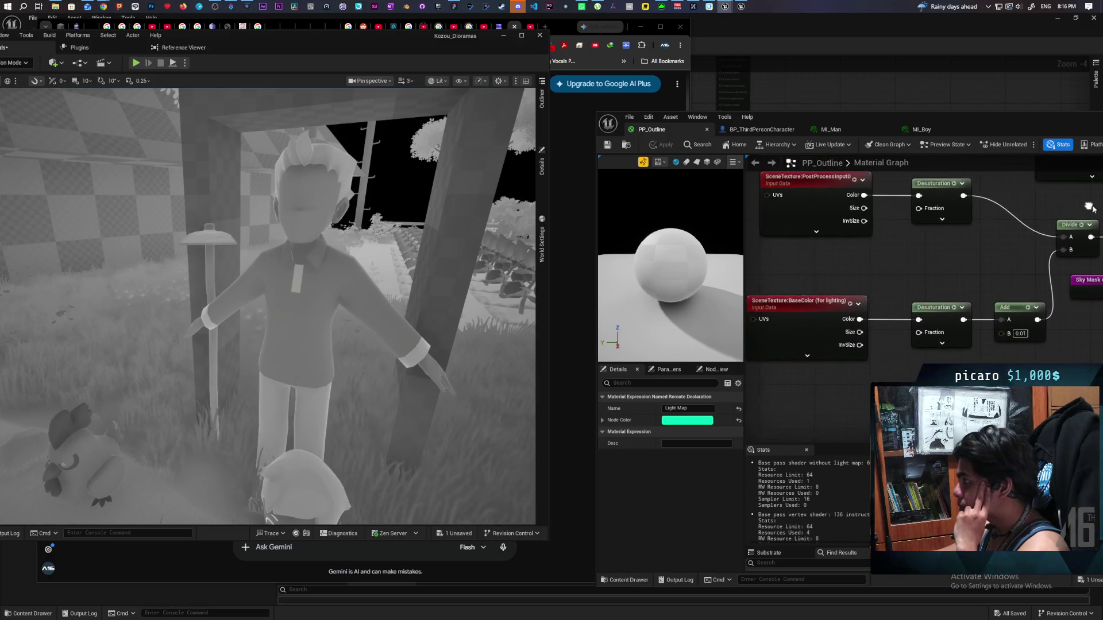
left_click_drag(1015, 256, 799, 267)
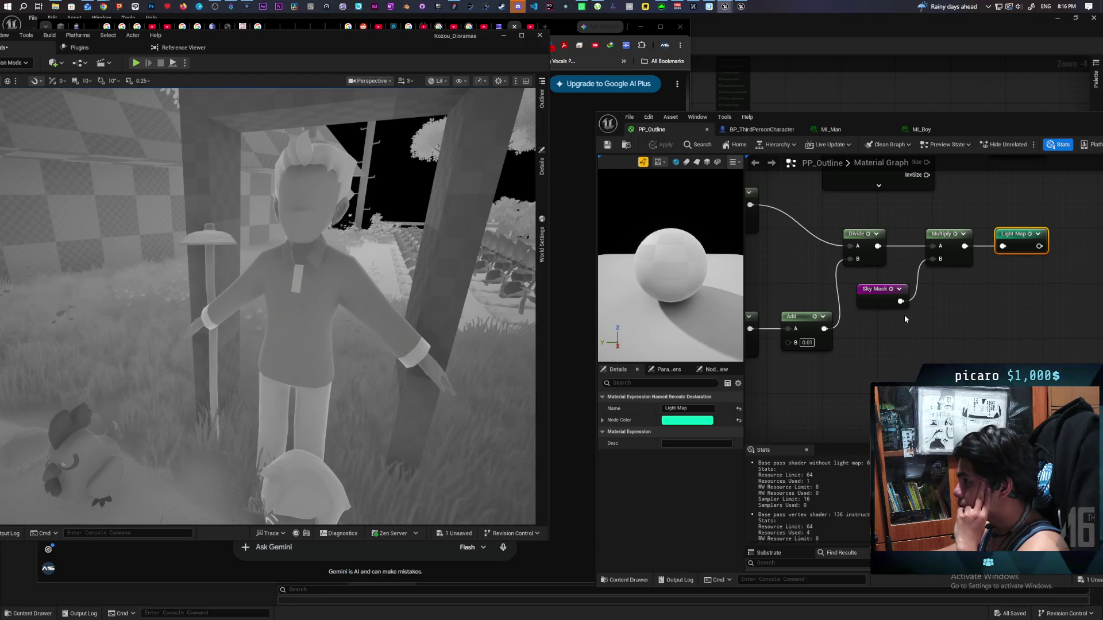
left_click_drag(879, 247, 933, 246)
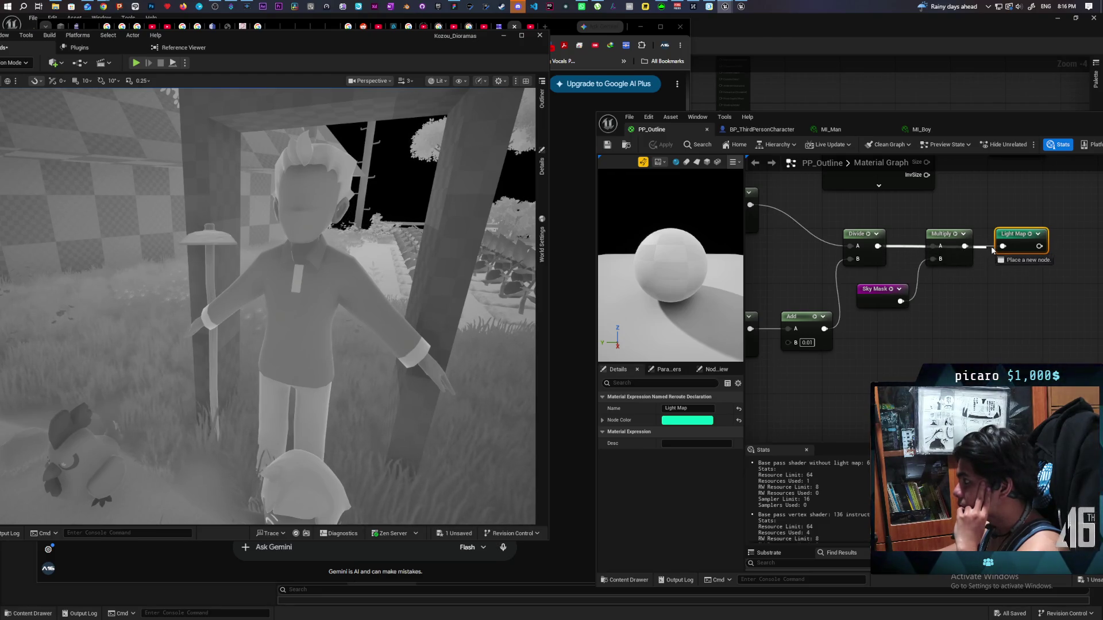
left_click(664, 146)
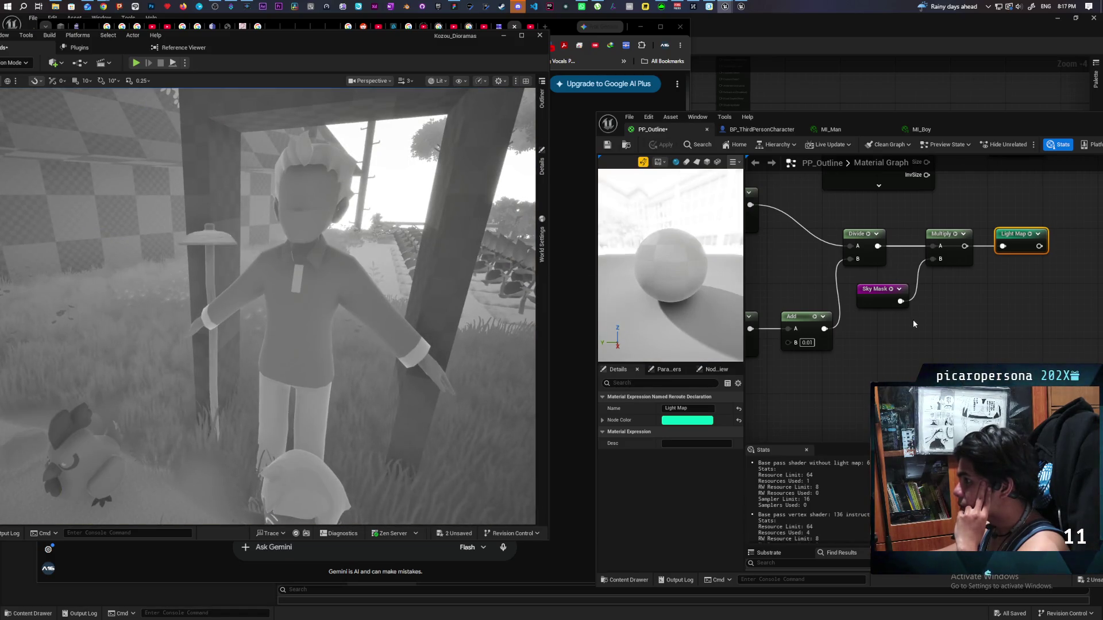
left_click_drag(965, 247, 1002, 247)
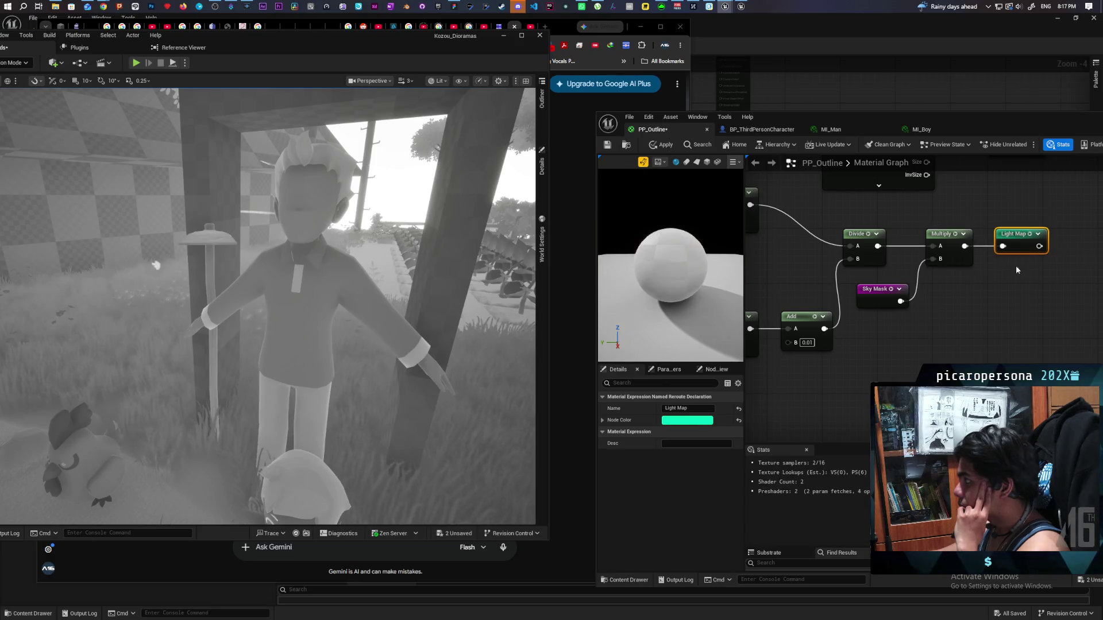
left_click(659, 146)
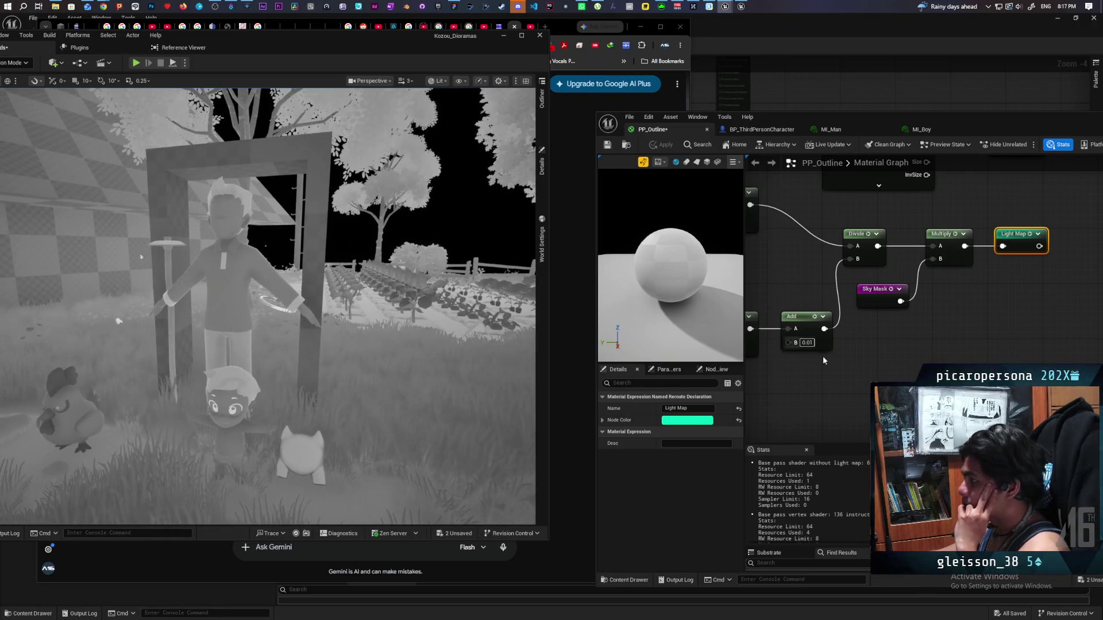
Step: Move the SceneTexture BaseColor node up beside Scene Color, near the Lerp and output
left_click_drag(862, 276, 1055, 303)
mouse_move(885, 299)
left_mouse_down()
mouse_move(908, 313)
mouse_move(894, 351)
mouse_move(888, 297)
mouse_move(883, 316)
left_mouse_up()
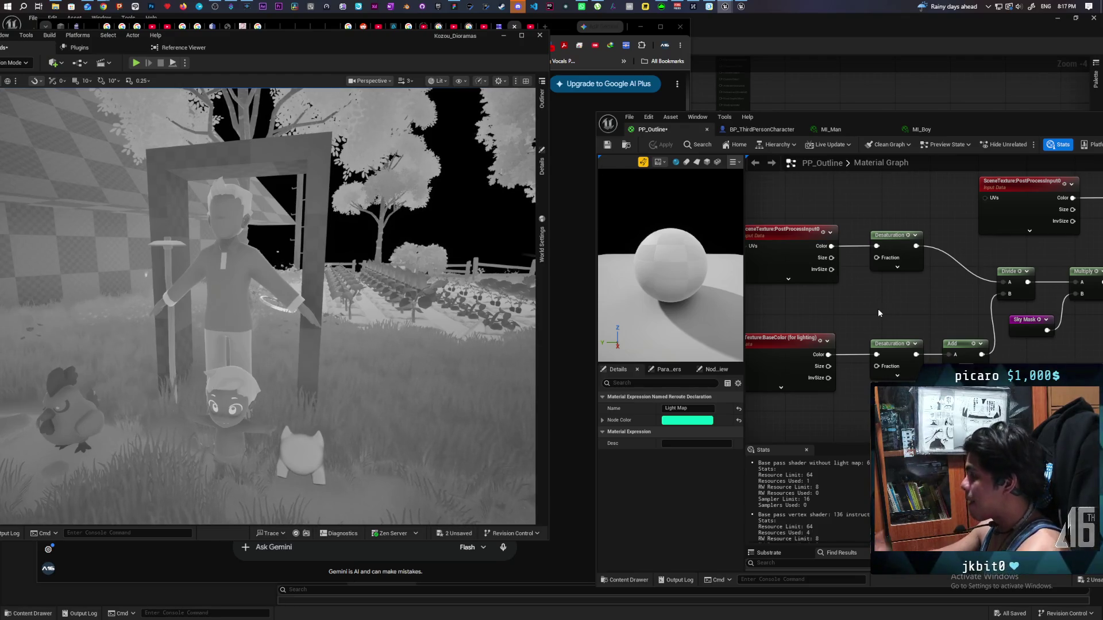
scroll(863, 325, "down", 1)
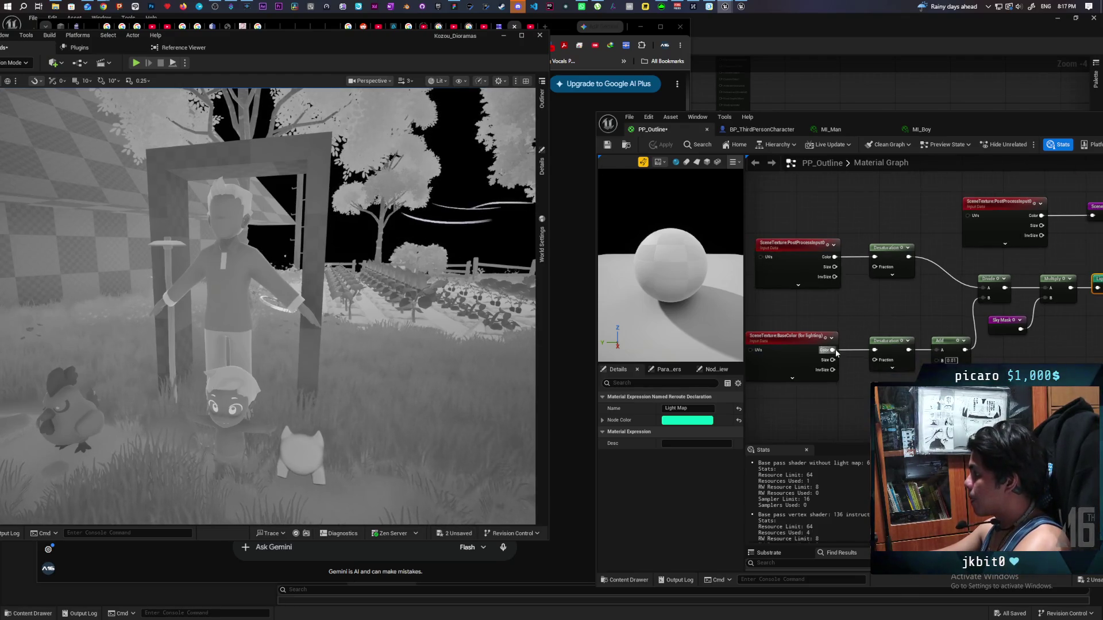
scroll(856, 324, "down", 3)
left_click_drag(907, 124, 811, 95)
left_click(704, 332)
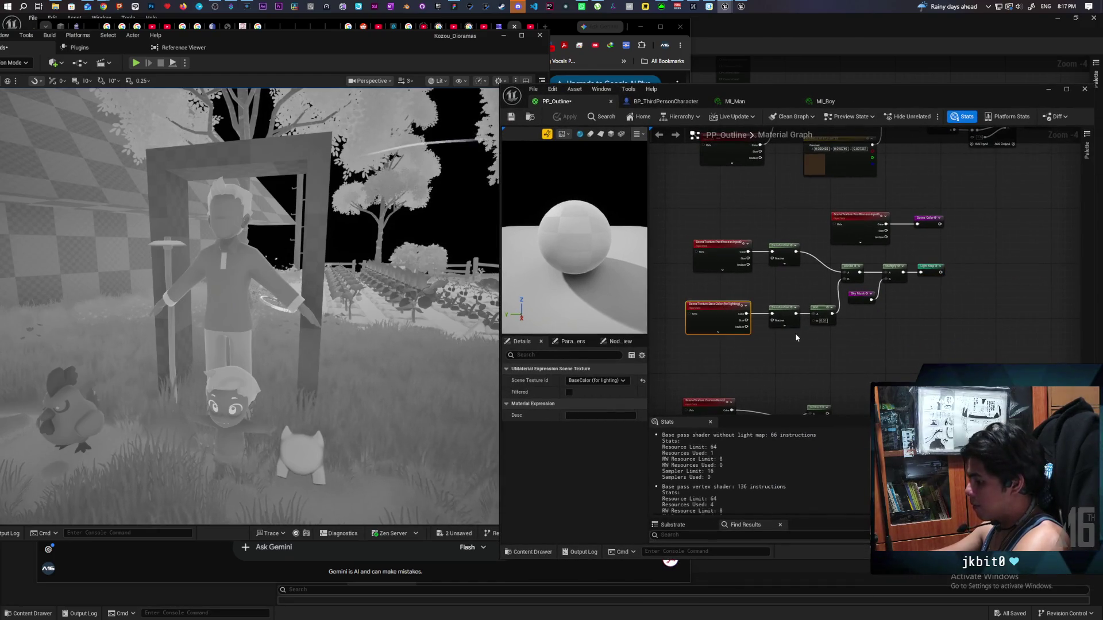
left_click_drag(795, 334, 823, 268)
left_click_drag(666, 249, 779, 202)
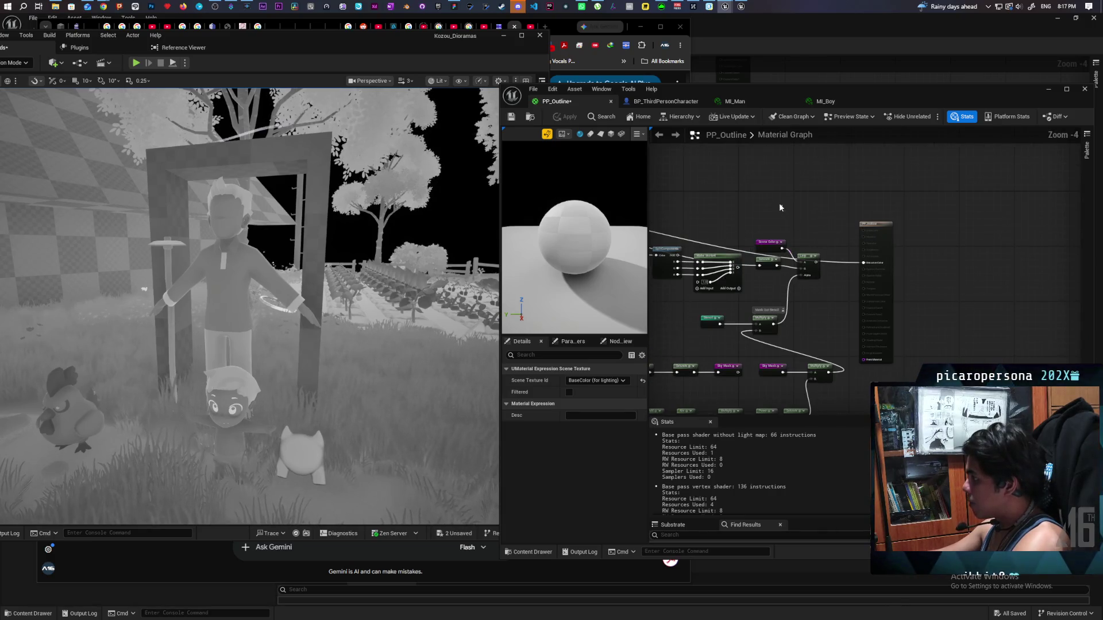
scroll(833, 235, "up", 3)
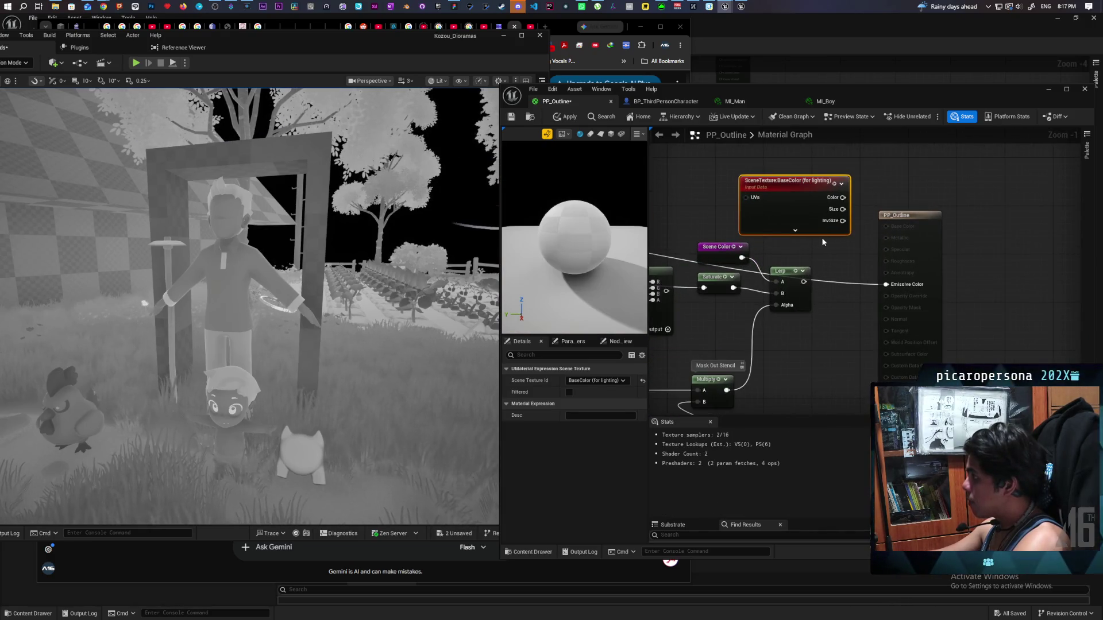
Step: Preview BaseColor through Emissive Color, then reconnect the Lerp to Emissive Color and apply
mouse_move(843, 197)
left_mouse_down()
mouse_move(884, 293)
mouse_move(896, 285)
left_mouse_up()
left_click(566, 117)
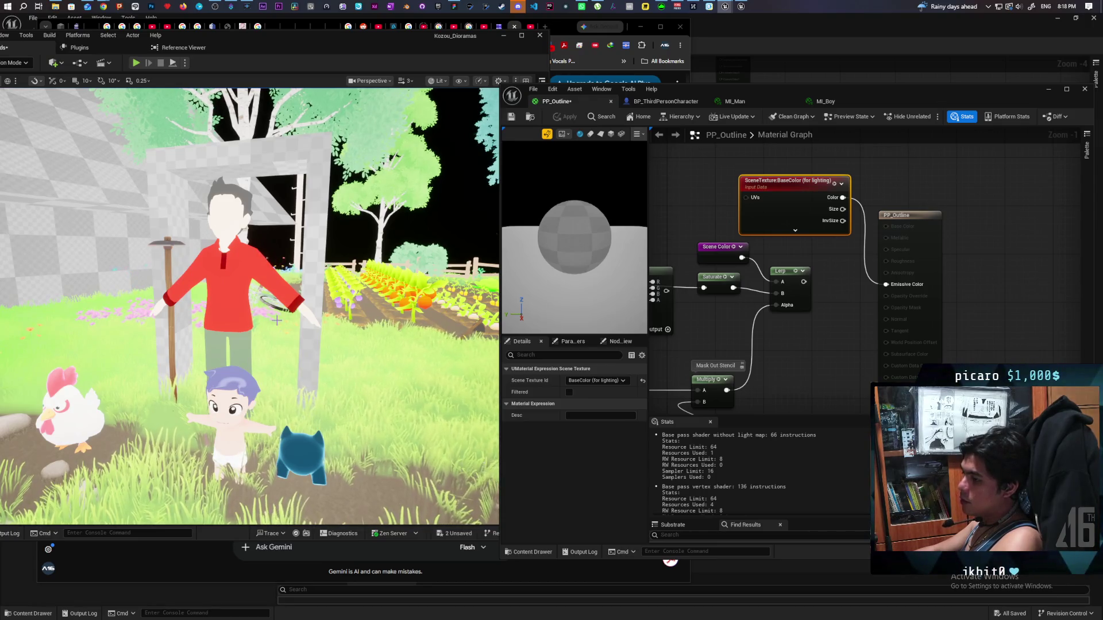
left_click_drag(807, 283, 886, 284)
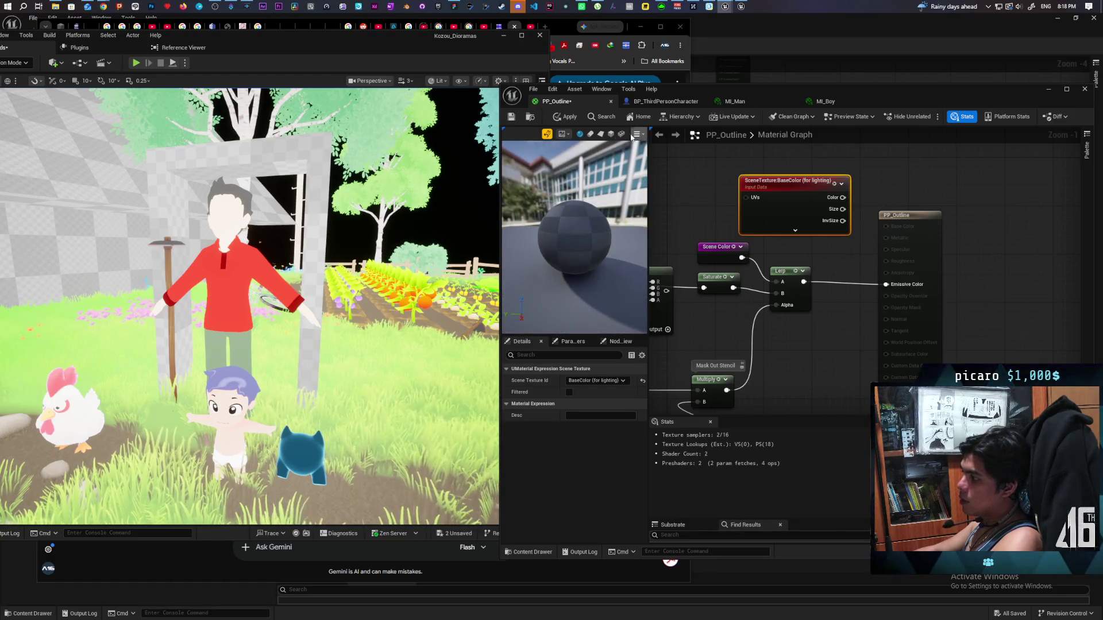
left_click(566, 117)
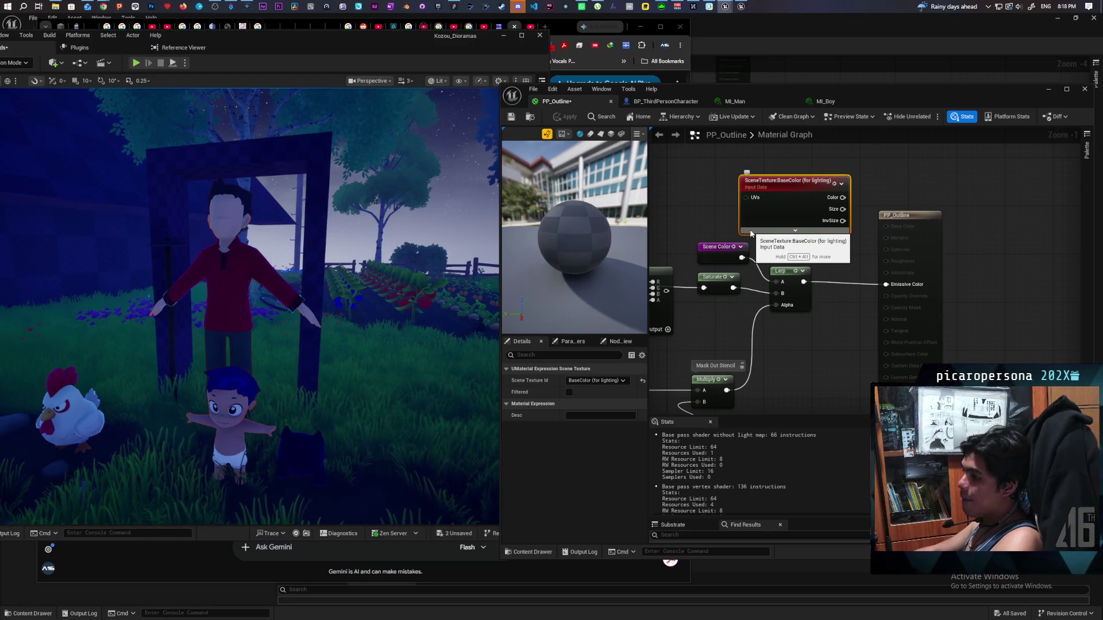
scroll(819, 216, "down", 5)
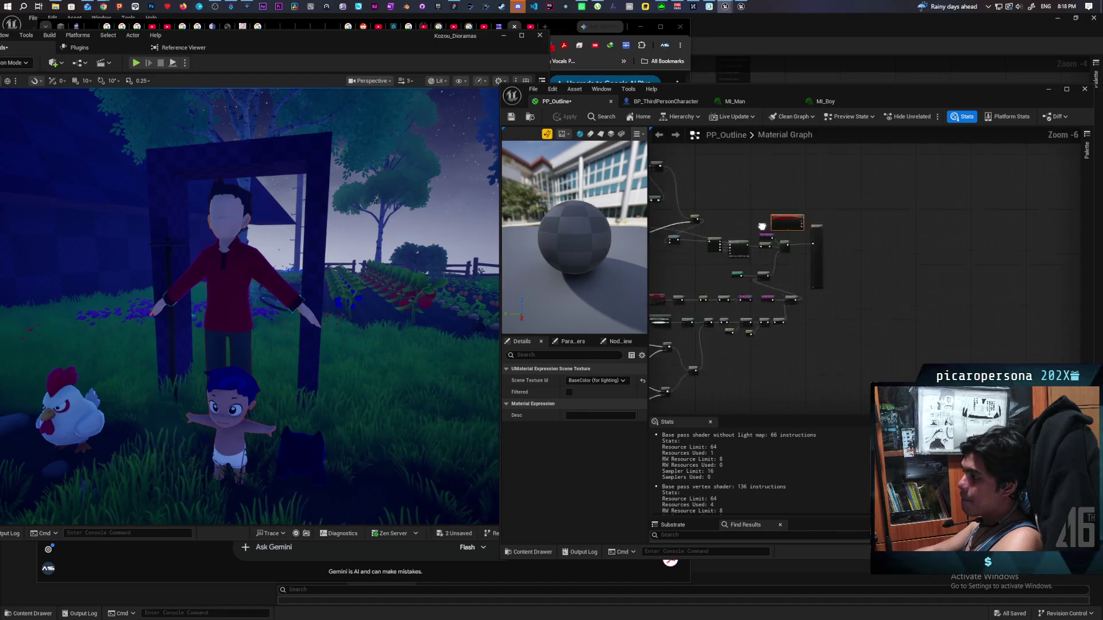
scroll(984, 285, "down", 3)
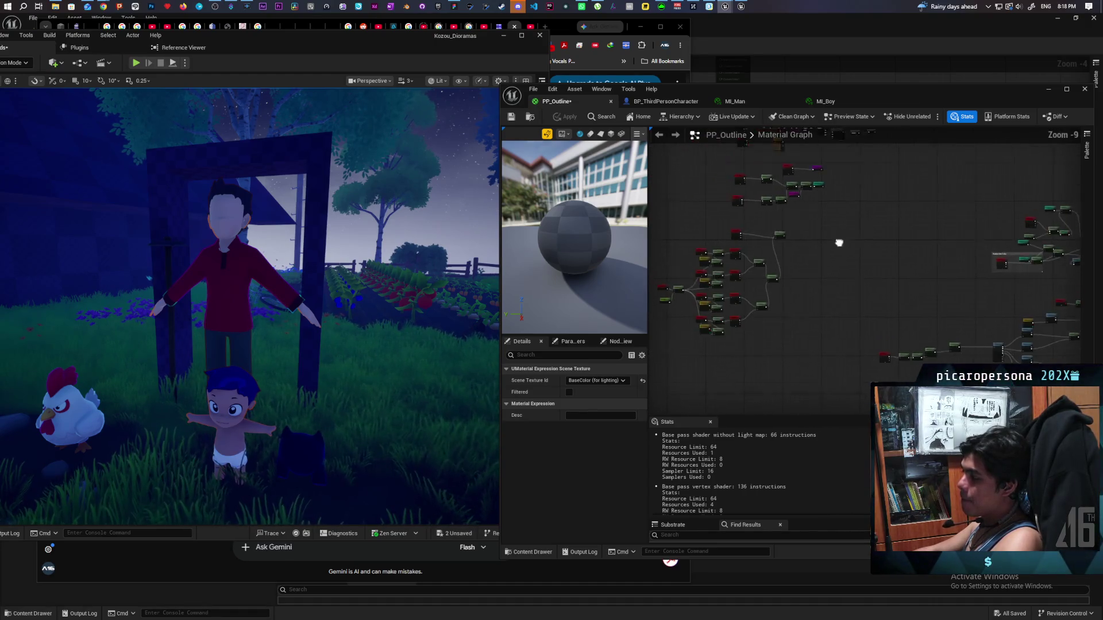
scroll(779, 283, "up", 8)
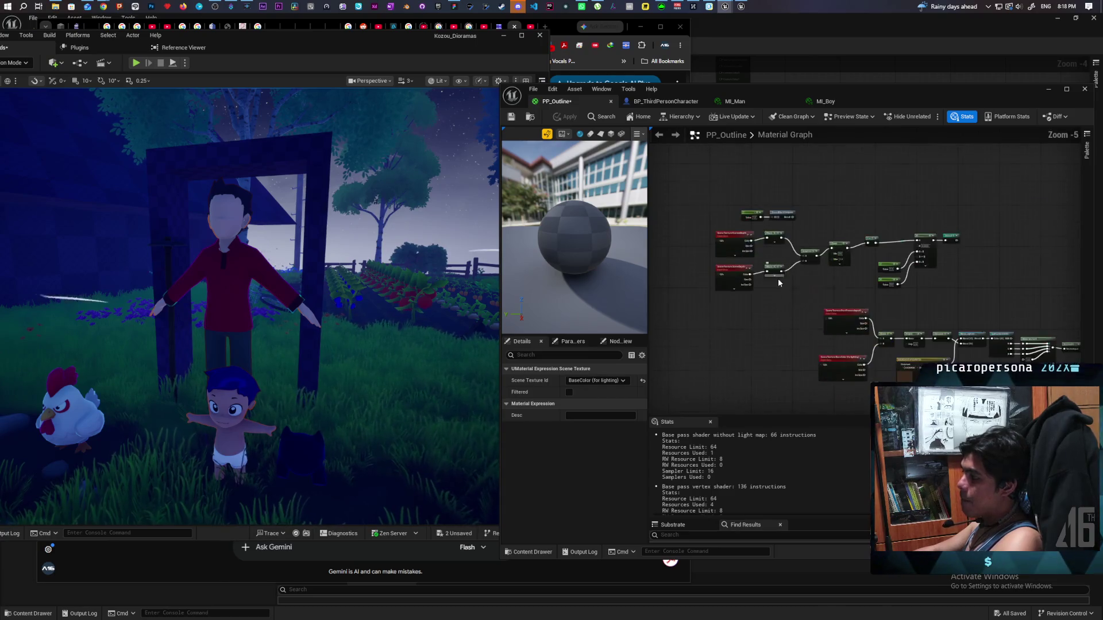
left_click_drag(798, 292, 874, 338)
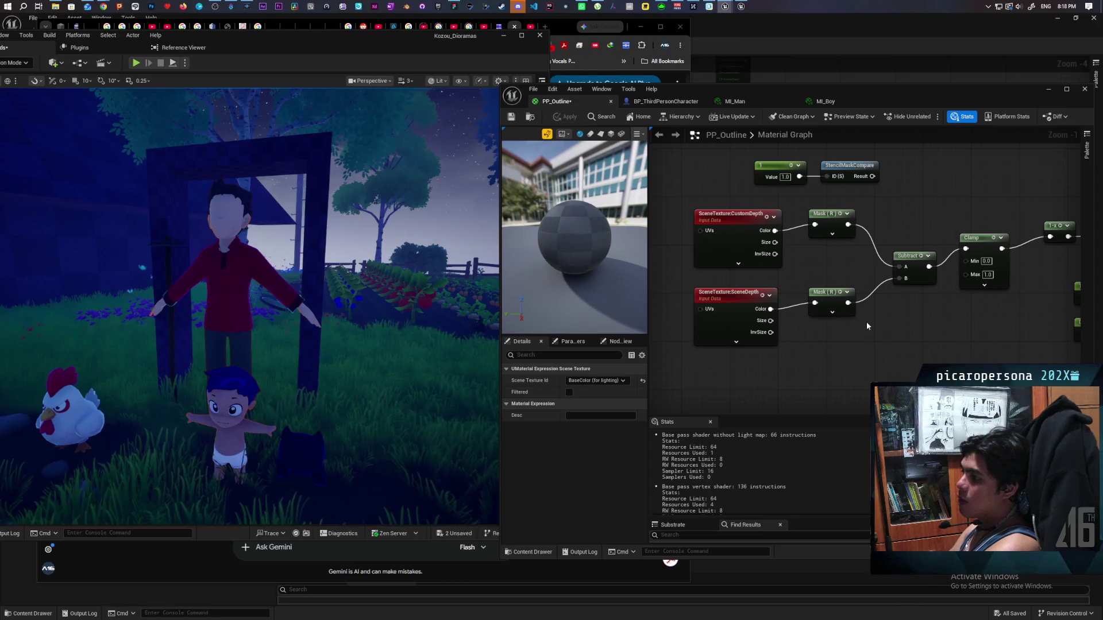
Step: Ask Gemini why, after the divide in the dark, light colours darken properly but dark colours turn white
left_click(567, 30)
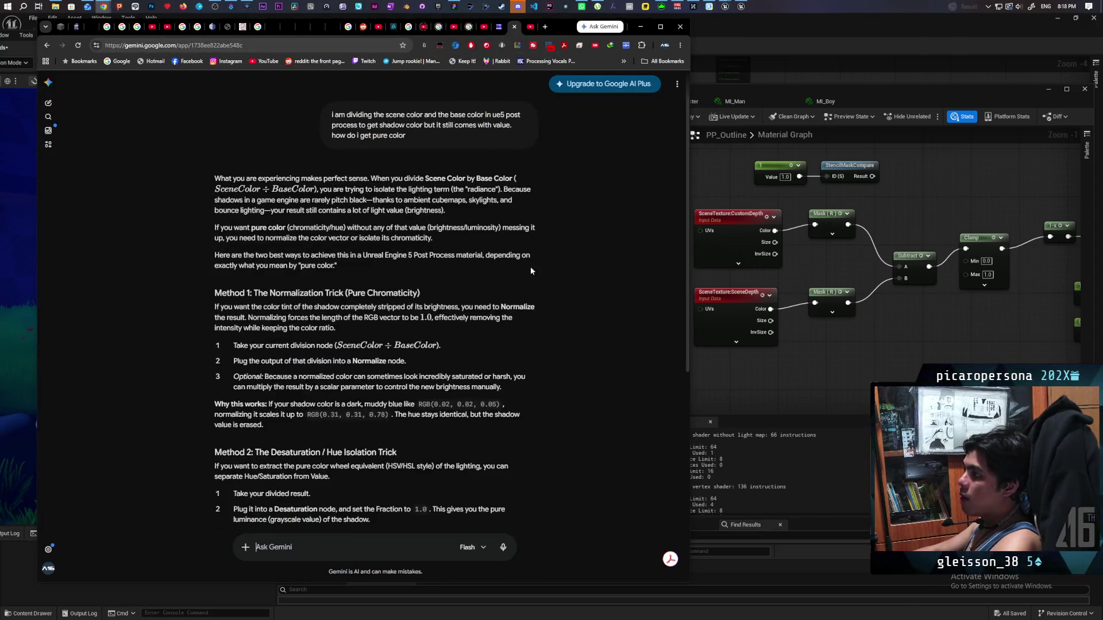
left_click(331, 541)
type("i have a pr")
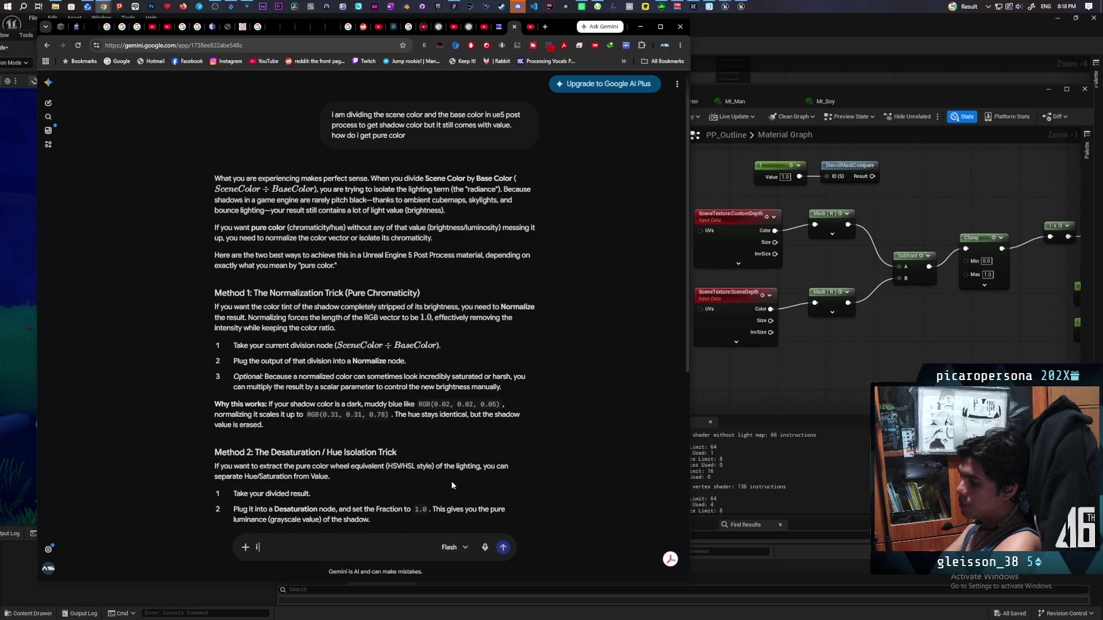
type("oblem.")
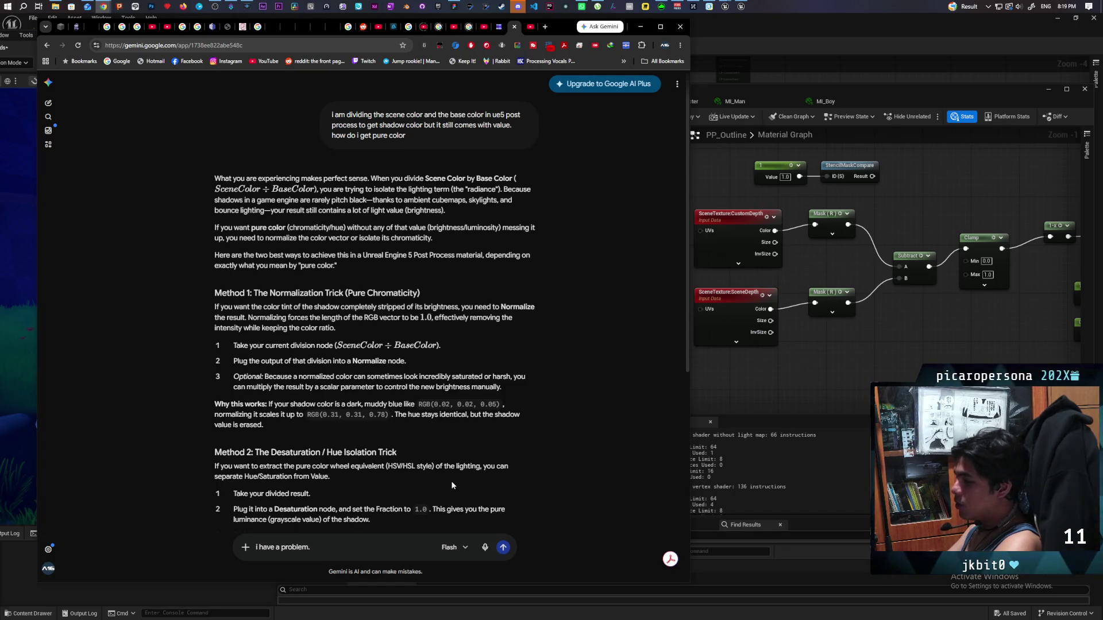
type(" wh")
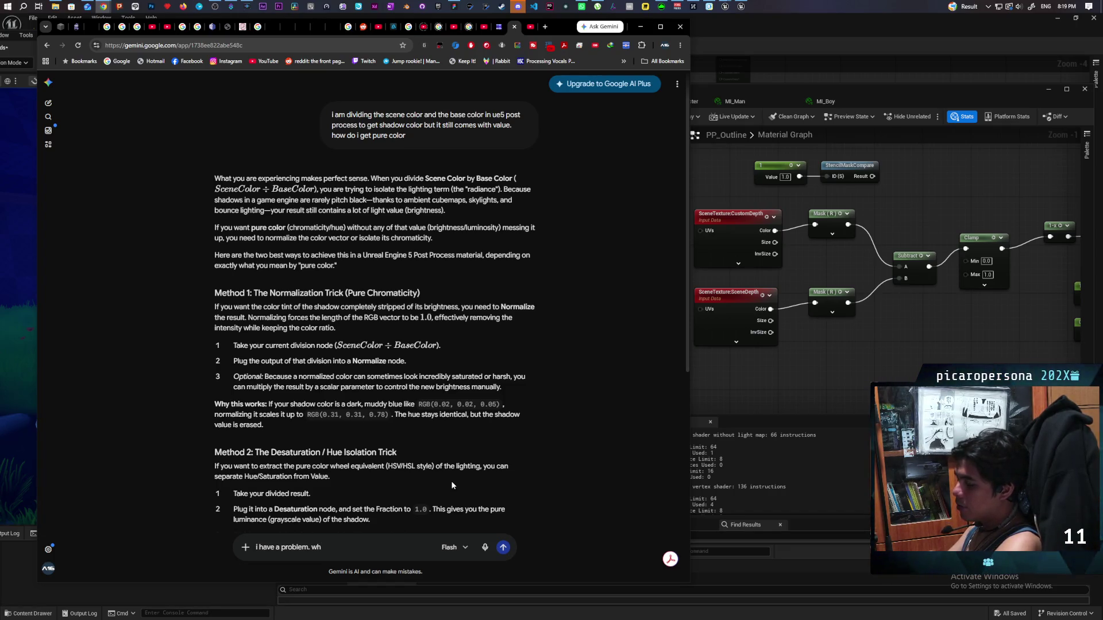
type("en i do the div")
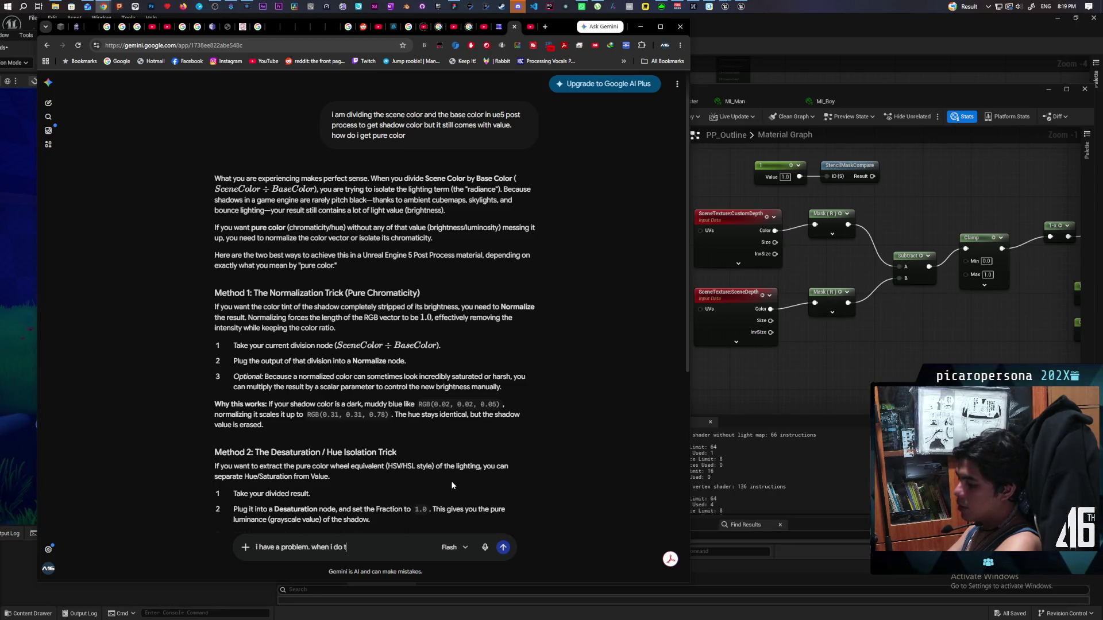
type("ide,")
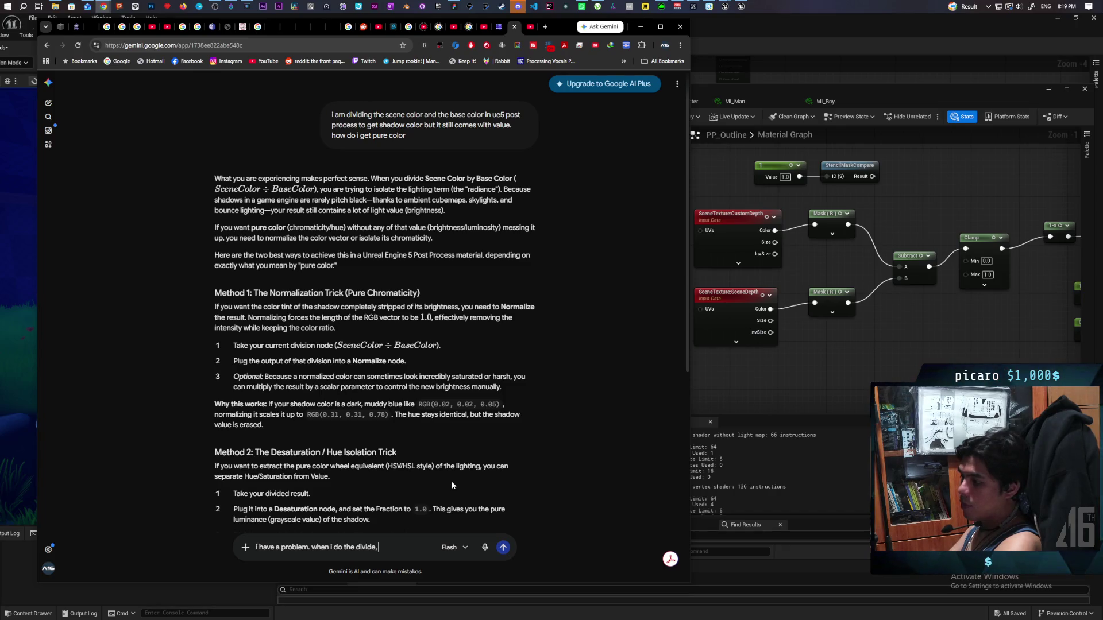
type("when its ")
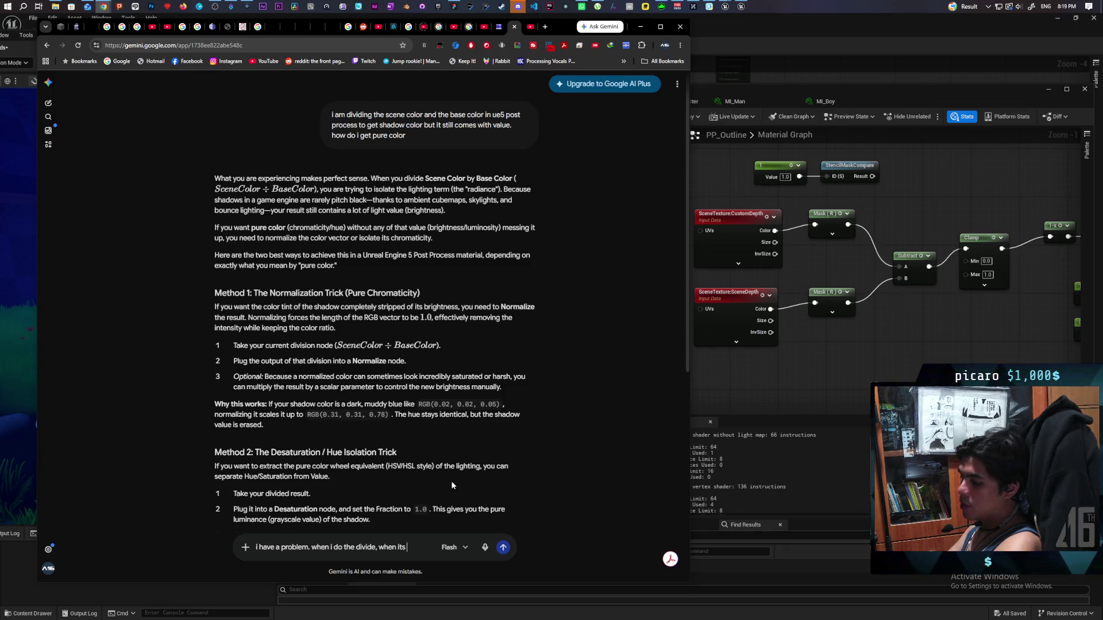
type("dark, ")
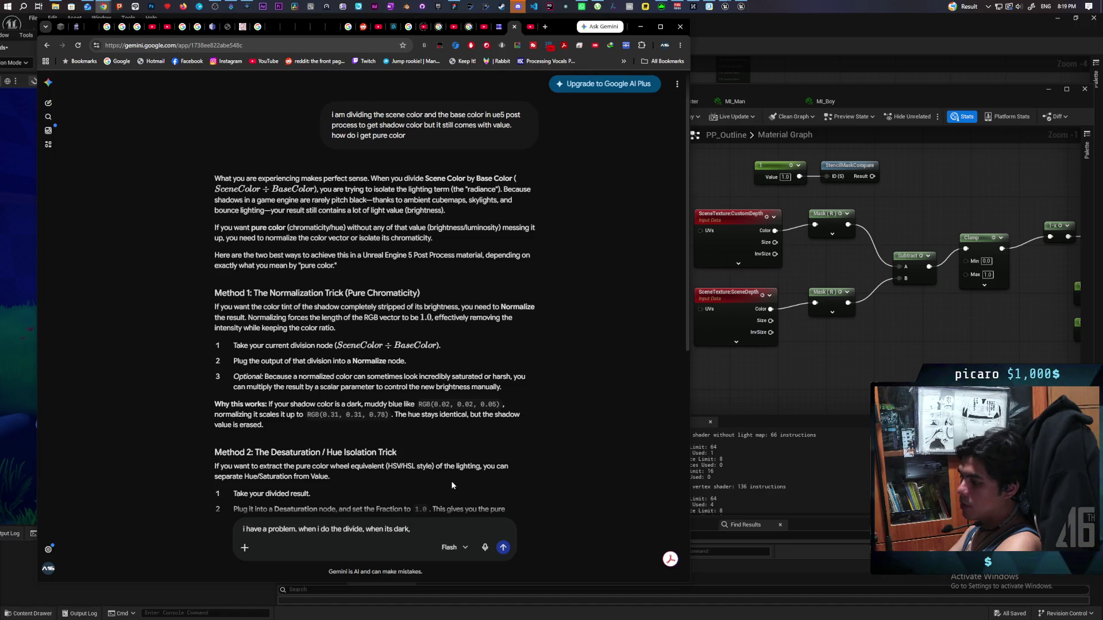
type("lig")
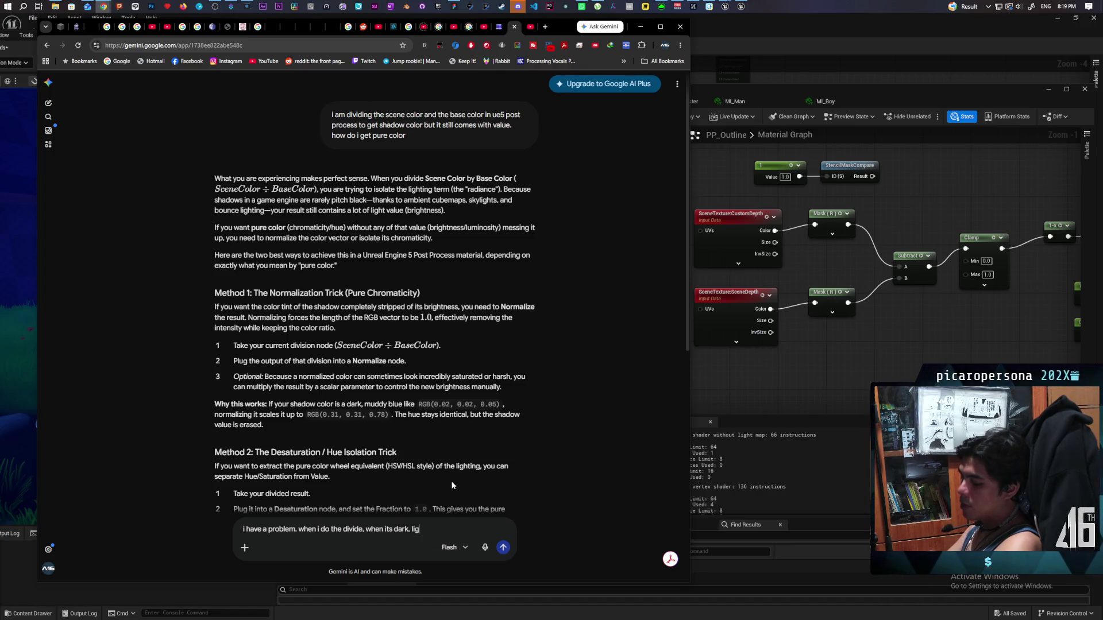
type("ht colo")
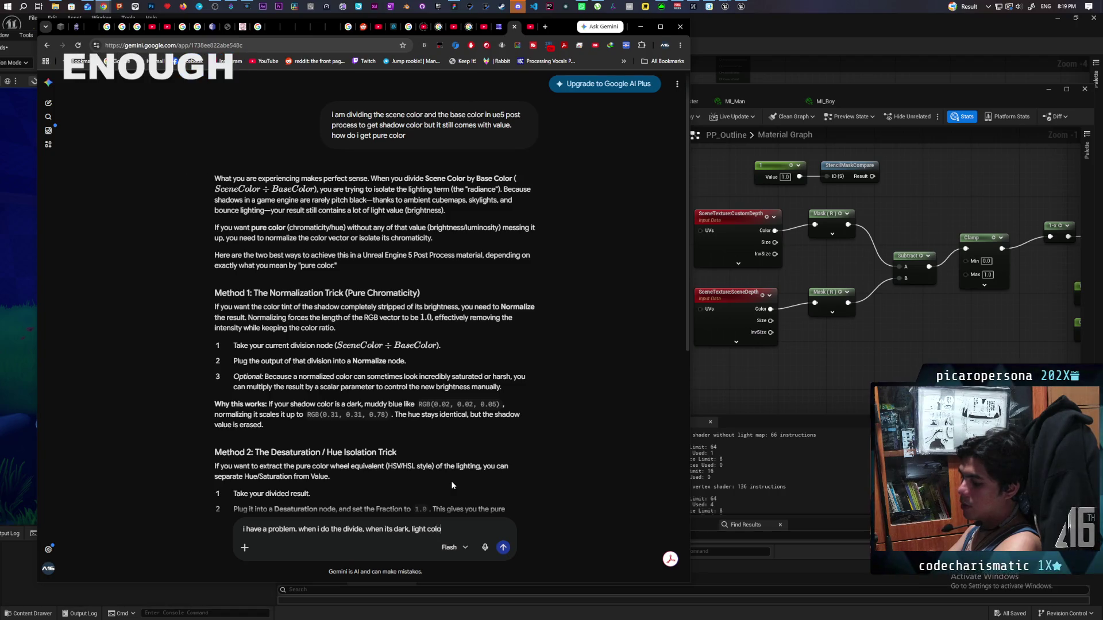
type("rs ha")
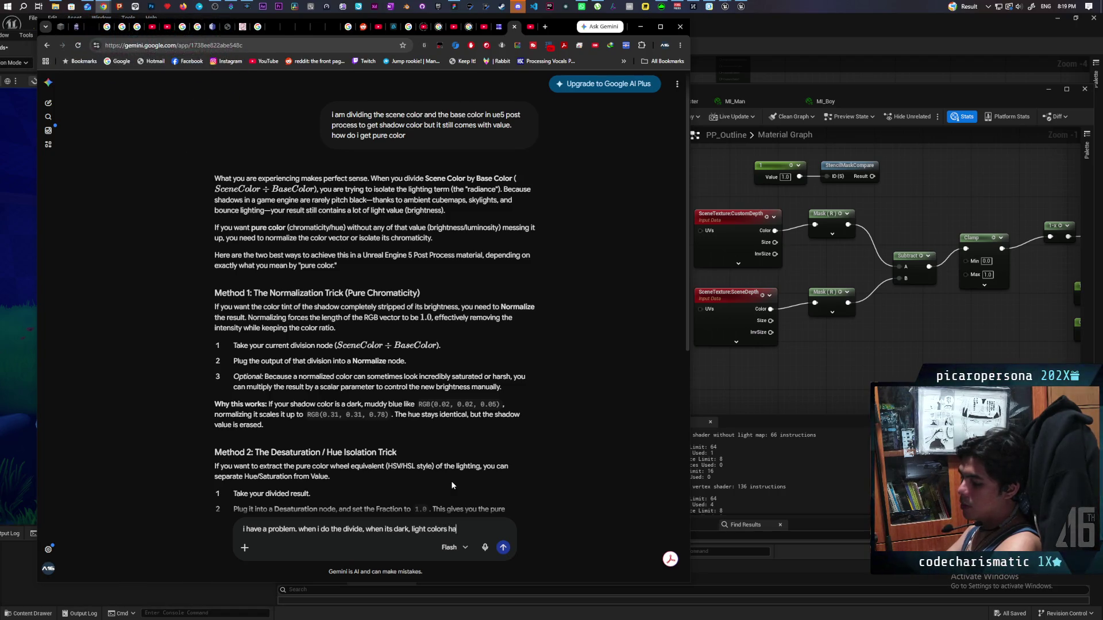
type("ve the proper")
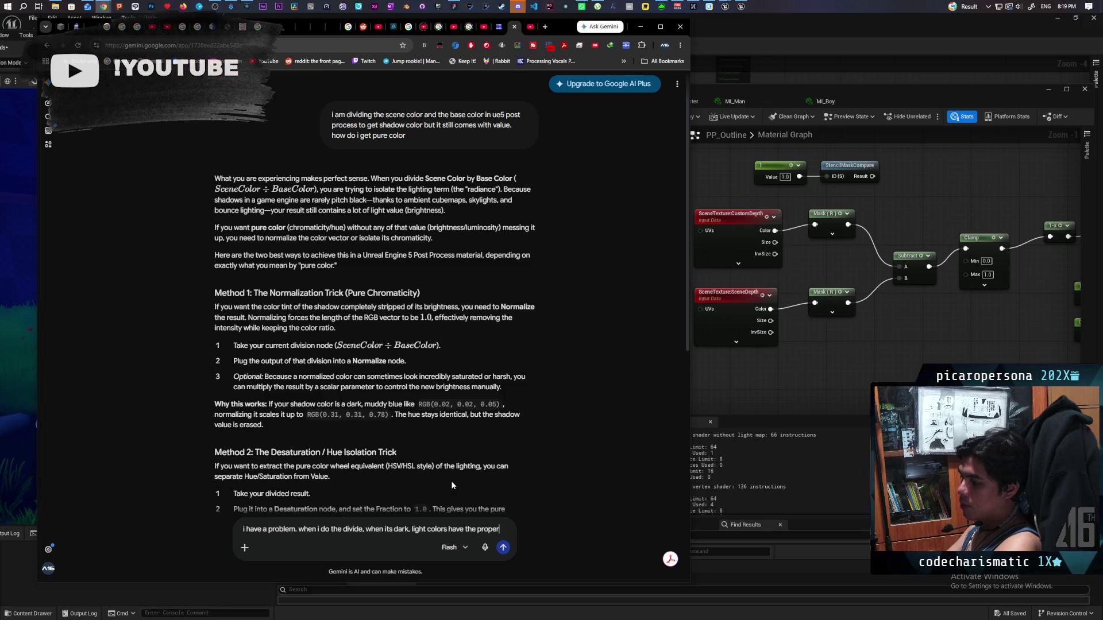
type(" dark")
type("ness")
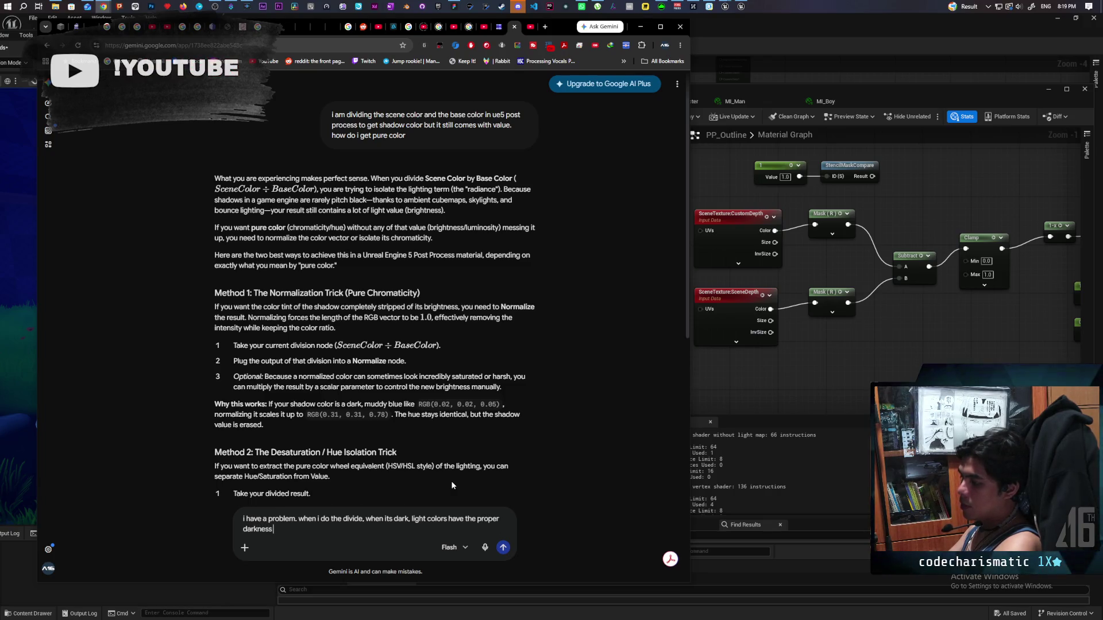
type(" but dar")
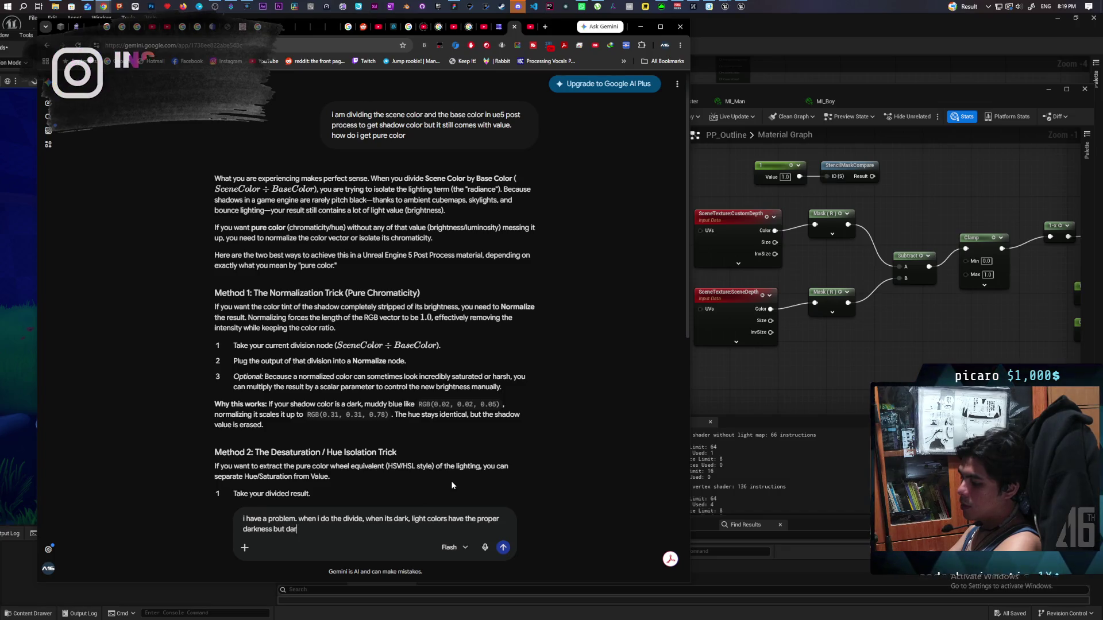
type("k colors")
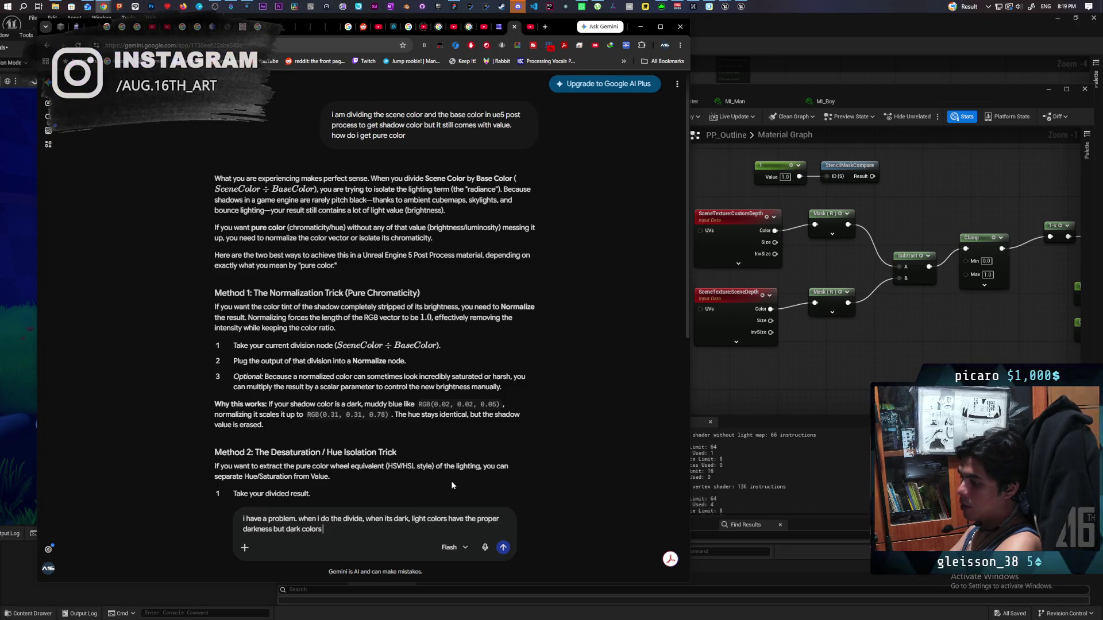
type(" become white")
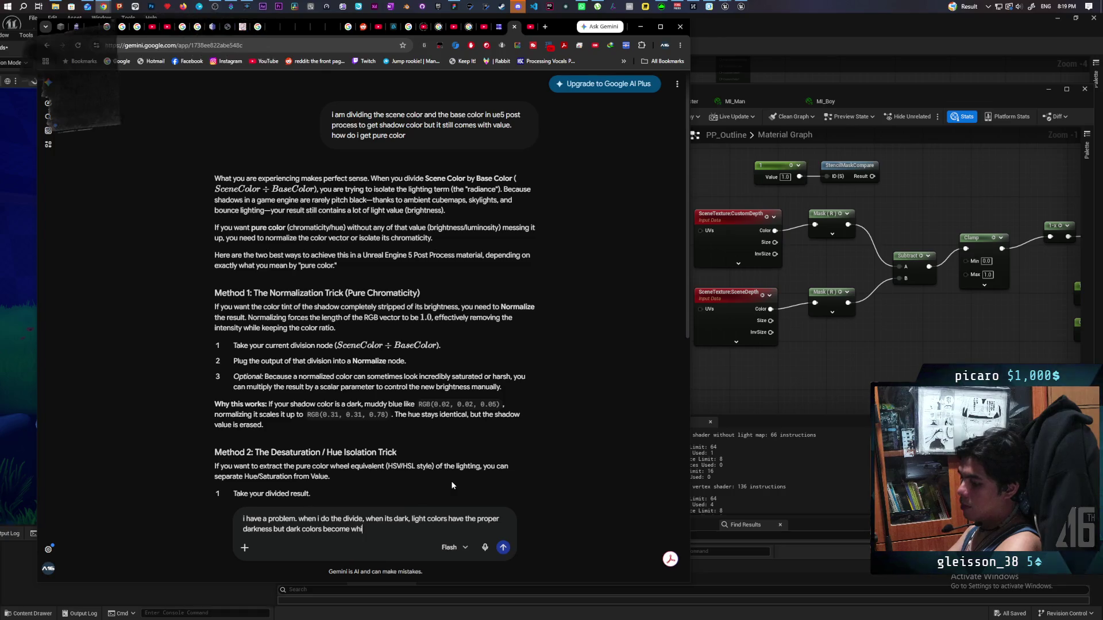
key("Return")
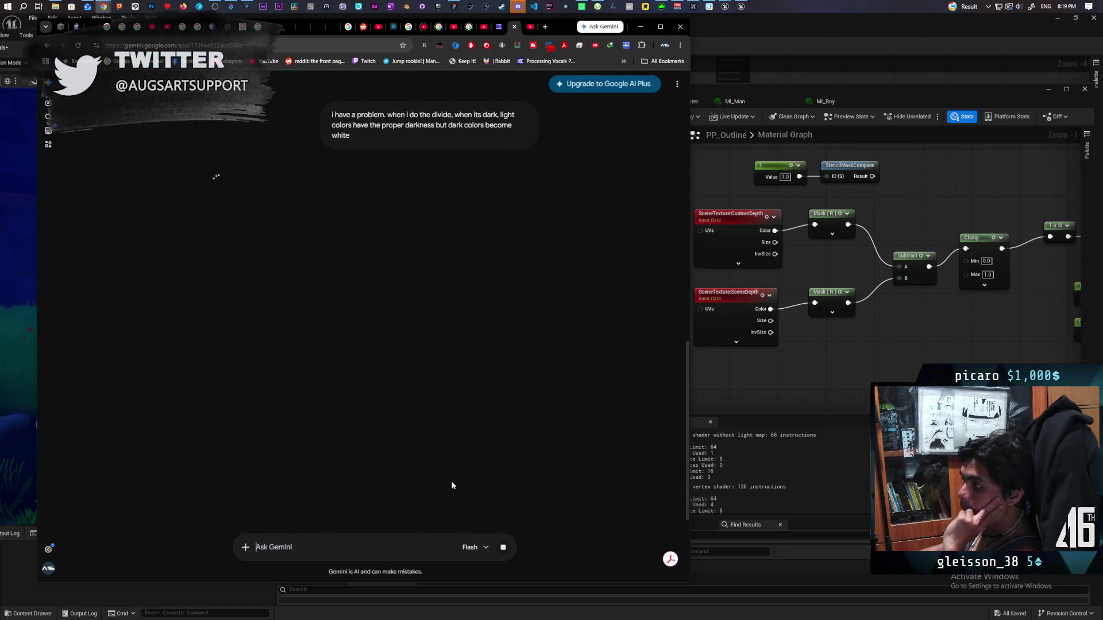
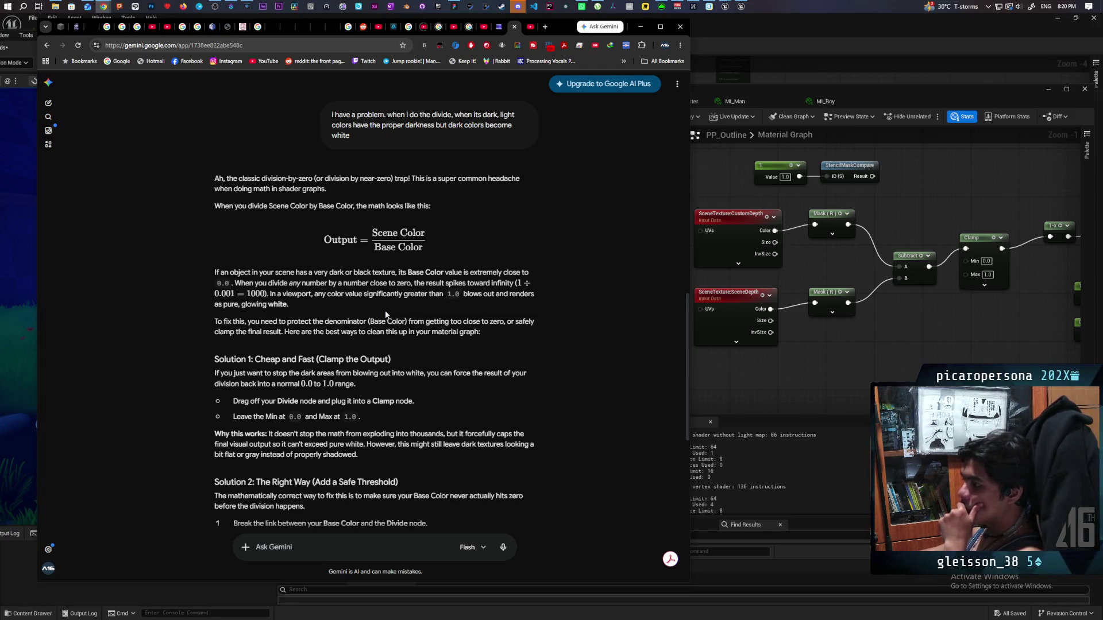
Step: Read Gemini's three clamp and threshold fixes, then bring up PP_Outline's Desaturation, Divide and Multiply chain
scroll(387, 308, "down", 2)
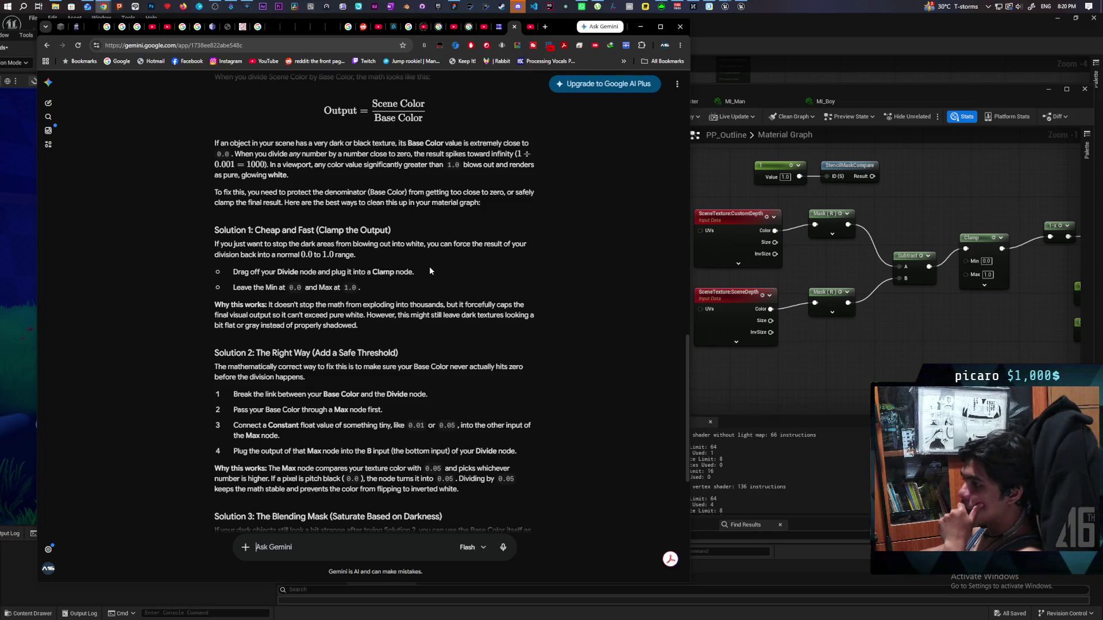
scroll(429, 266, "down", 3)
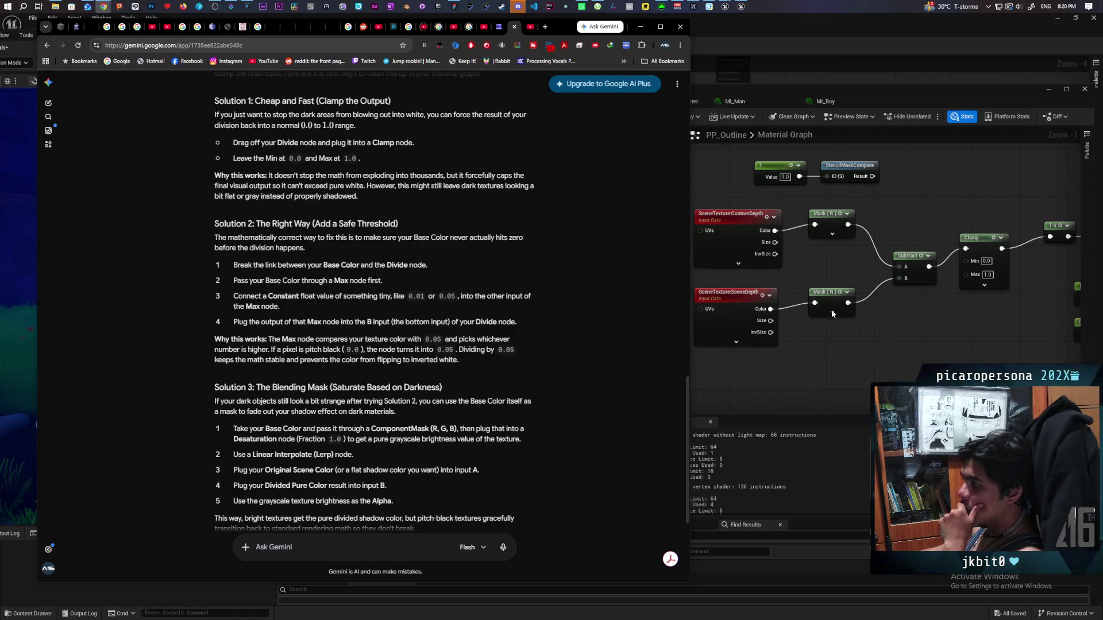
mouse_move(1013, 338)
left_mouse_down()
mouse_move(915, 331)
mouse_move(826, 265)
mouse_move(759, 296)
mouse_move(737, 246)
left_mouse_up()
scroll(914, 332, "down", 2)
scroll(826, 265, "down", 2)
scroll(784, 334, "up", 2)
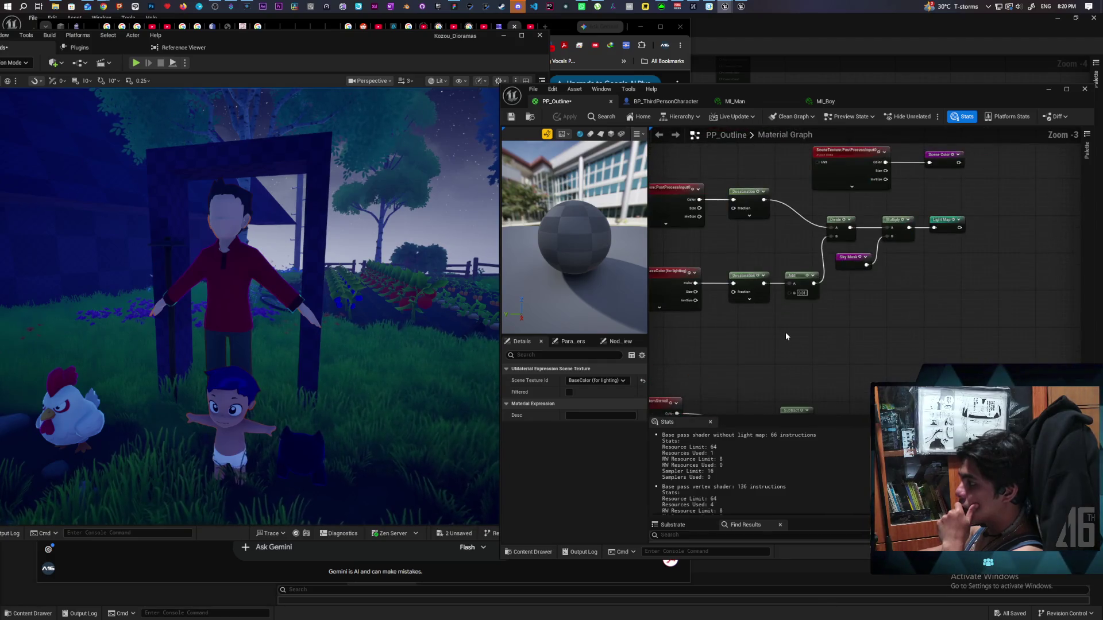
Step: Select the BaseColor, Desaturation and Add nodes that feed the Divide in PP_Outline
left_click_drag(785, 336, 823, 339)
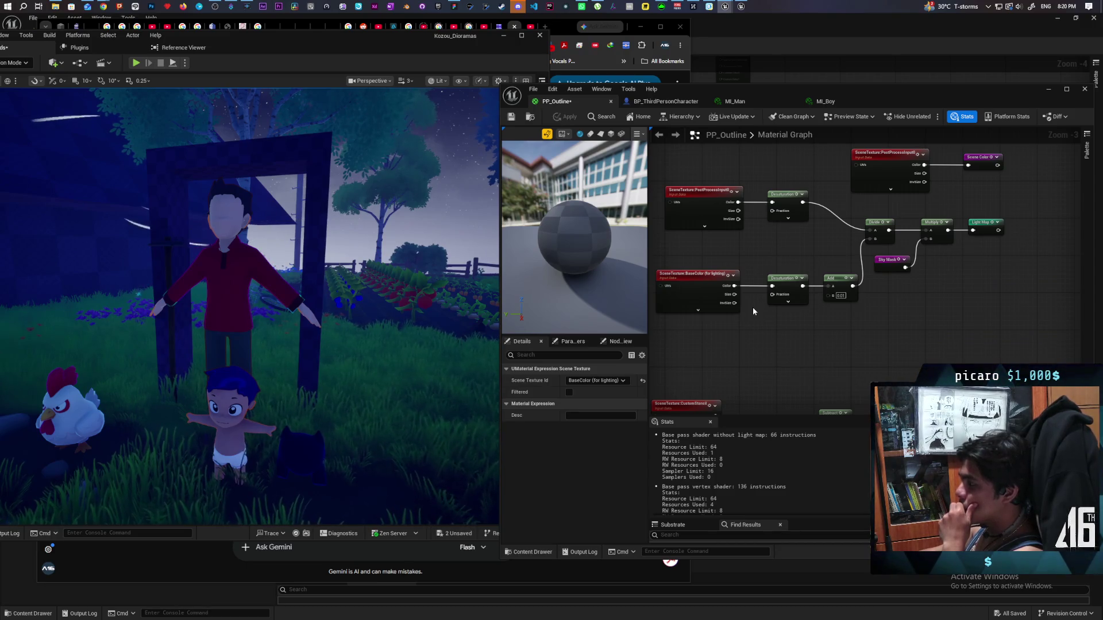
left_click_drag(707, 255, 837, 330)
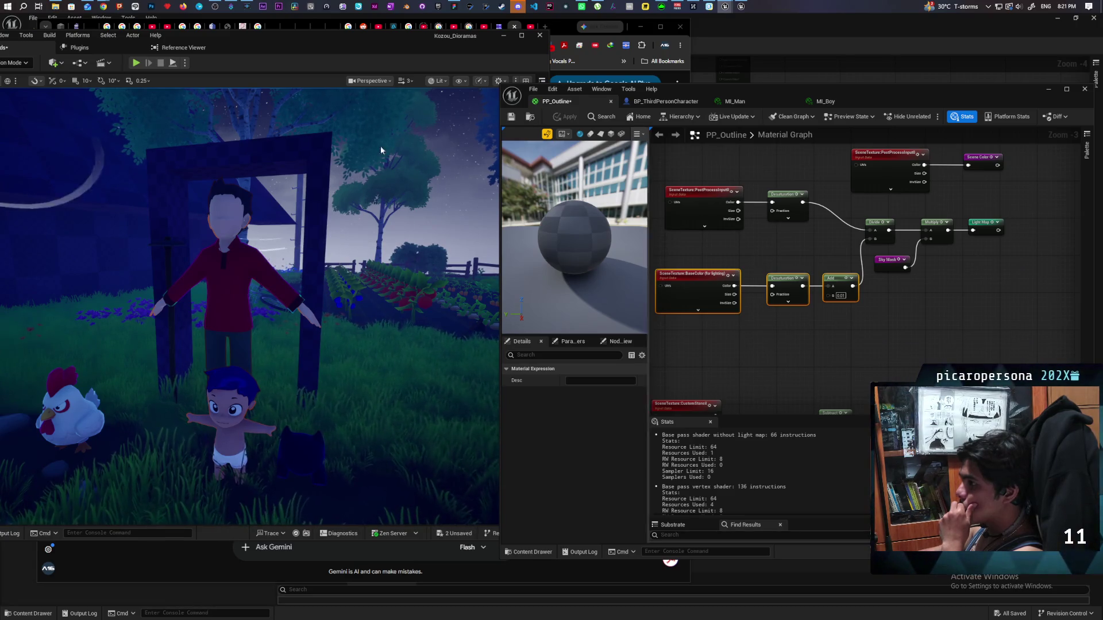
Step: Restore the Gemini chat showing the divide-by-zero fixes in front of the Unreal editor
mouse_move(105, 7)
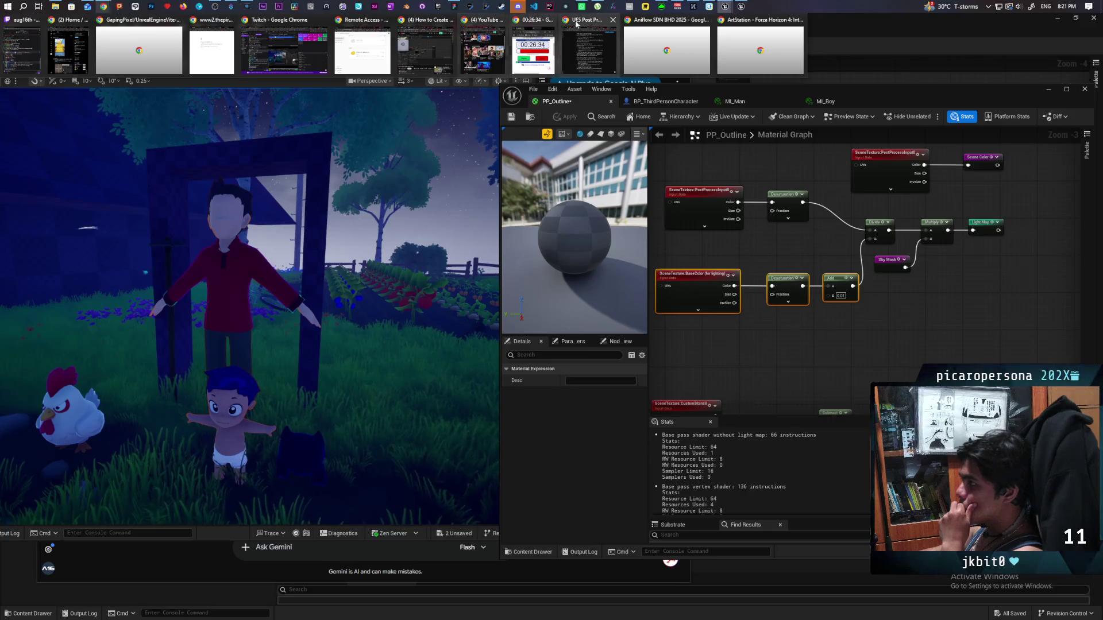
mouse_move(582, 58)
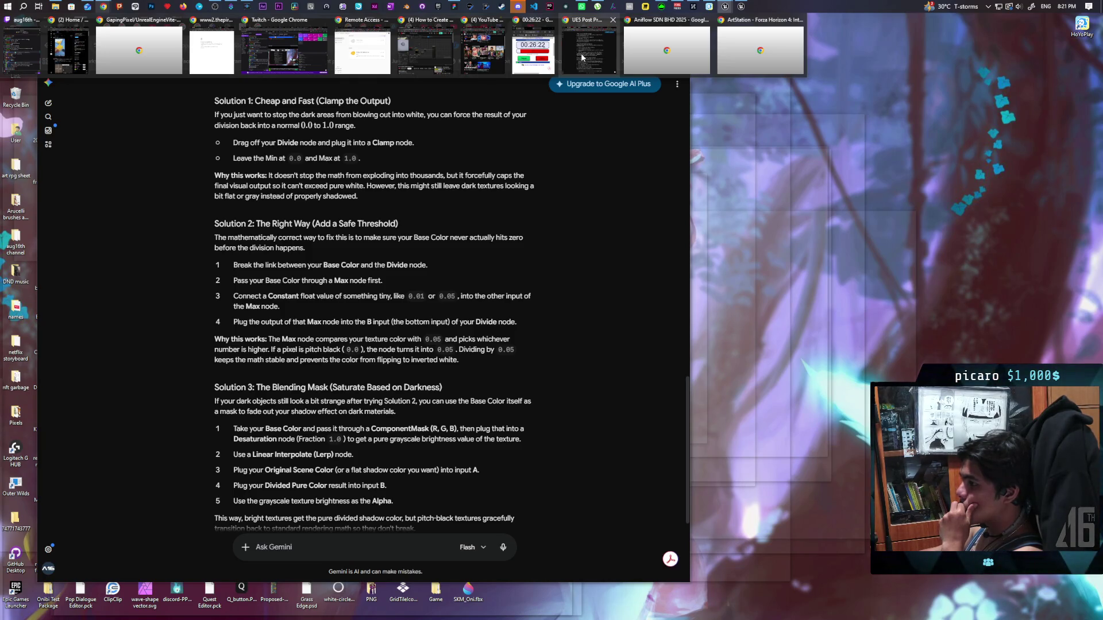
left_click(581, 52)
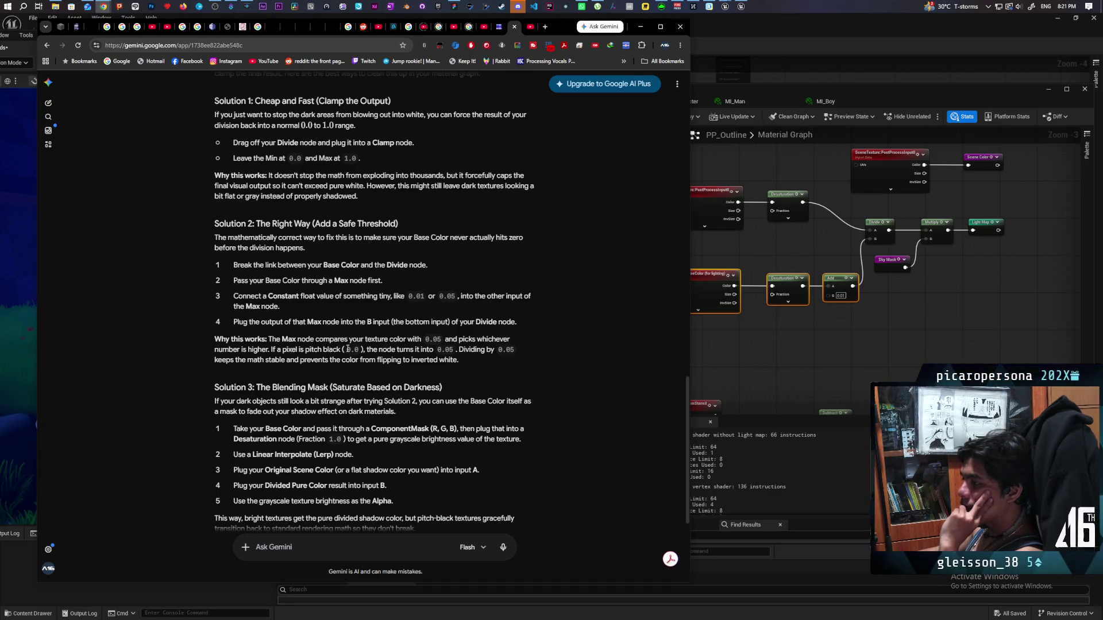
scroll(368, 339, "down", 1)
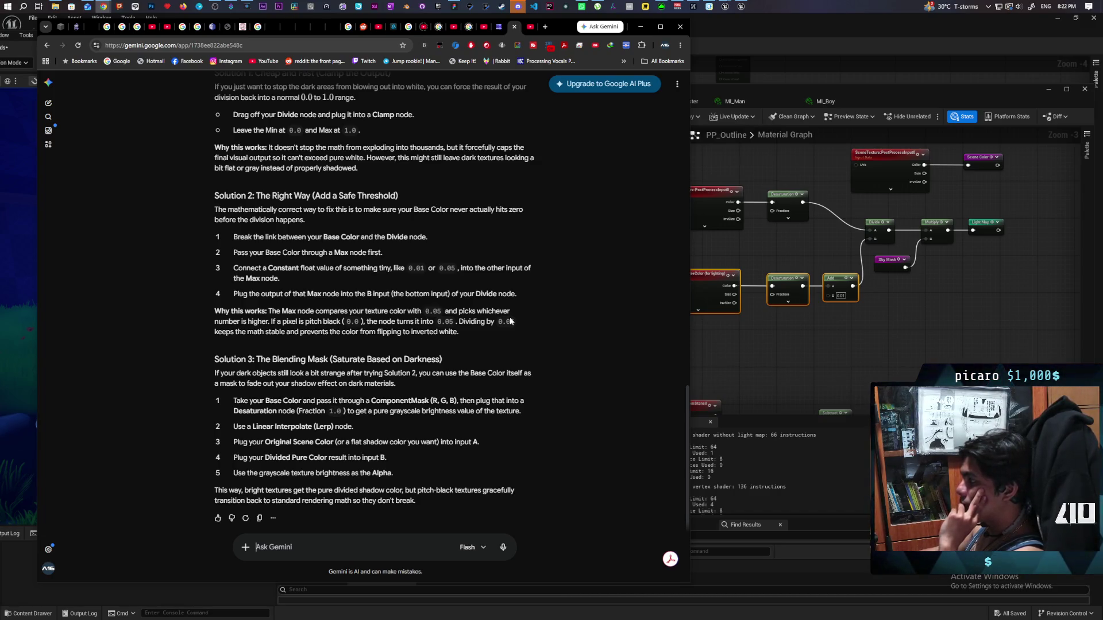
Step: Tell Gemini the base color already passes through a Desaturate and an Add of 0.01
type("the")
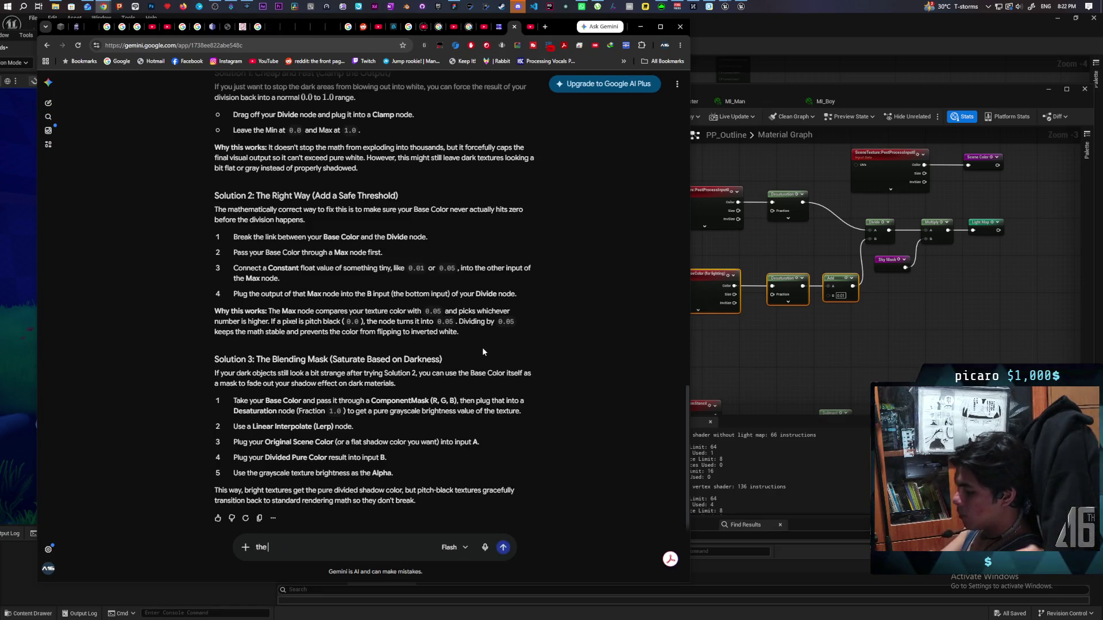
type(" base color is already doing ")
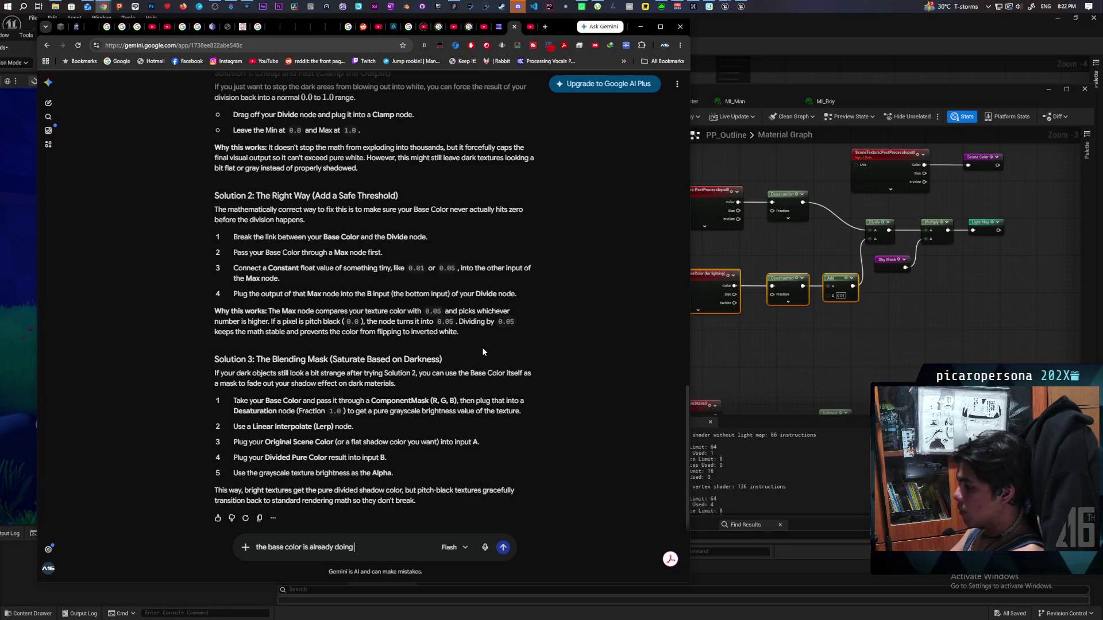
type("through a desatur")
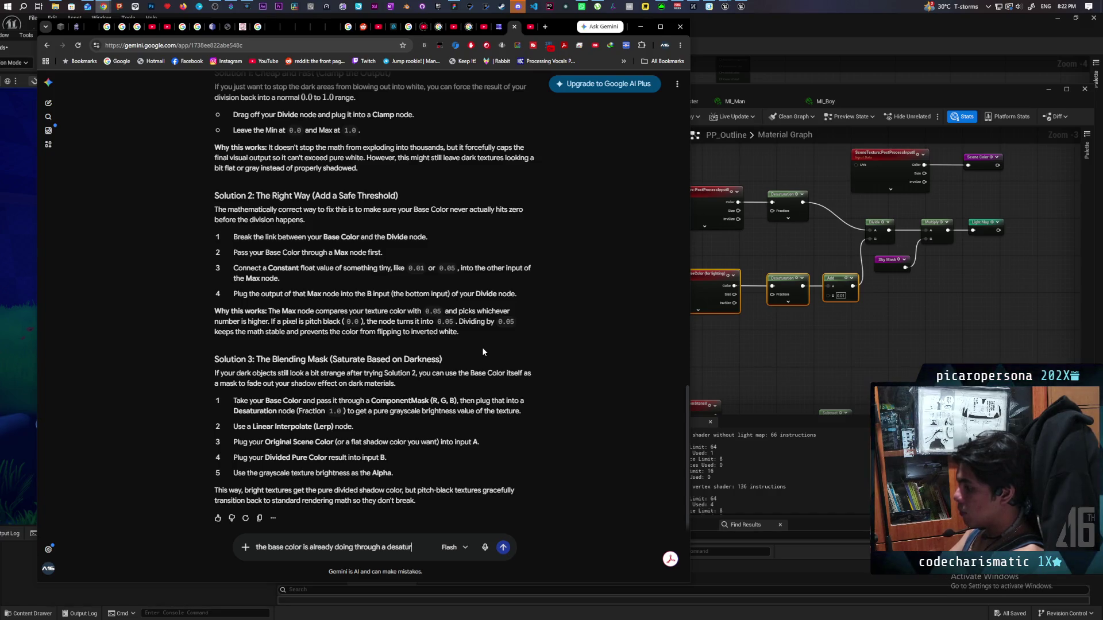
type("ate and ")
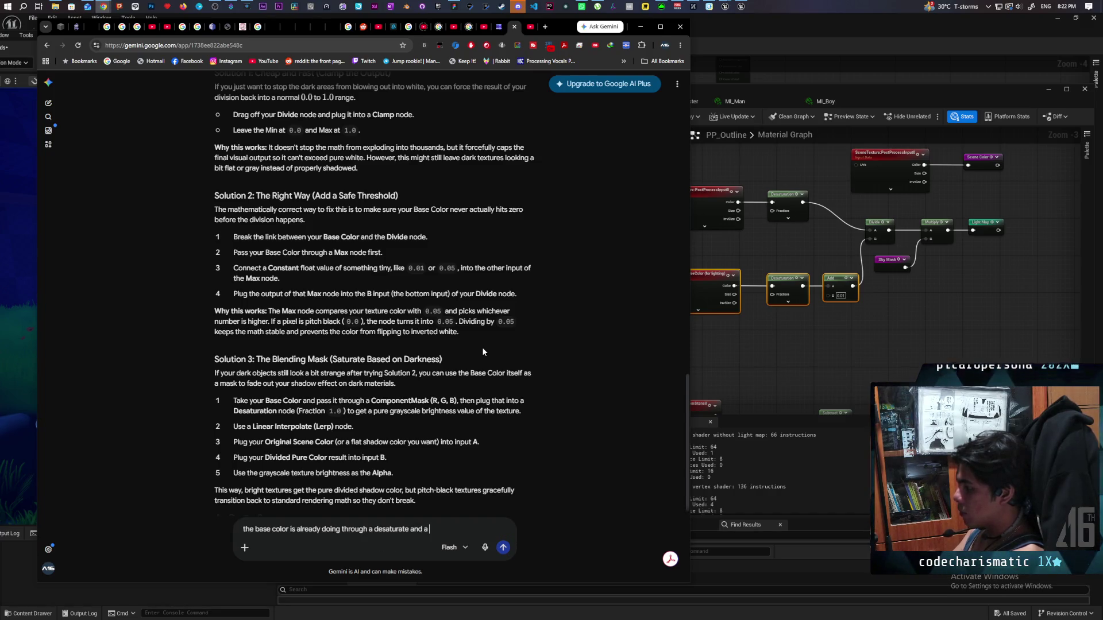
type("a add")
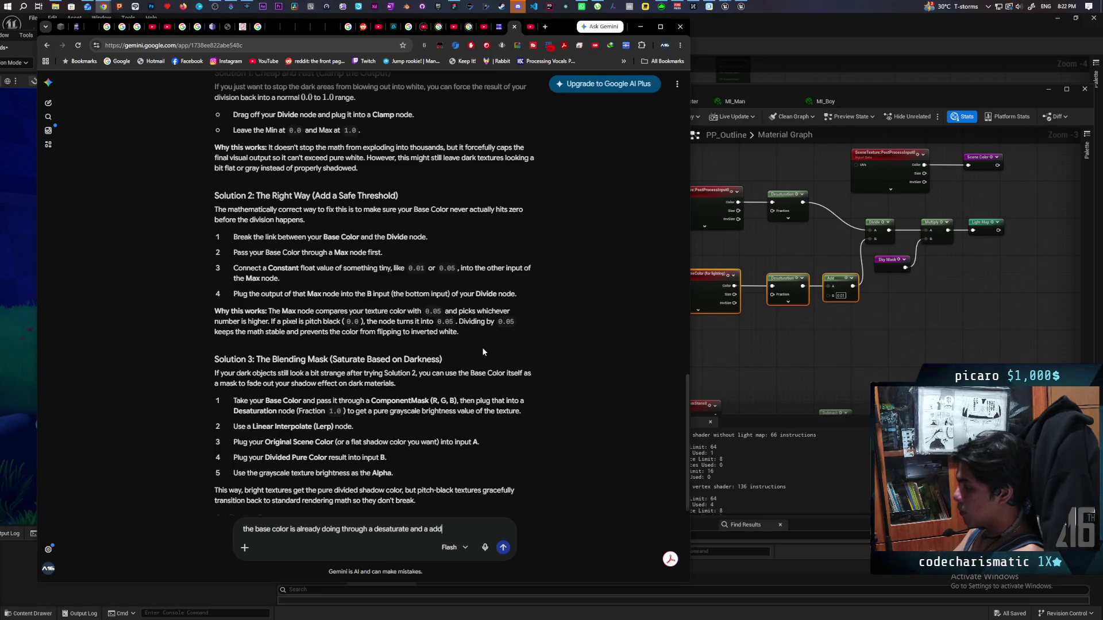
type(" 0.01 to avoid thi")
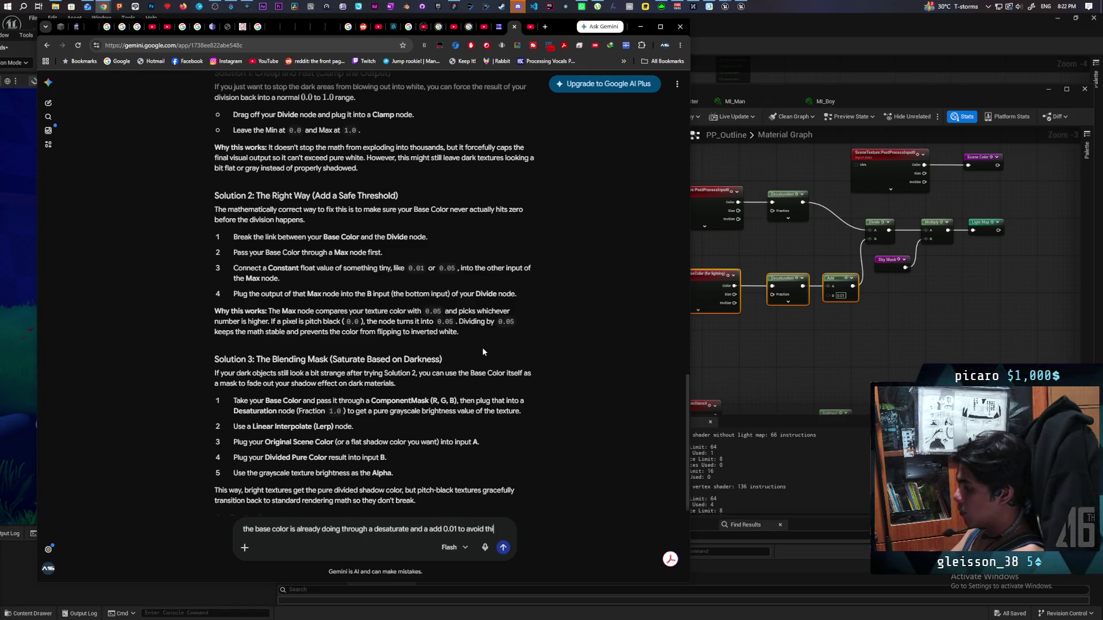
type("s problem")
key("Return")
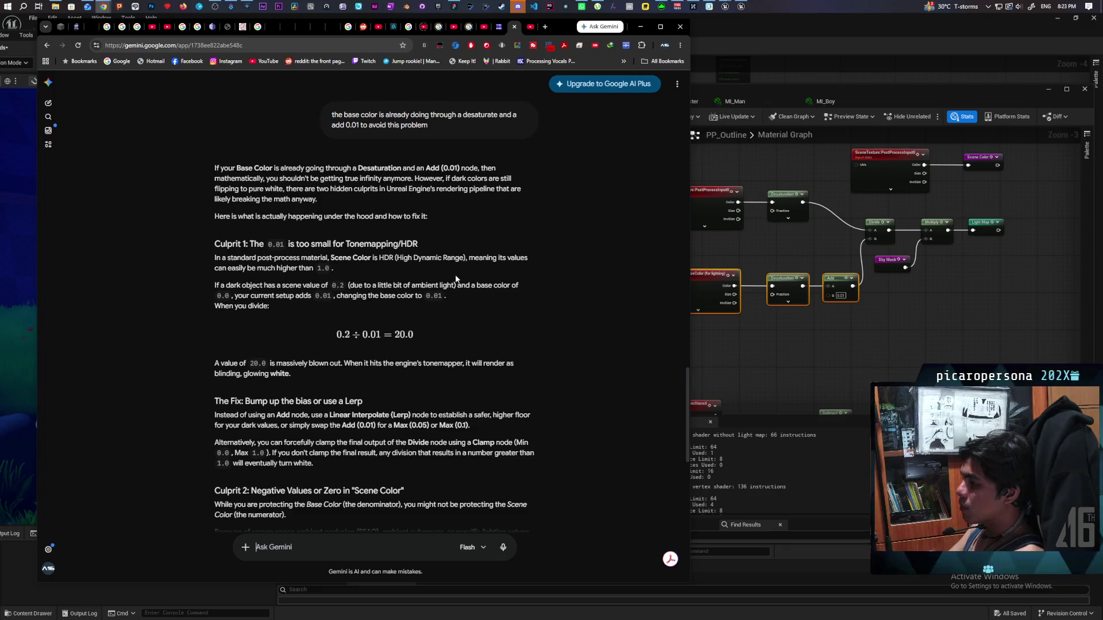
Step: Draft a follow-up: dark colours aren't blown out but come out much lighter as shadow color
type("the")
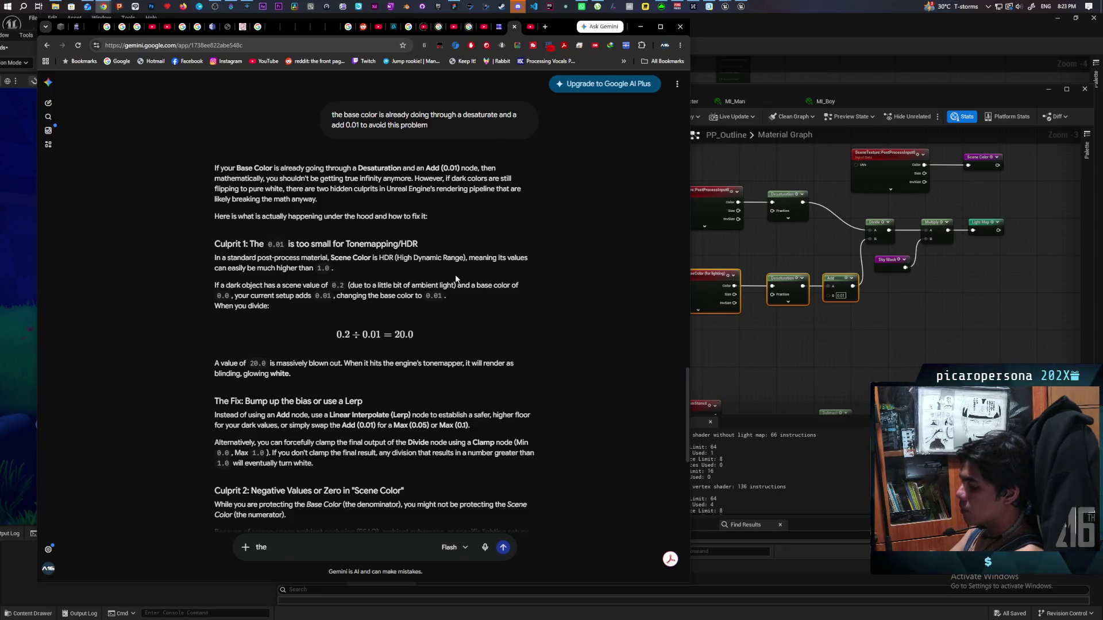
type(" dark co")
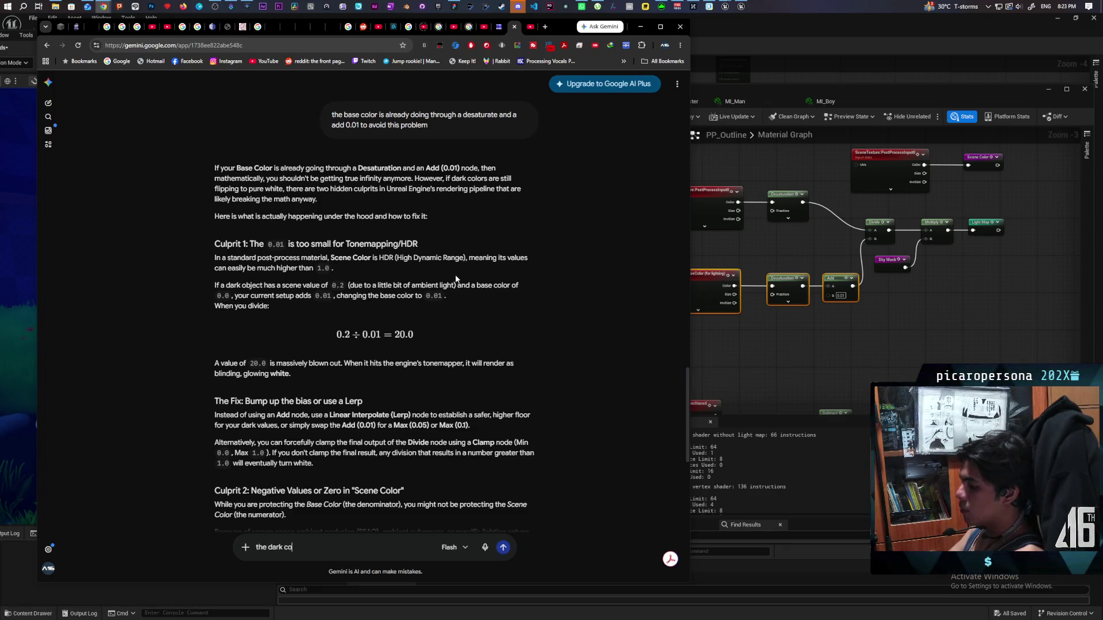
type("lors aren't pure w")
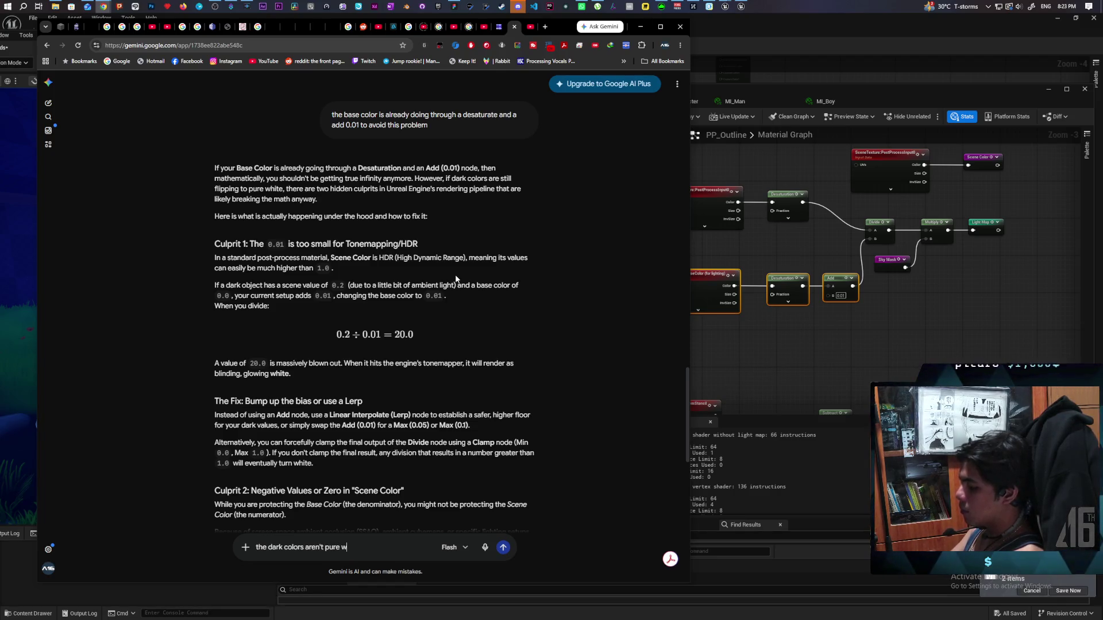
type("hite or")
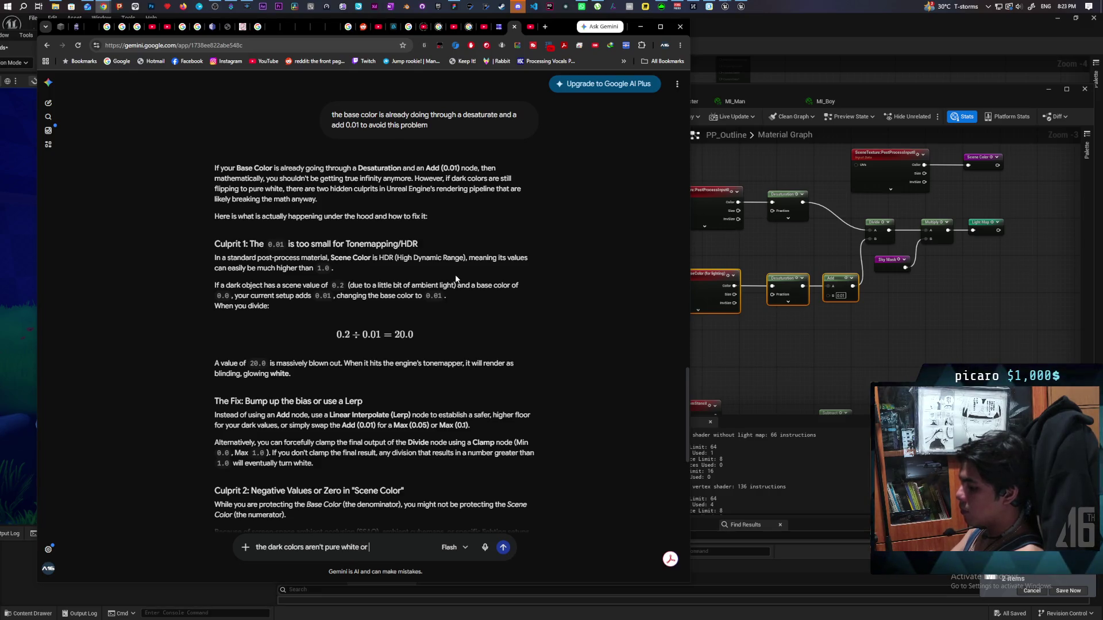
type("massive")
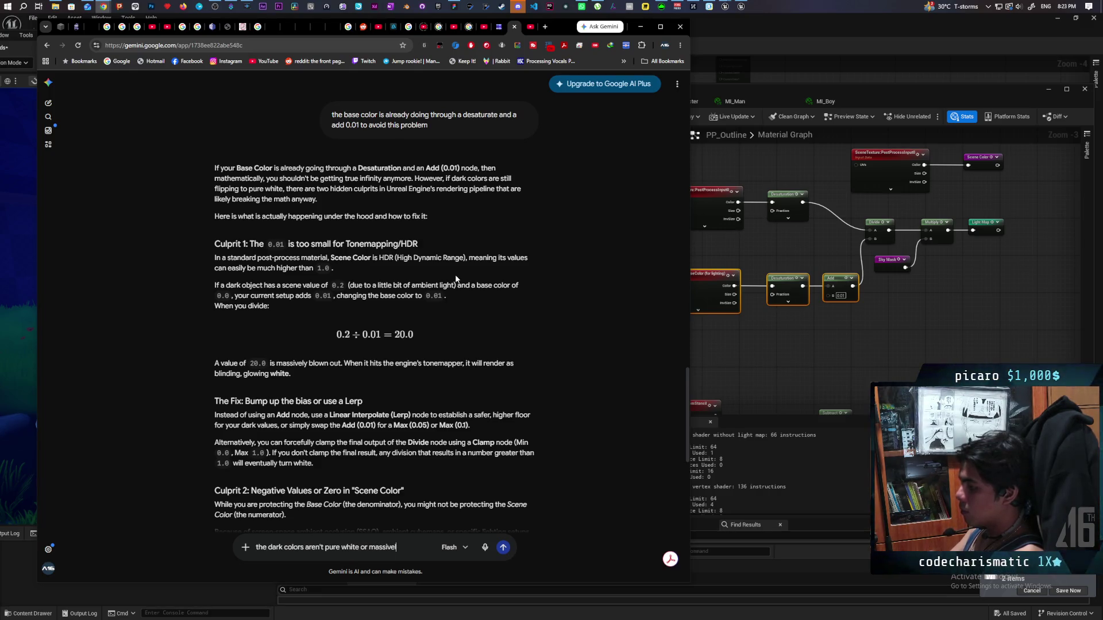
type("wn out")
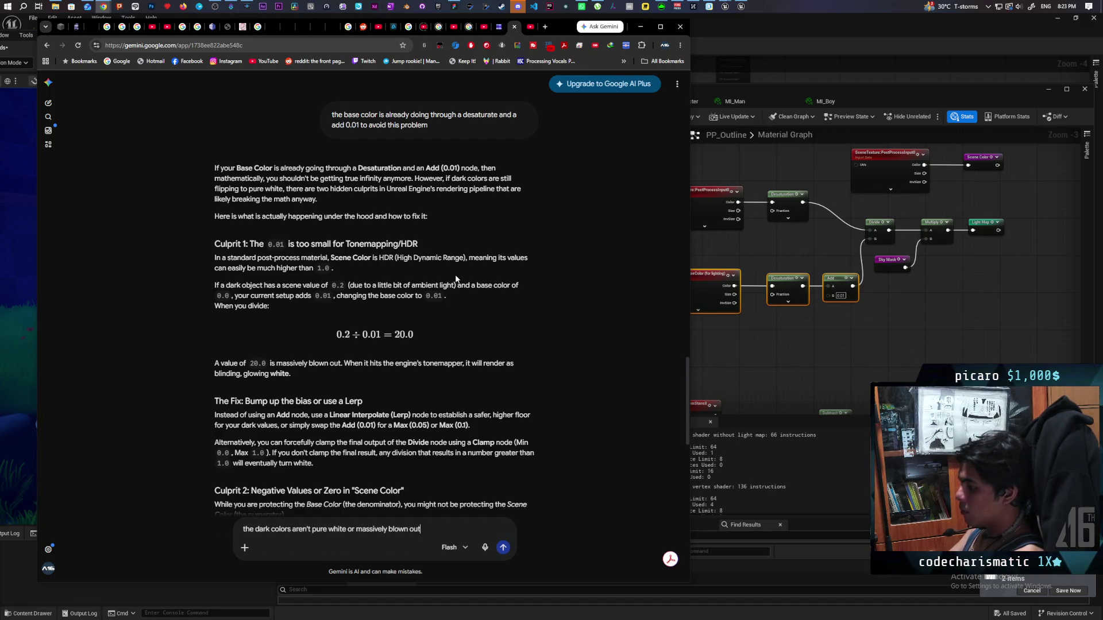
type(" btu ")
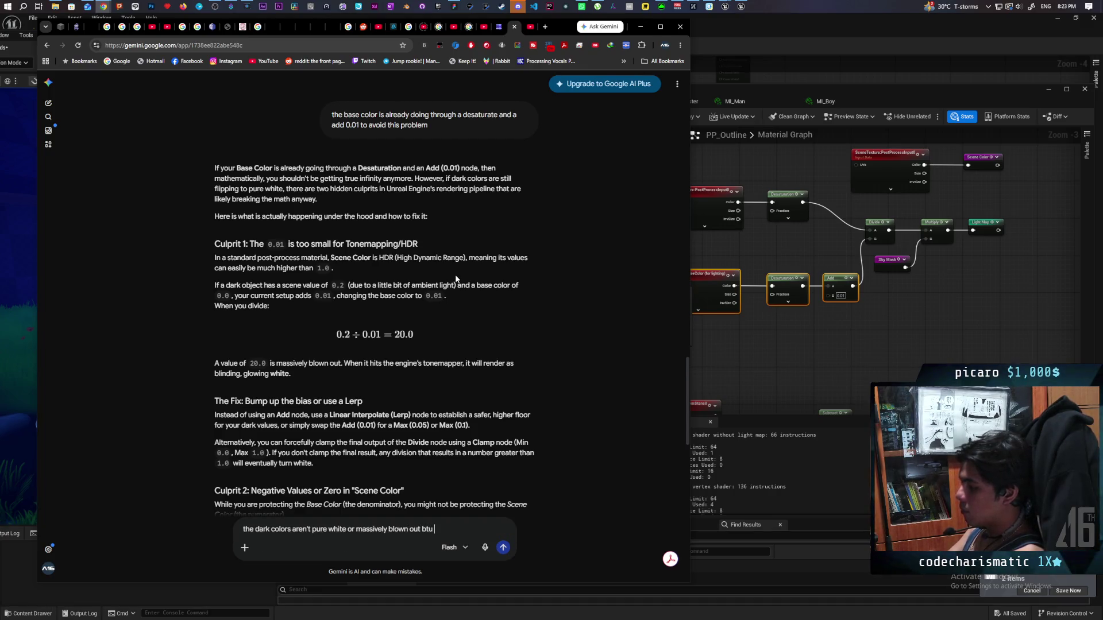
key("BackSpace")
key("BackSpace")
key("BackSpace")
type("ut it")
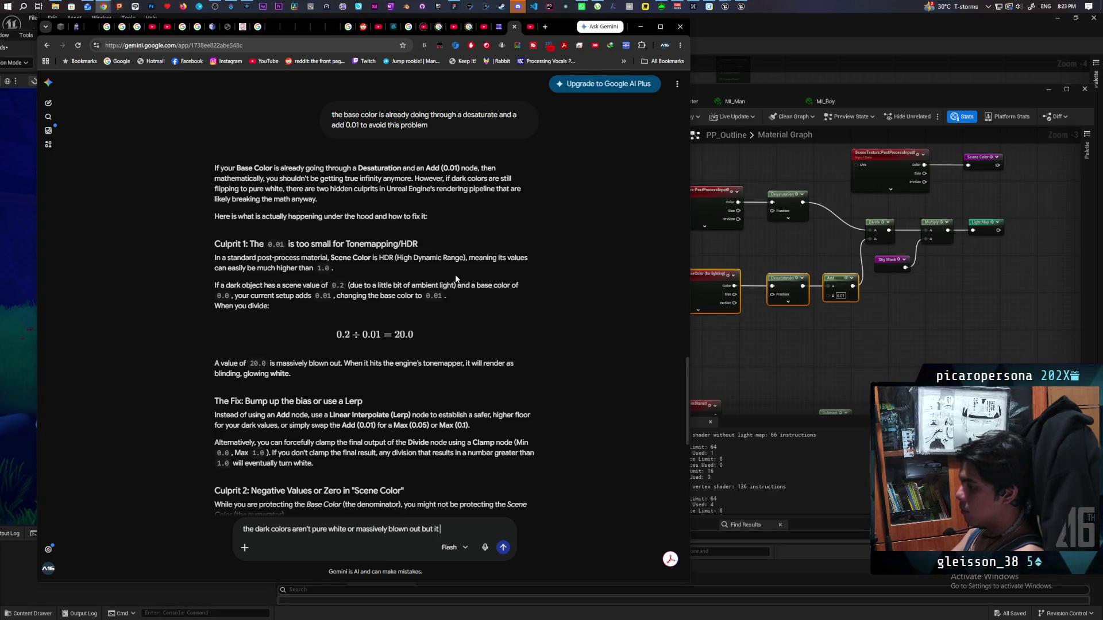
type(" is much lighter than in should be in a d")
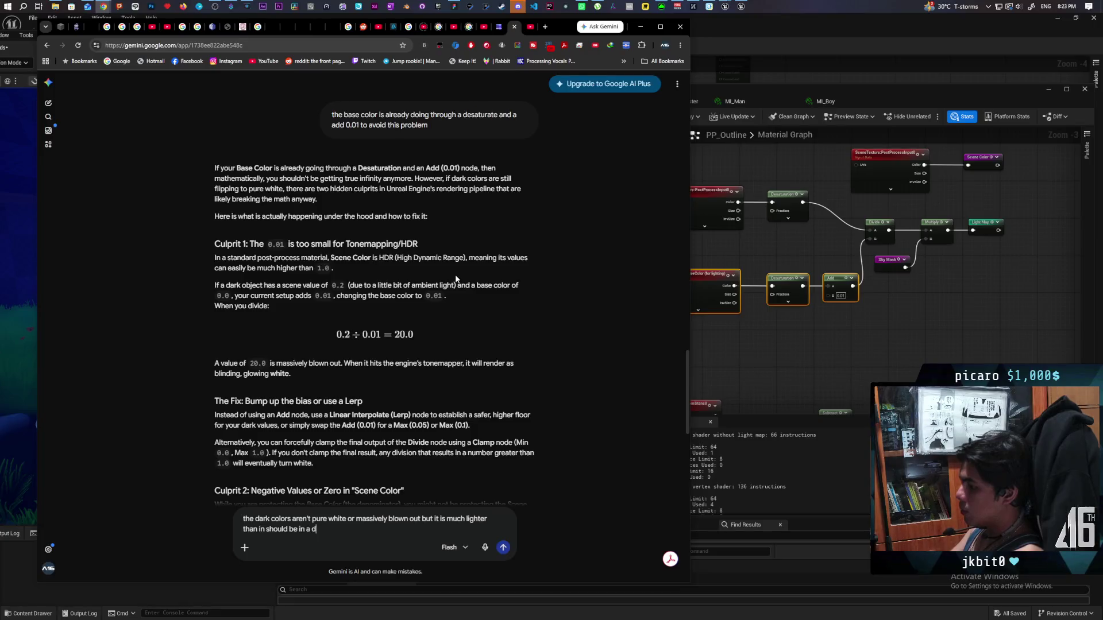
type("ark scene when divide")
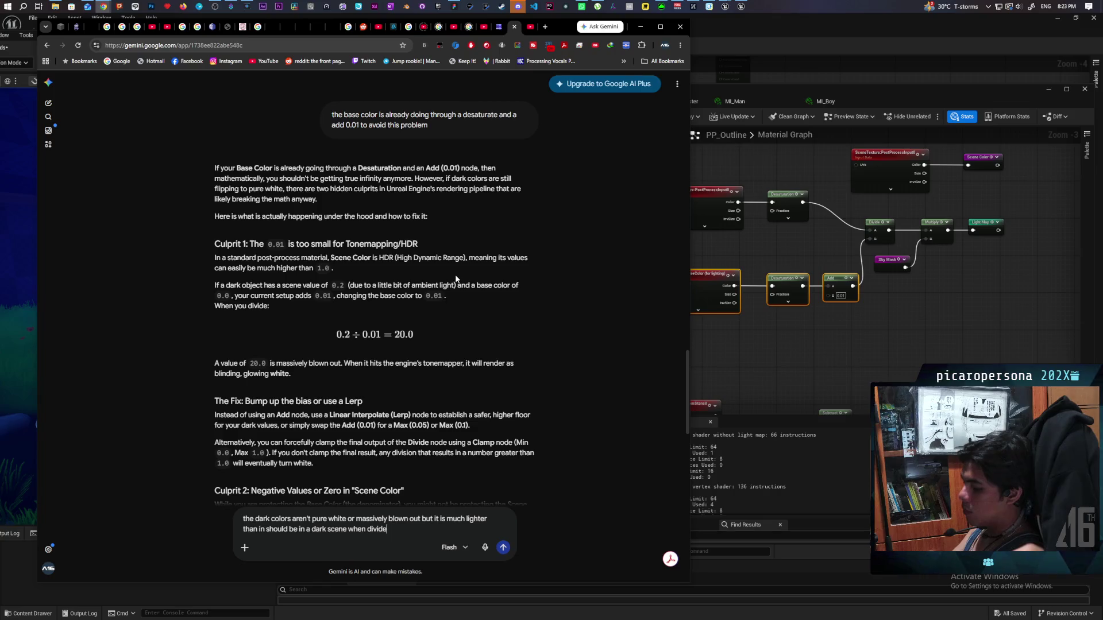
type("the")
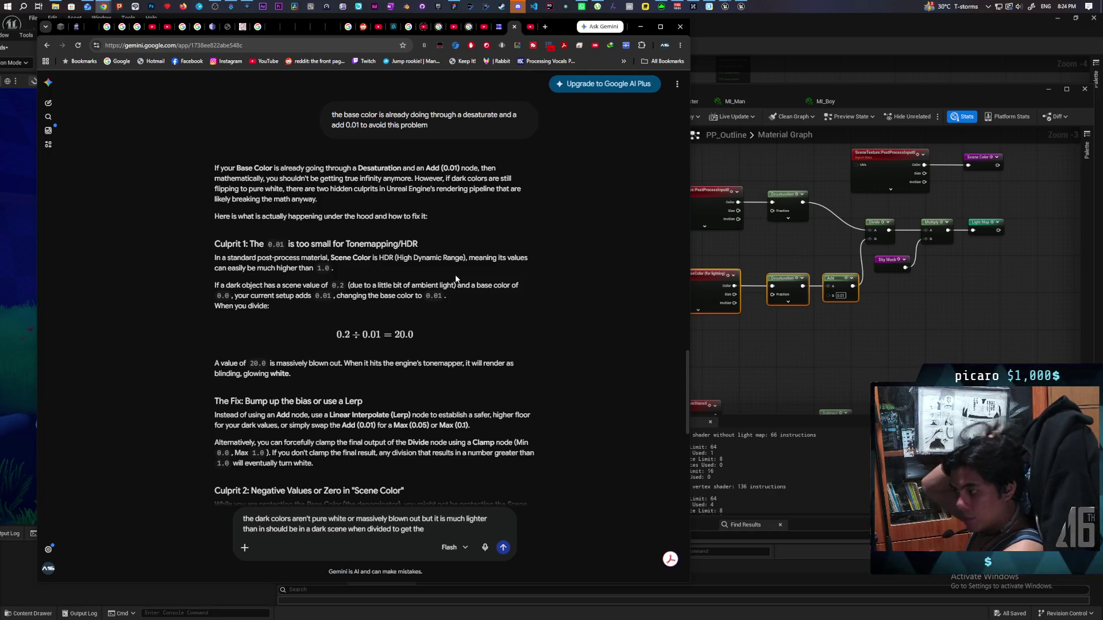
type(" s")
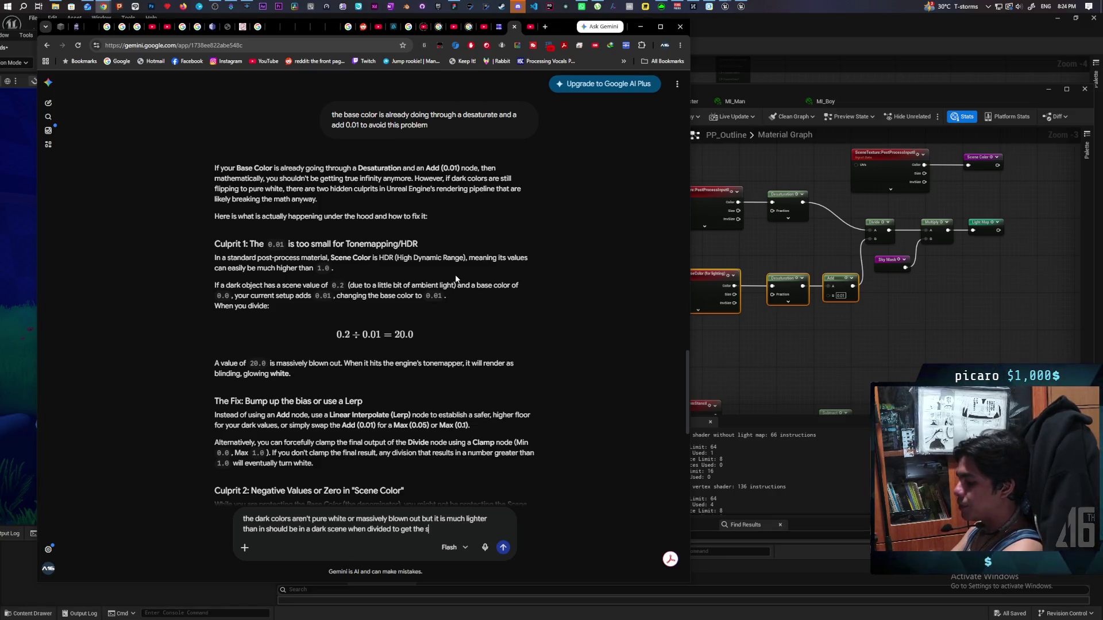
type("hadow color")
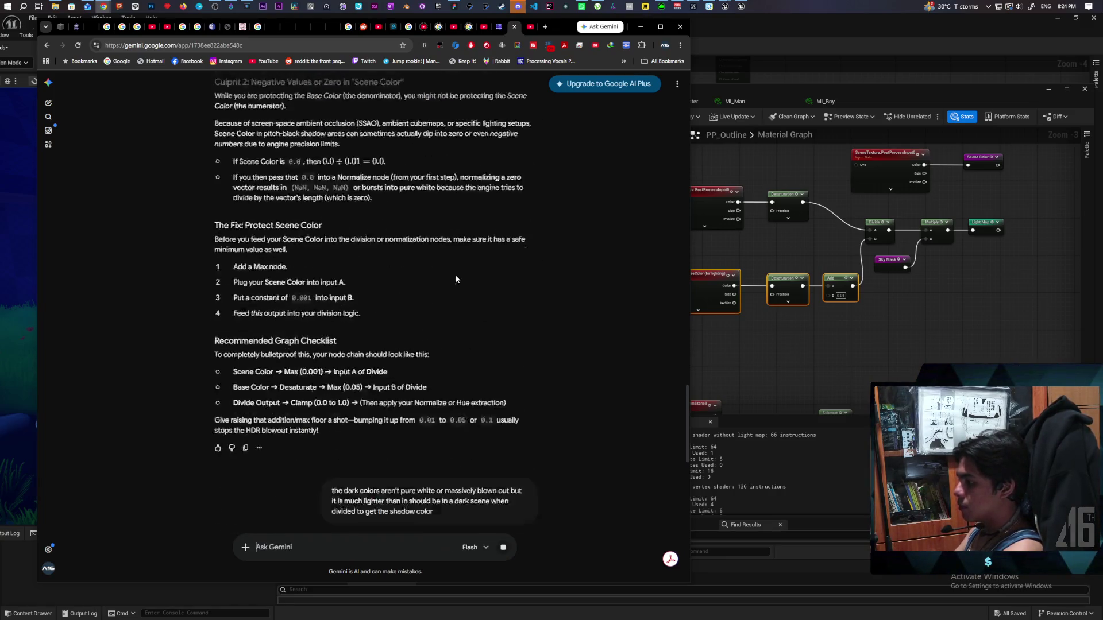
Step: Send the follow-up and read Gemini's gamma fix: raise Base Color to the power 2.2
key("Return")
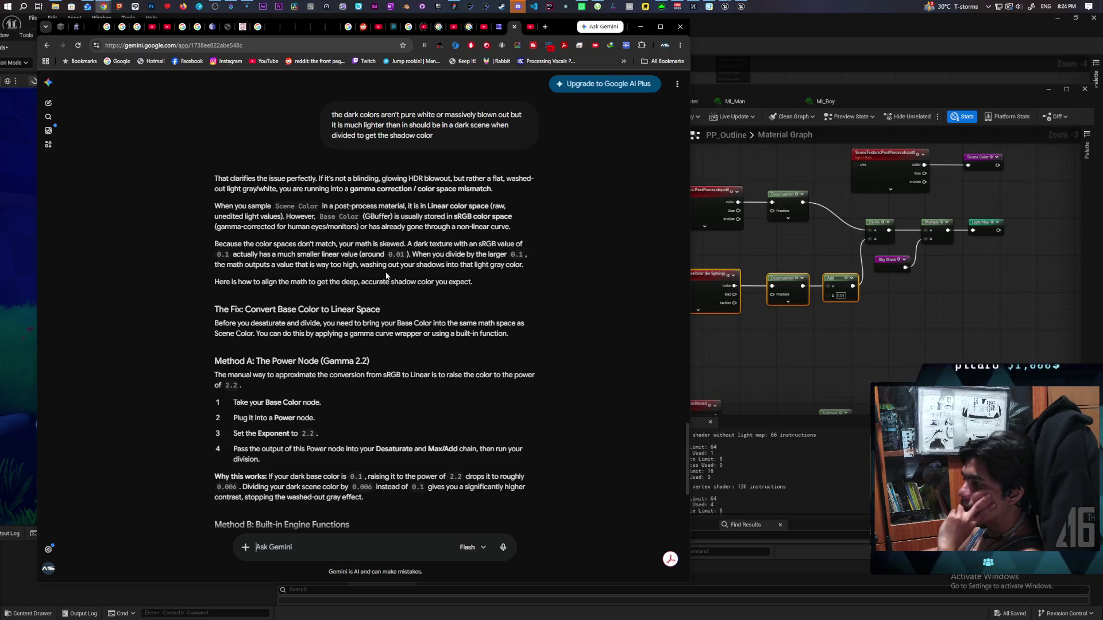
scroll(308, 279, "down", 1)
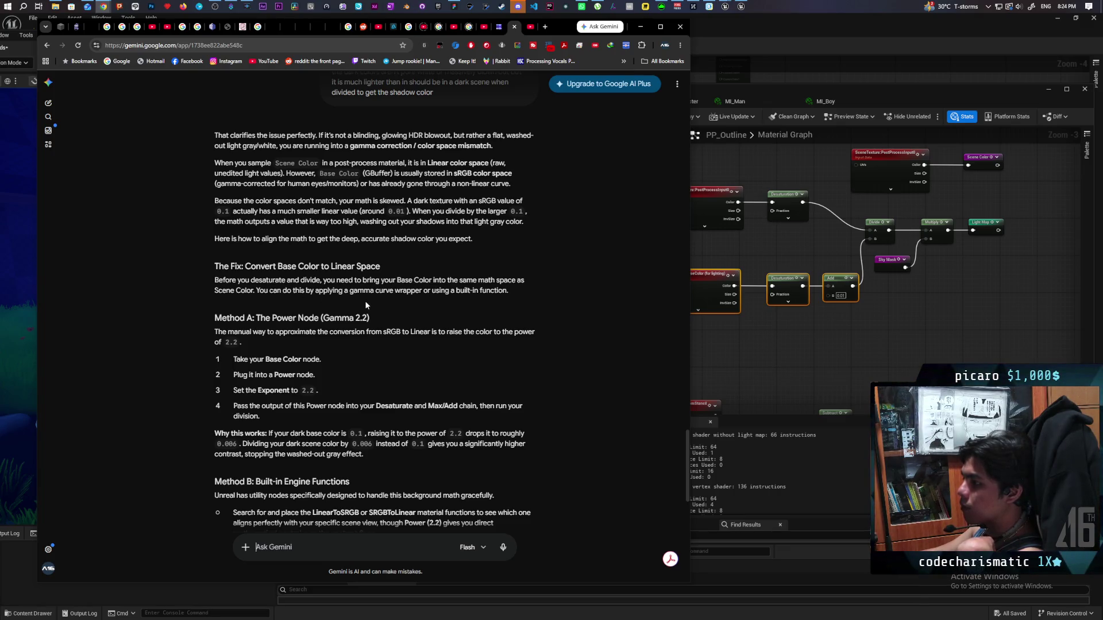
scroll(374, 295, "down", 2)
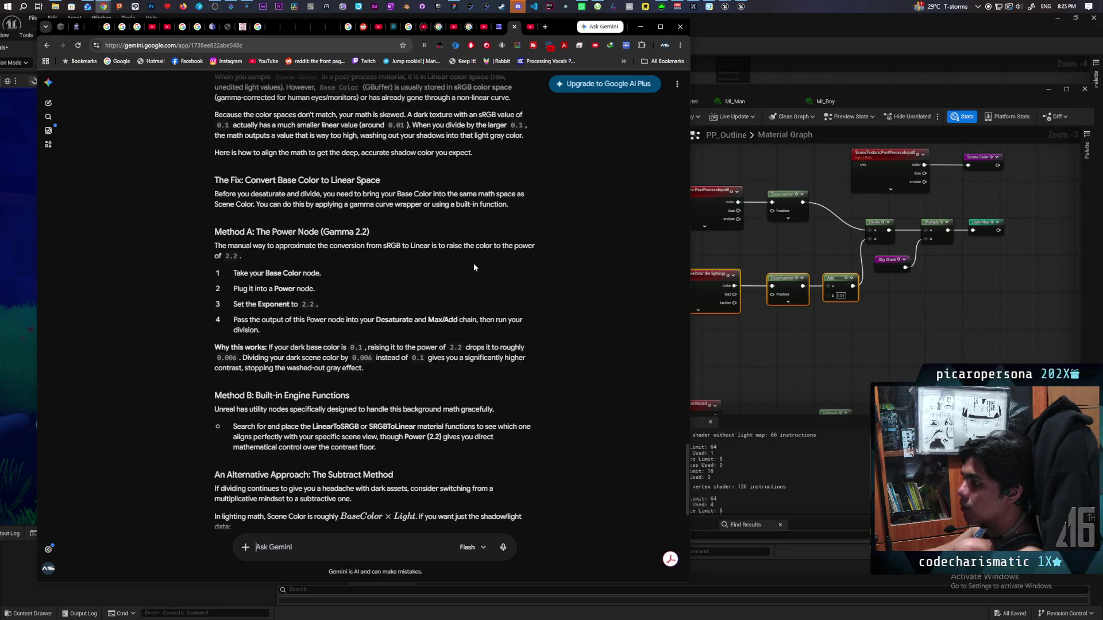
Step: Insert a Power node with exponent 2.2 between BaseColor and the Desaturation node in PP_Outline
left_click(733, 340)
mouse_move(833, 309)
left_mouse_down()
mouse_move(753, 289)
mouse_move(687, 293)
left_mouse_up()
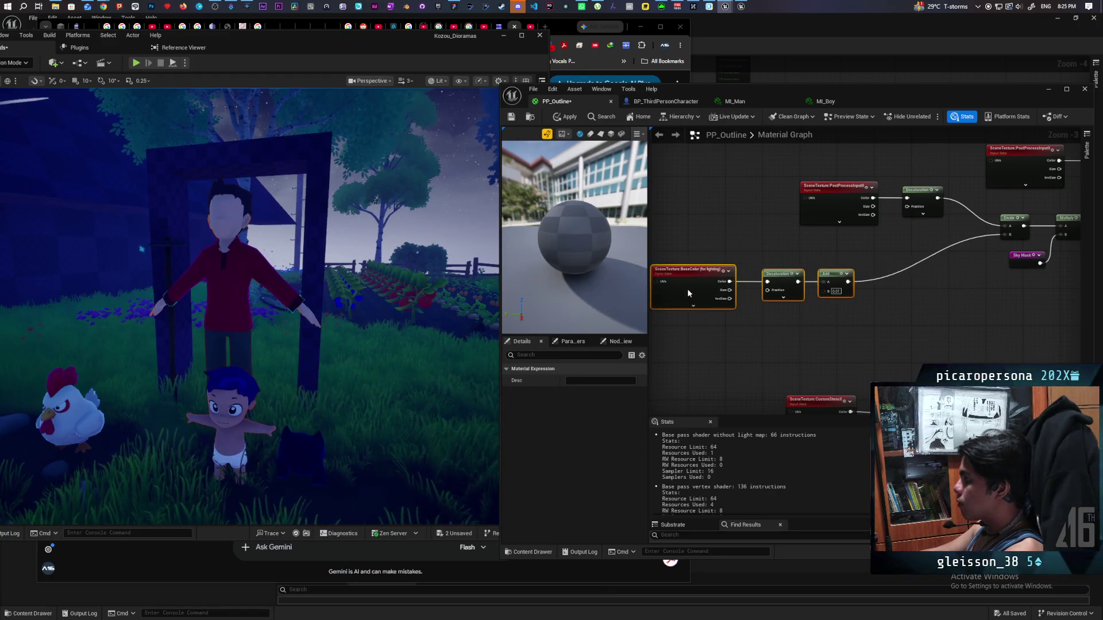
key("ctrl+z")
mouse_move(755, 288)
left_mouse_down()
mouse_move(698, 288)
mouse_move(764, 318)
left_mouse_up()
type("power")
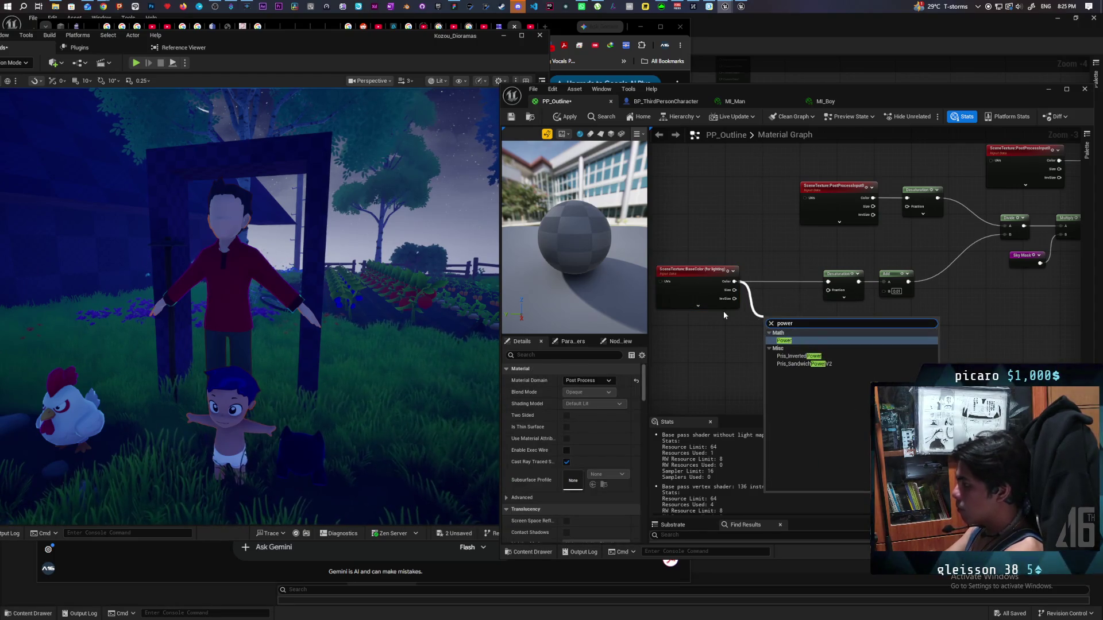
key("Return")
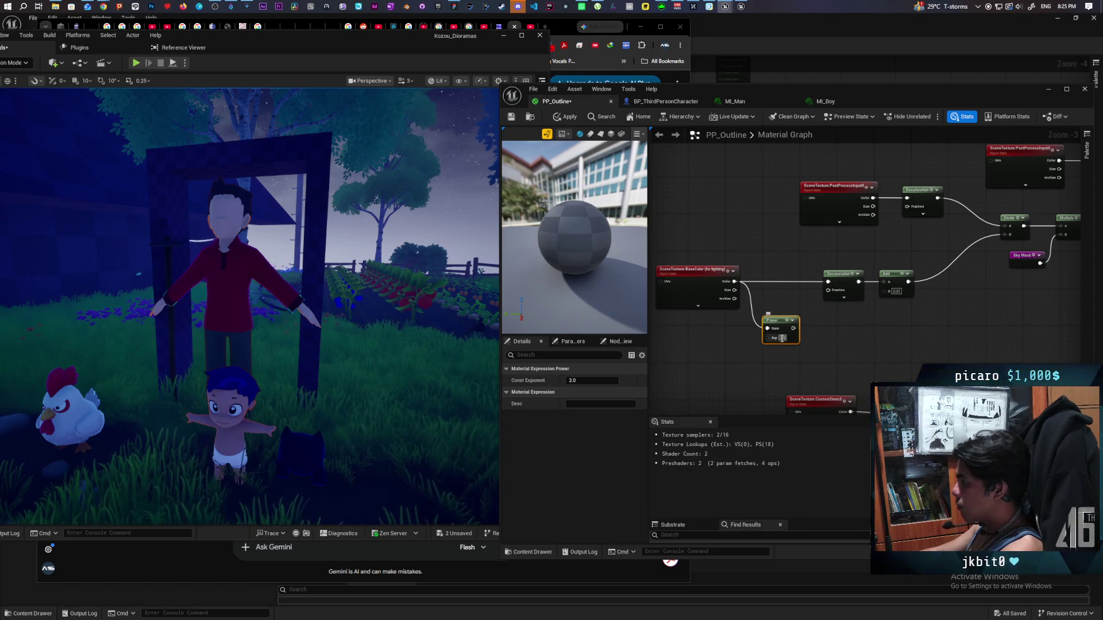
left_click_drag(782, 338, 828, 282)
left_click(804, 354)
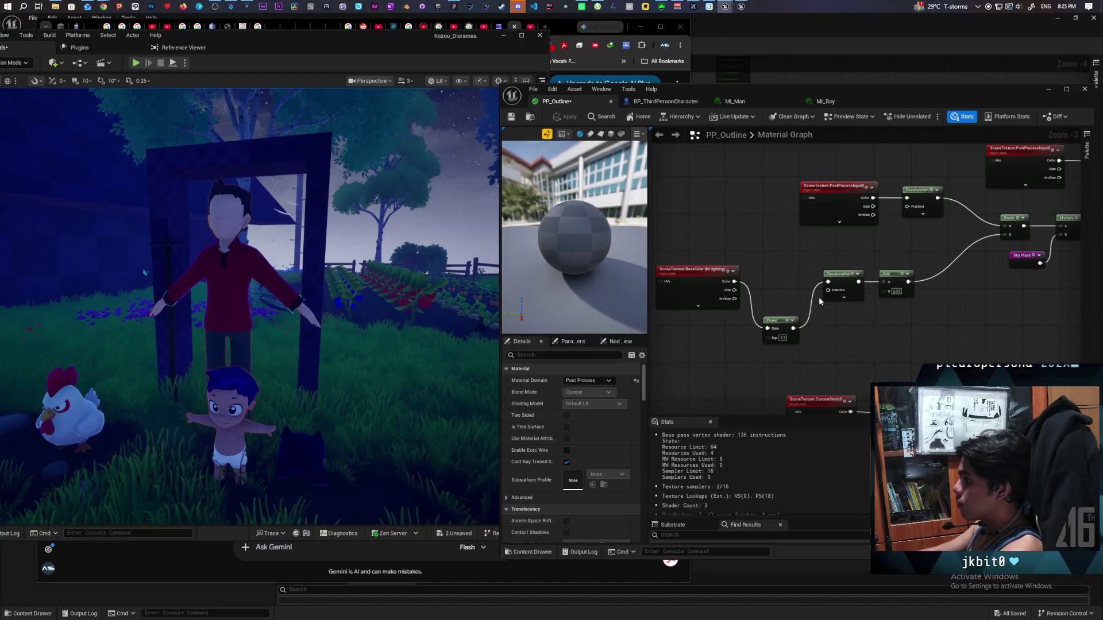
scroll(820, 301, "down", 4)
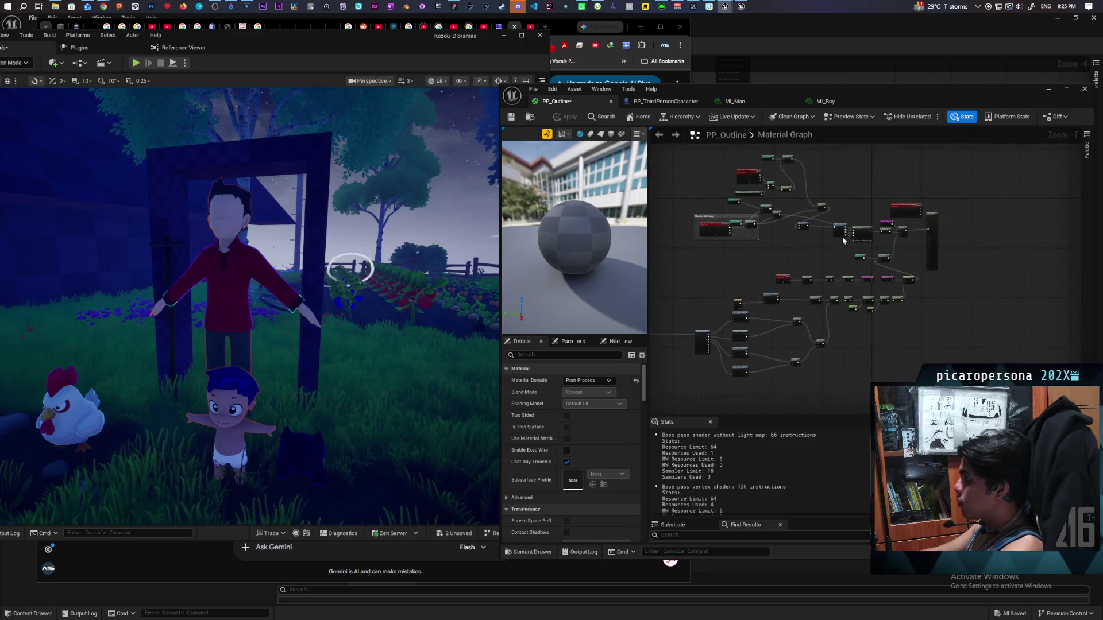
Step: Preview an intermediate node by wiring it straight into the PP_Outline result input
scroll(890, 293, "up", 4)
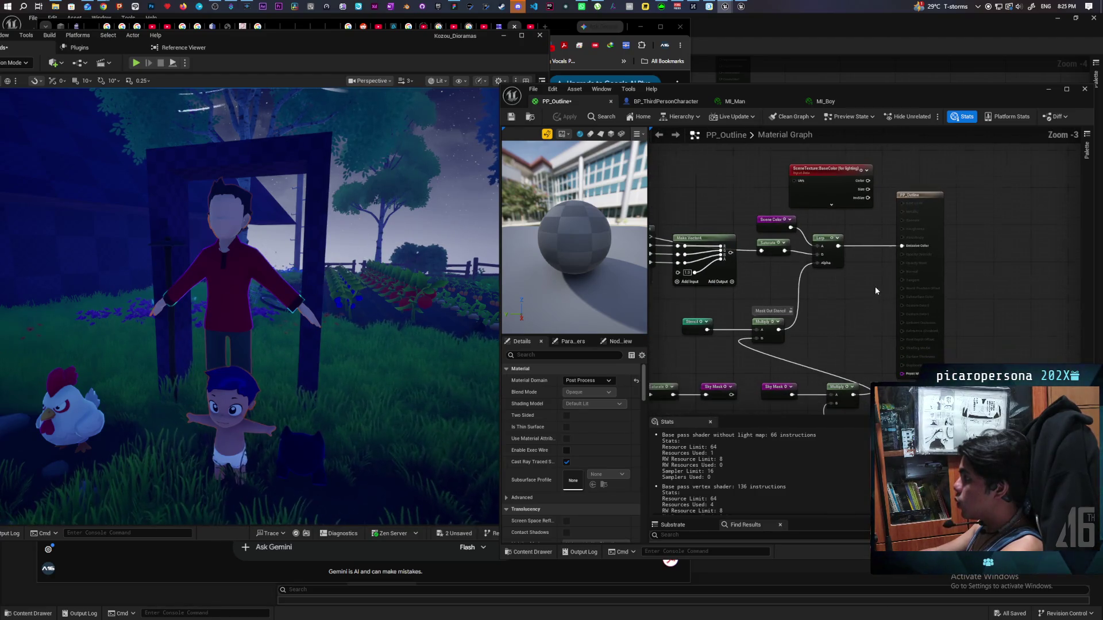
scroll(874, 286, "down", 3)
scroll(733, 316, "up", 2)
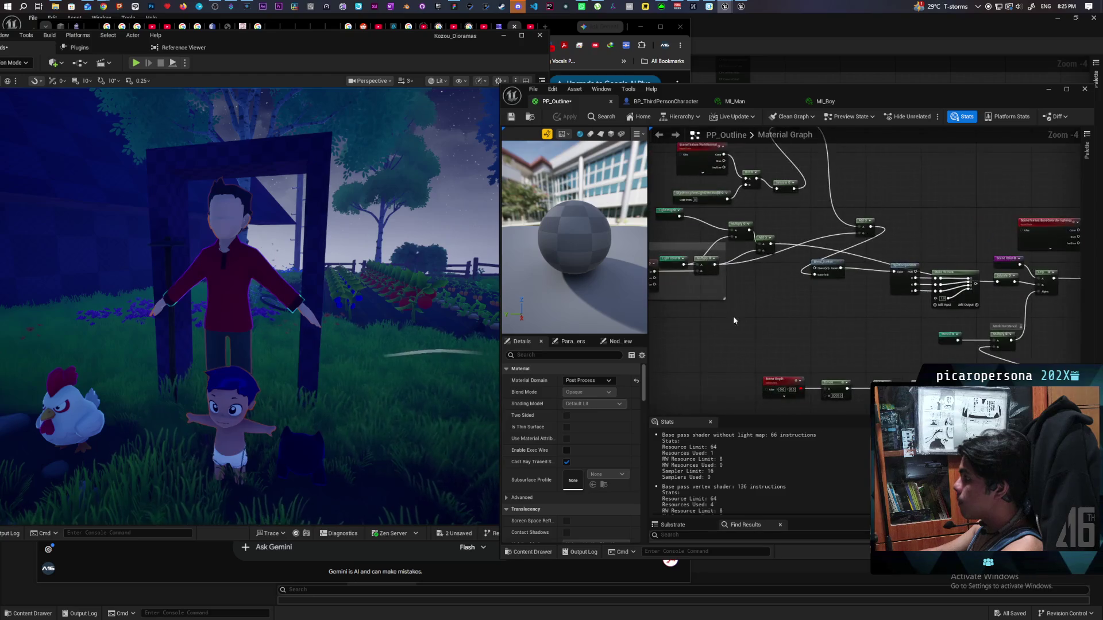
left_click_drag(733, 316, 784, 335)
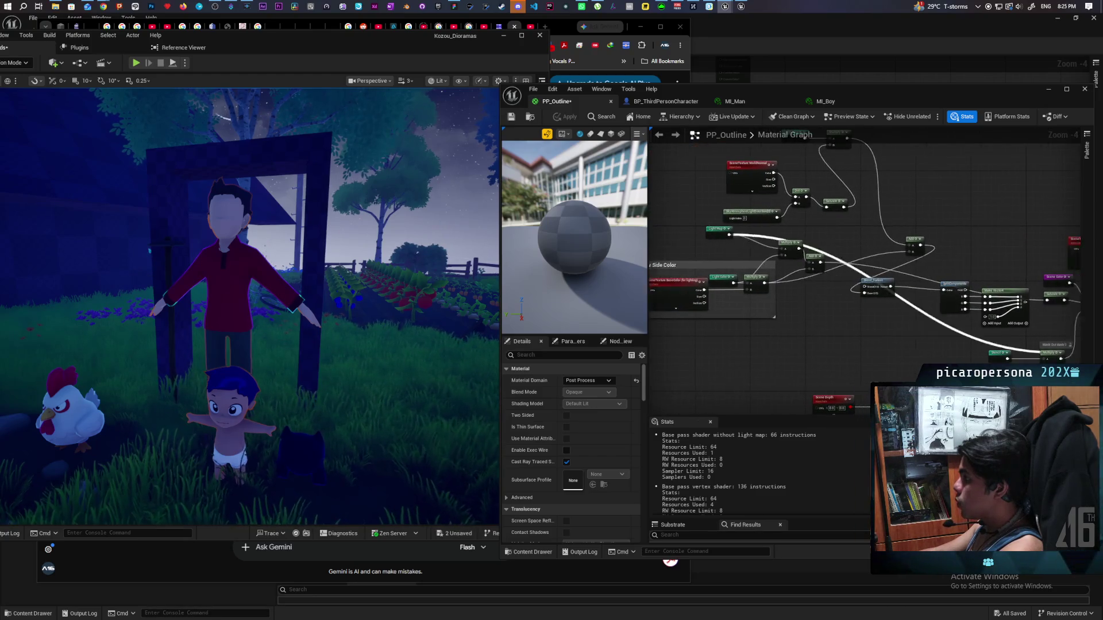
left_click_drag(1062, 352, 1028, 298)
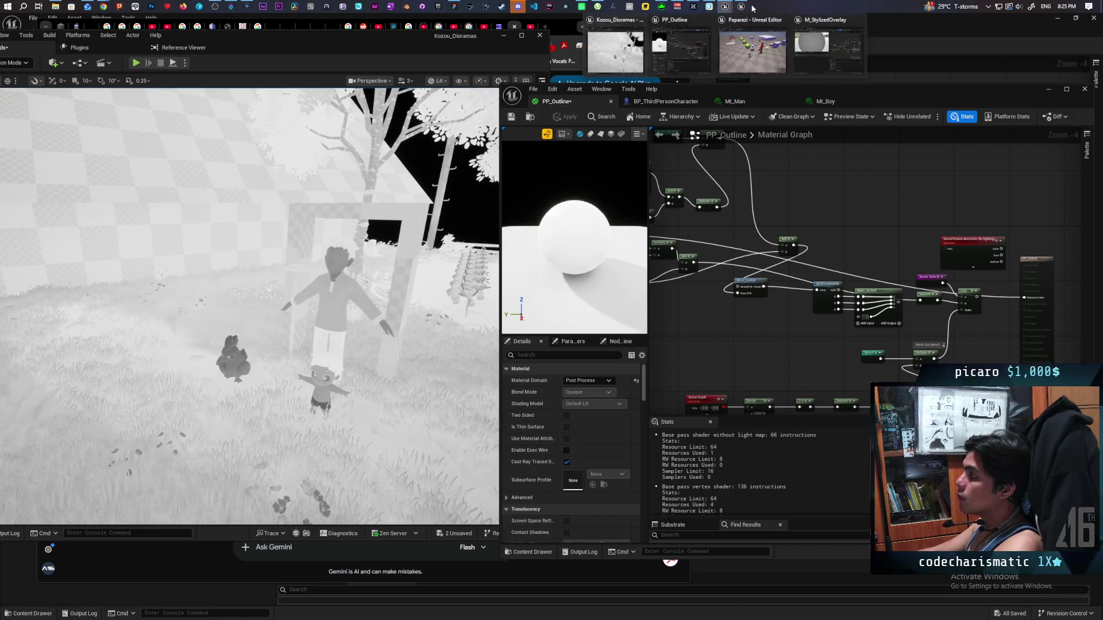
Step: Switch to the Eye_Material editor's TestLevel viewport and fly toward the red-shirted character
mouse_move(744, 8)
left_click(740, 46)
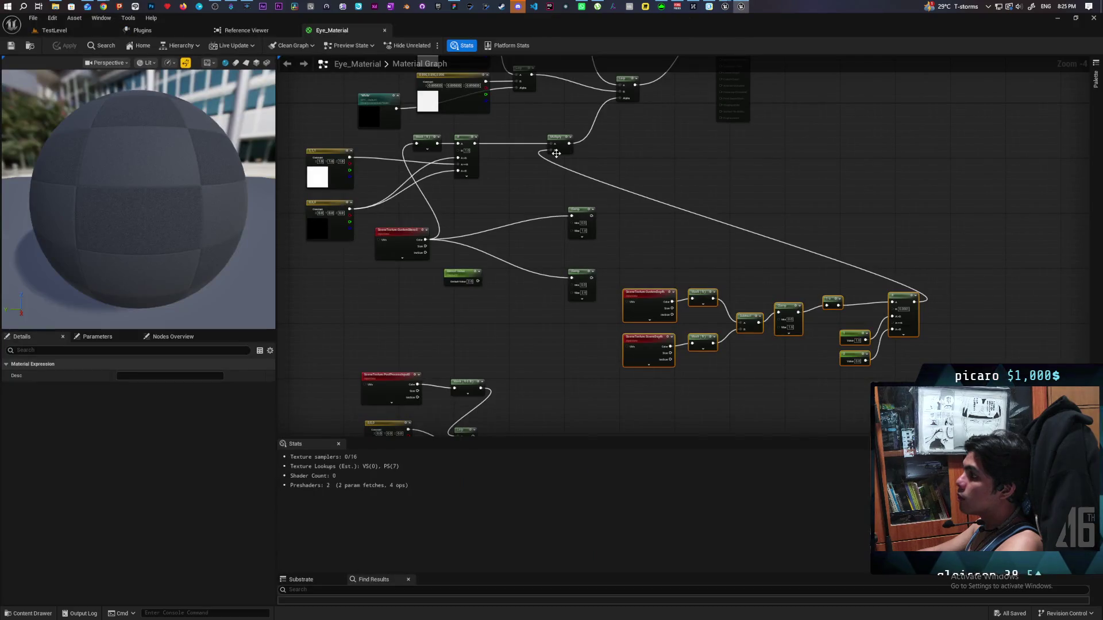
left_click(91, 32)
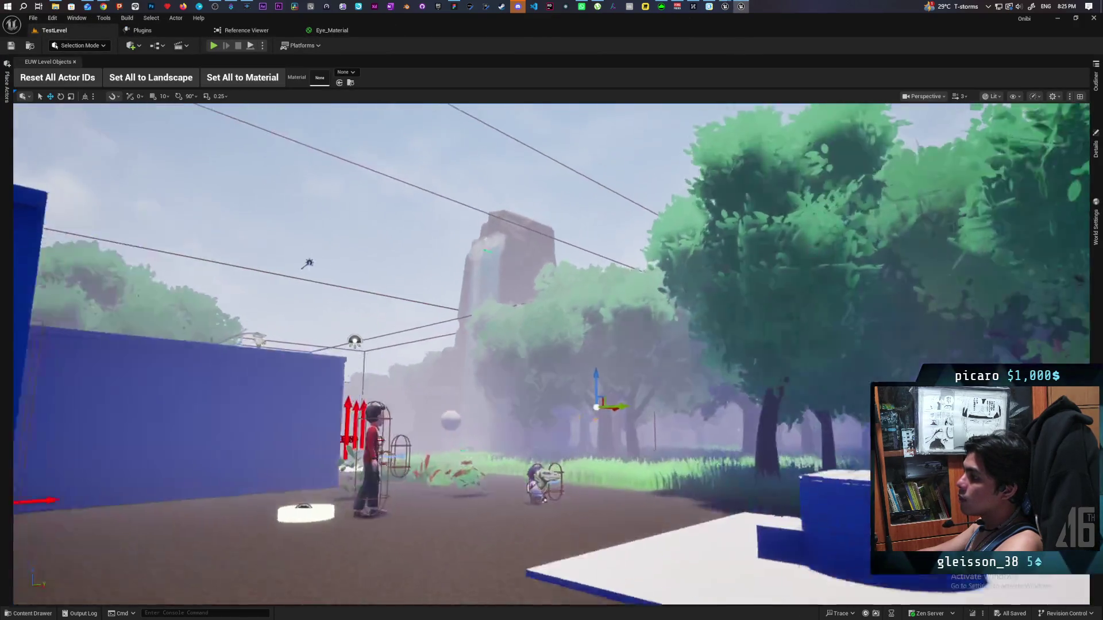
key("w")
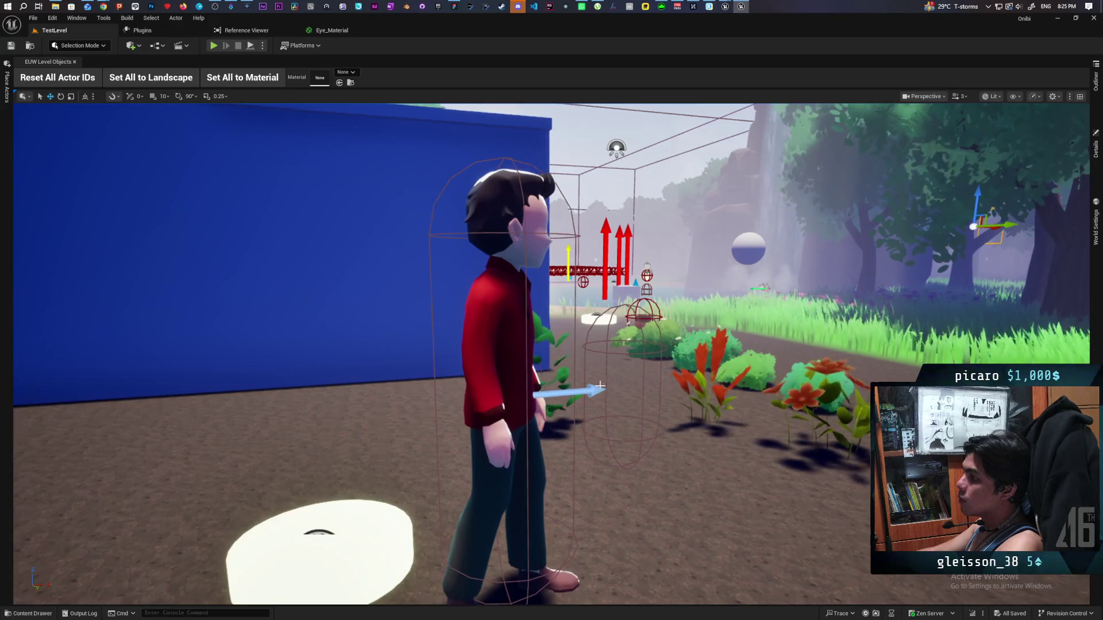
key("ctrl+space")
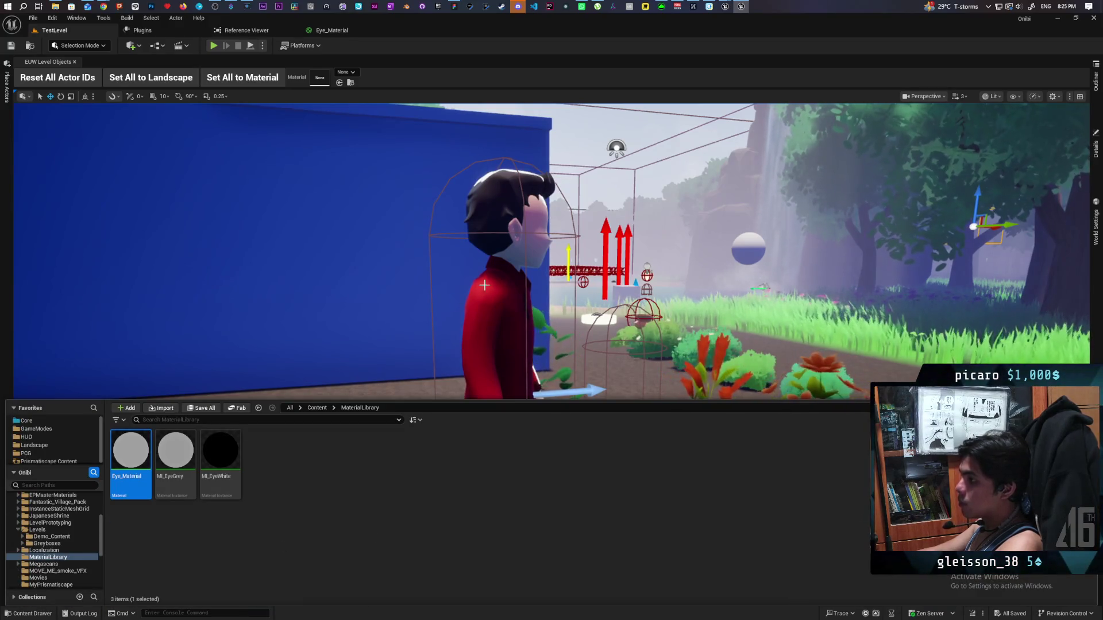
Step: On the PostProcessVolume, try M_PP_Pixel's weight at 1.0, then reset it to 0.0
left_click(1095, 81)
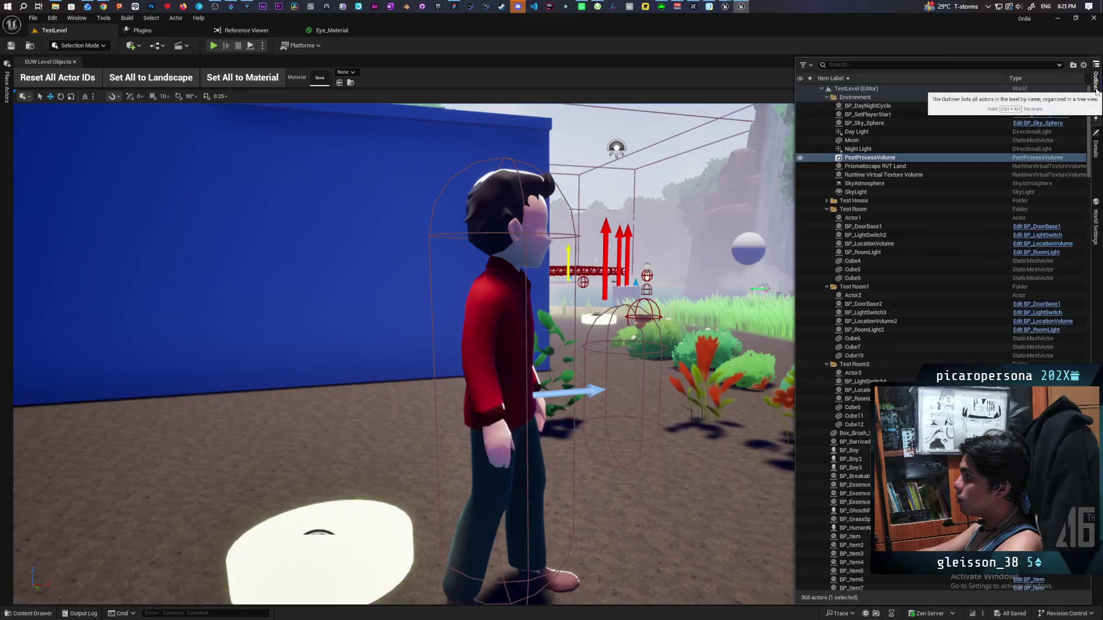
left_click(1096, 146)
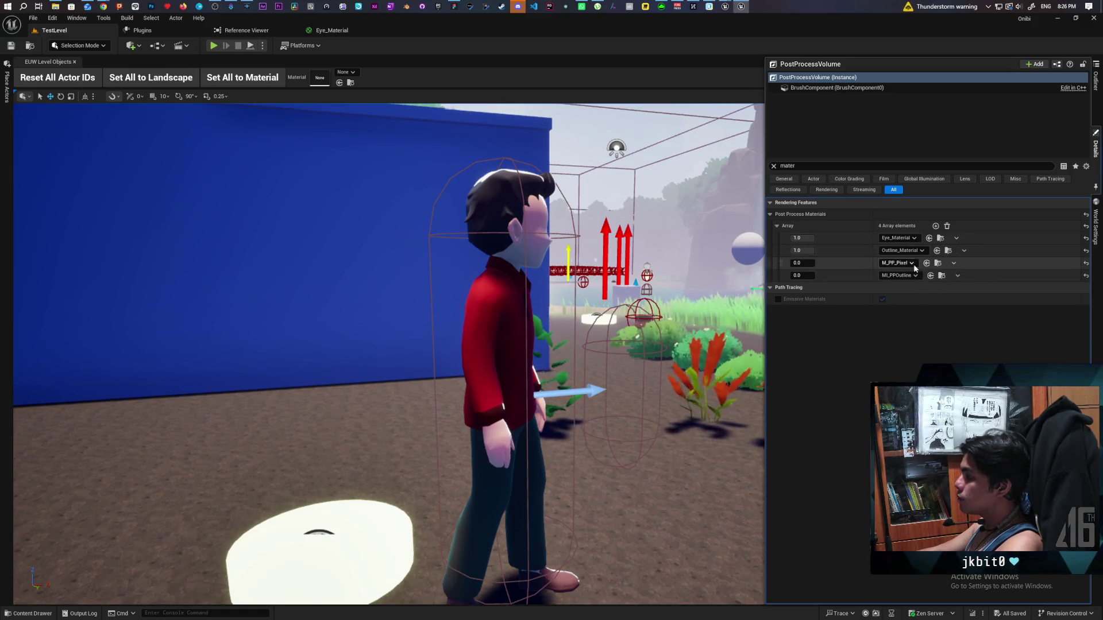
left_click_drag(803, 262, 831, 381)
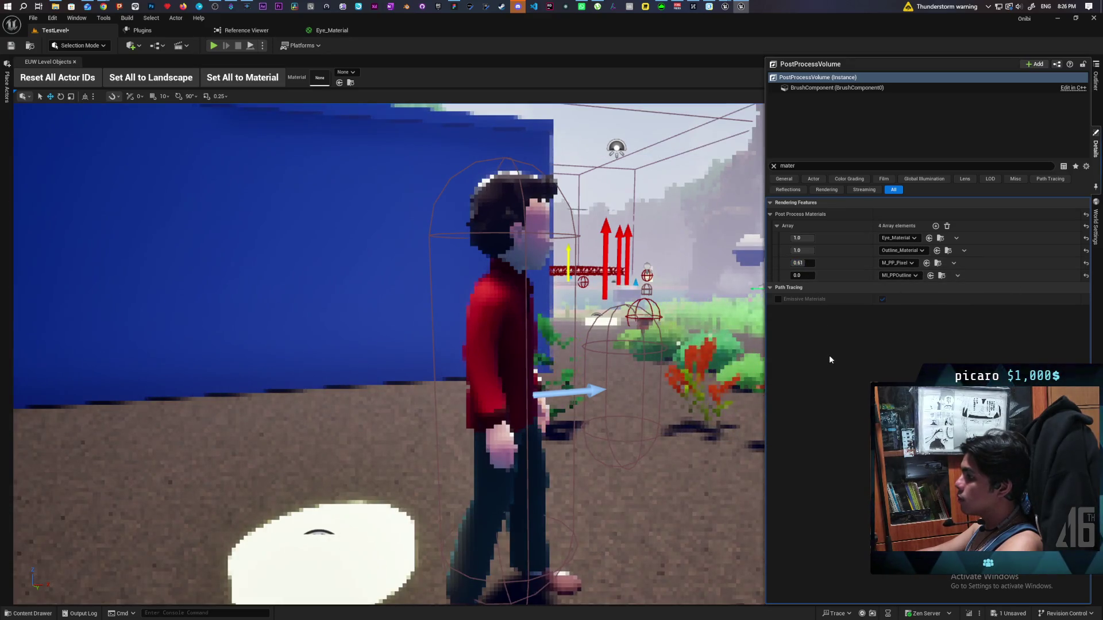
mouse_move(803, 263)
left_mouse_down()
mouse_move(827, 262)
mouse_move(829, 277)
left_mouse_up()
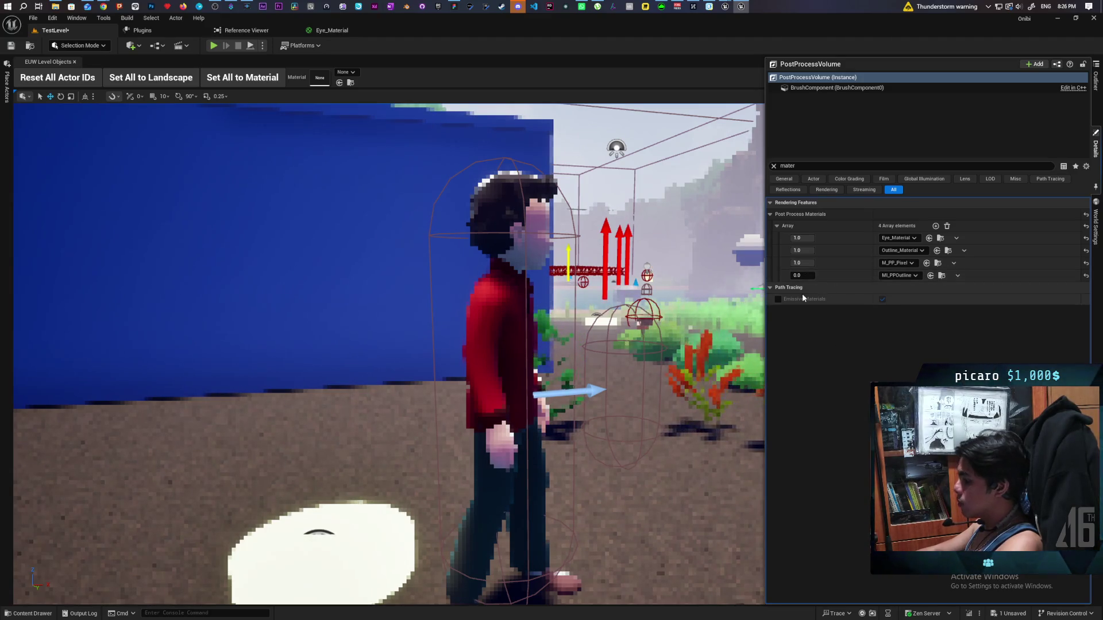
left_click(806, 263)
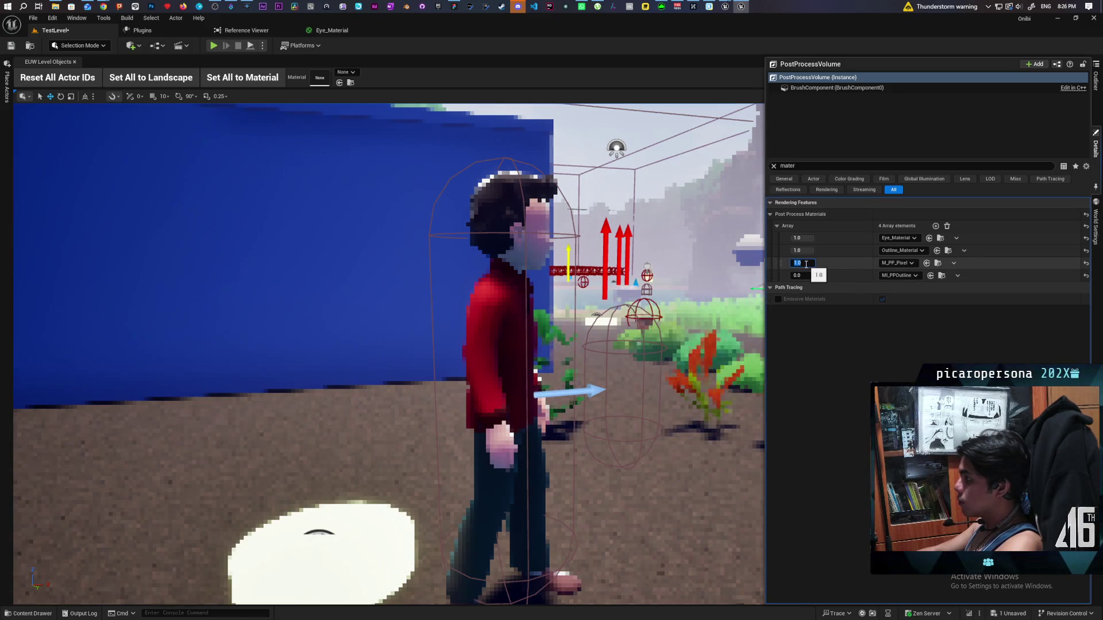
type("0")
key("Return")
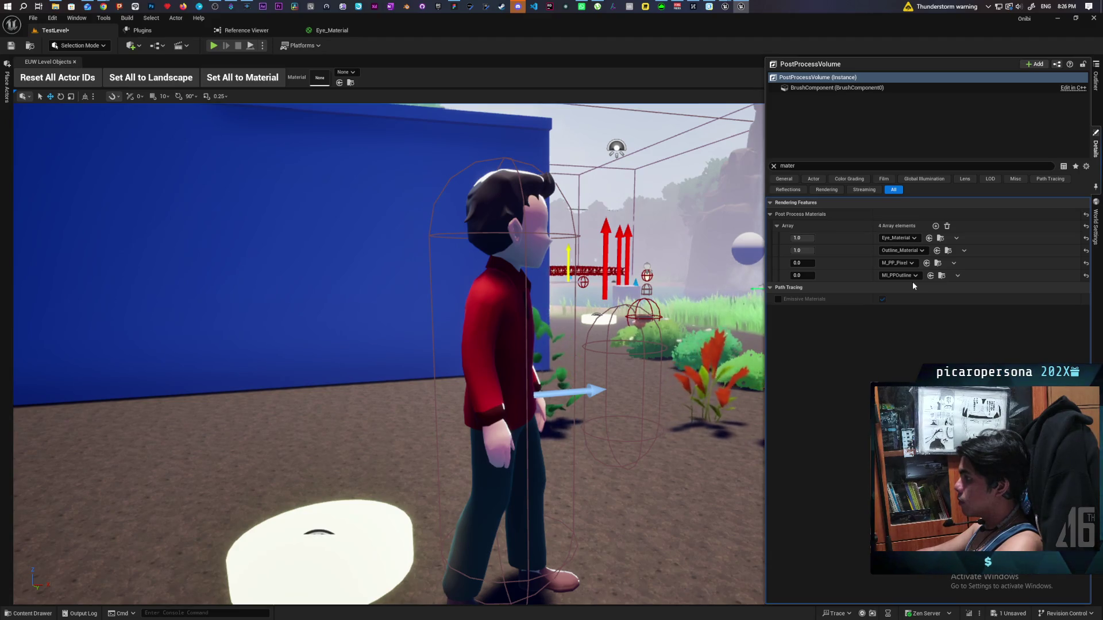
mouse_move(675, 309)
left_mouse_down()
mouse_move(632, 310)
mouse_move(674, 310)
left_mouse_up()
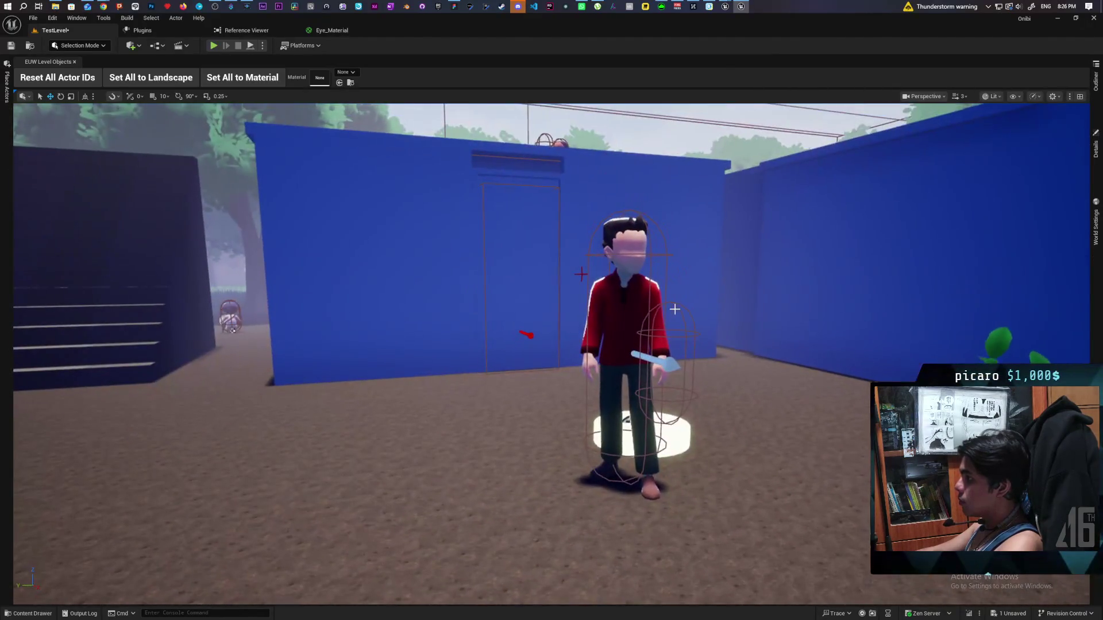
Step: Select the red-shirted character and open its MM_HumanOverlay material
left_click(675, 309)
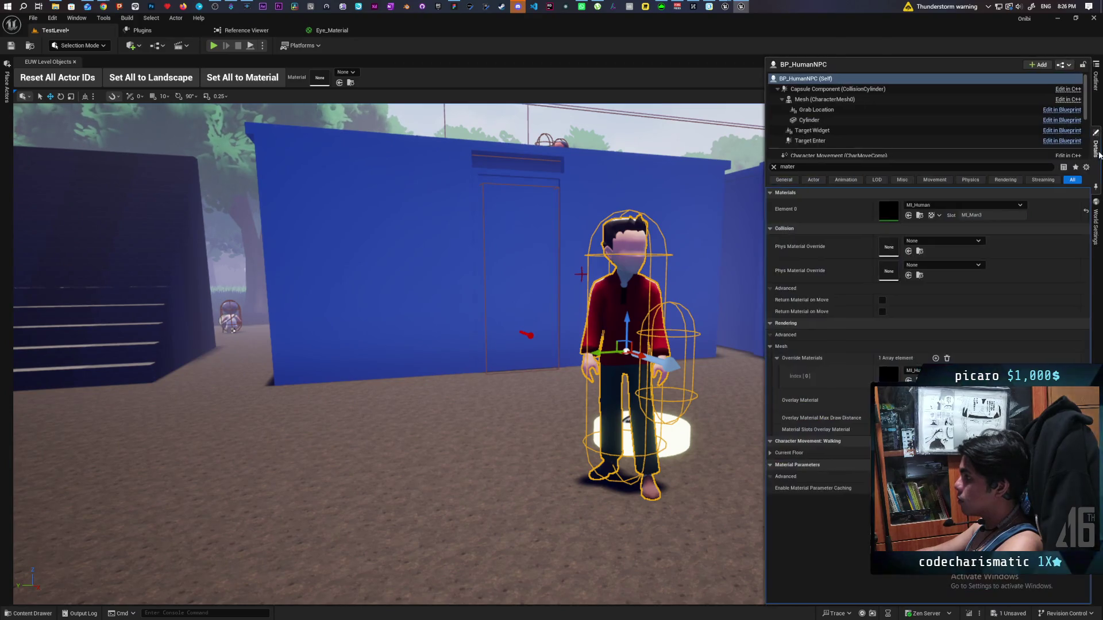
left_click(1096, 148)
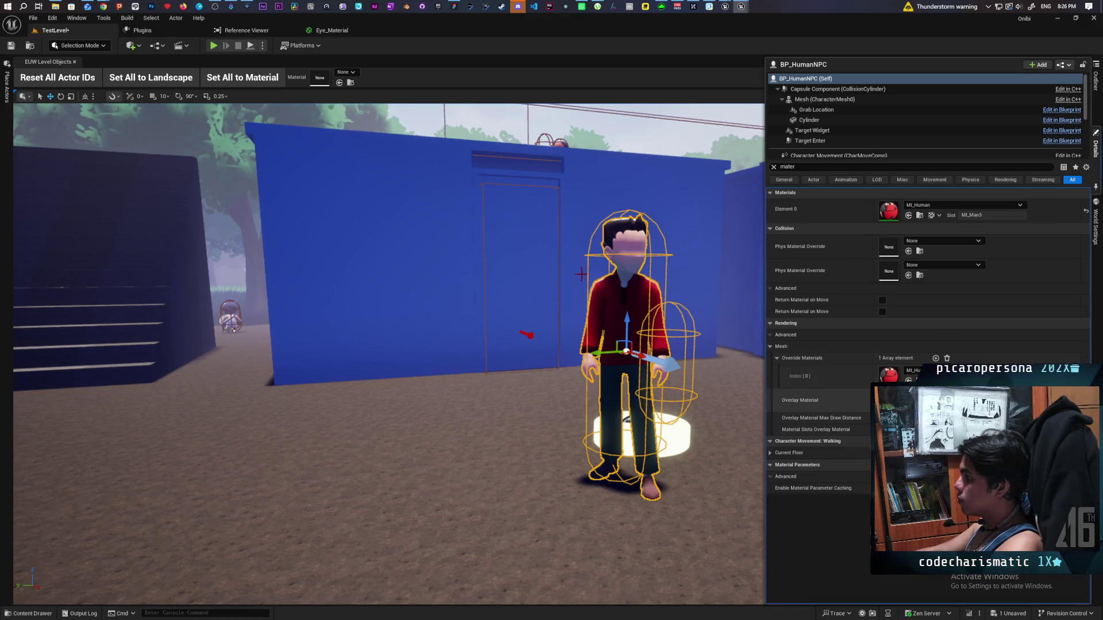
double_click(889, 401)
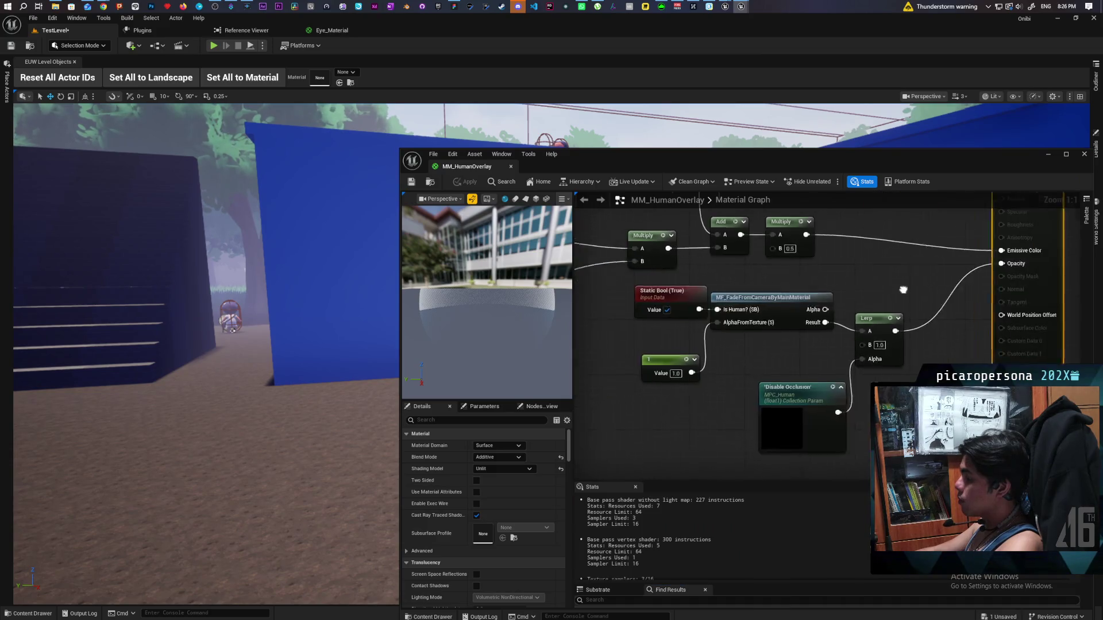
Step: Rework MM_HumanOverlay's Scene Color and Divide wiring, apply it, and reveal the level behind
scroll(915, 280, "down", 10)
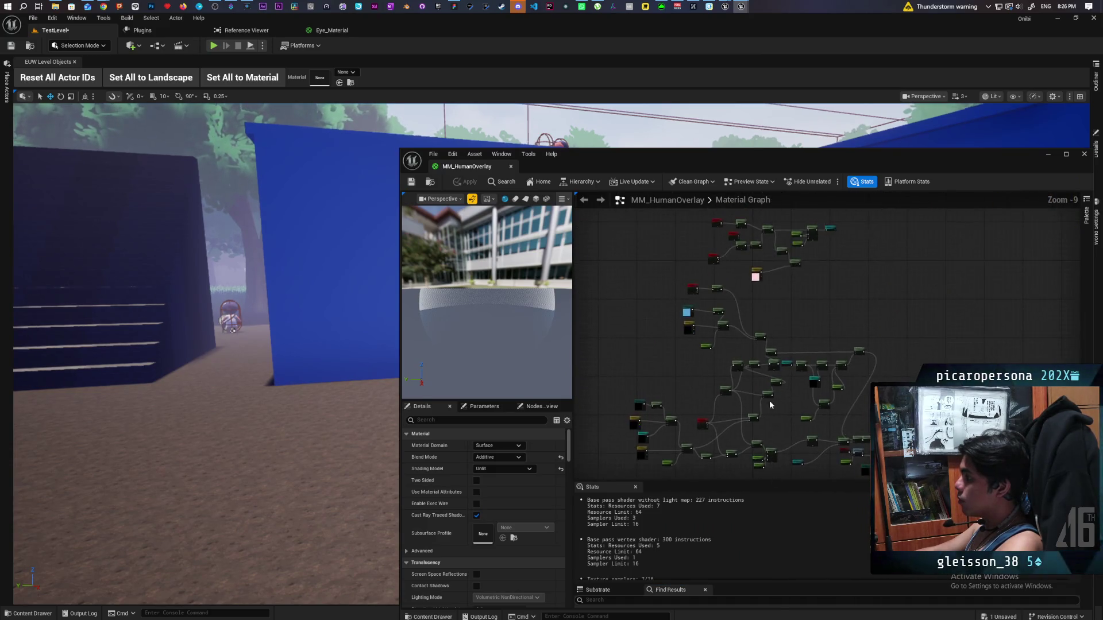
scroll(812, 336, "up", 5)
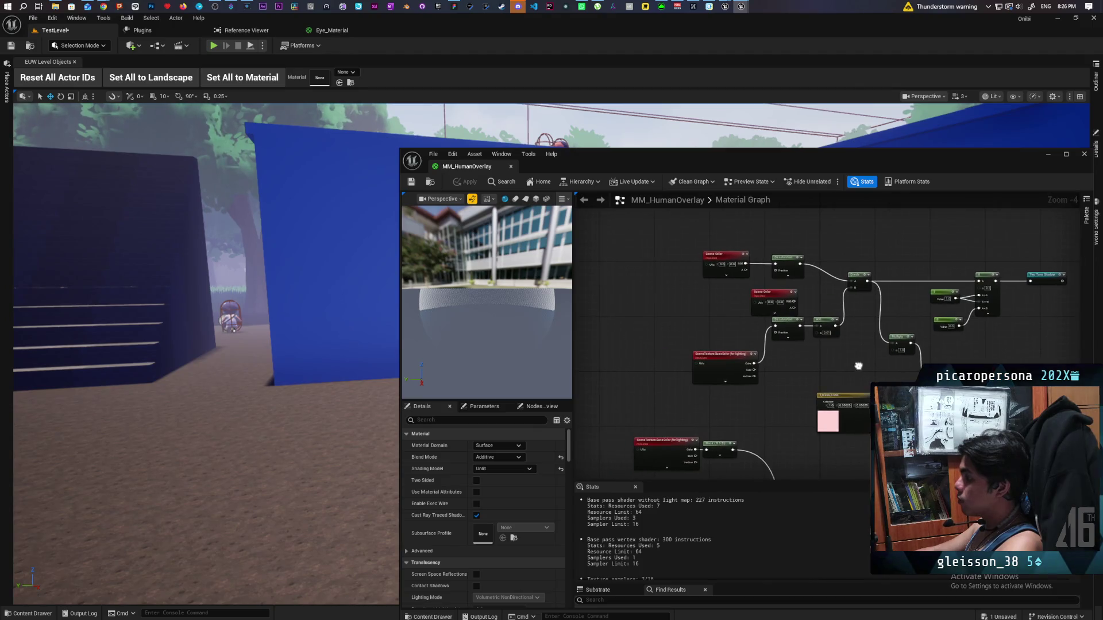
scroll(858, 366, "up", 1)
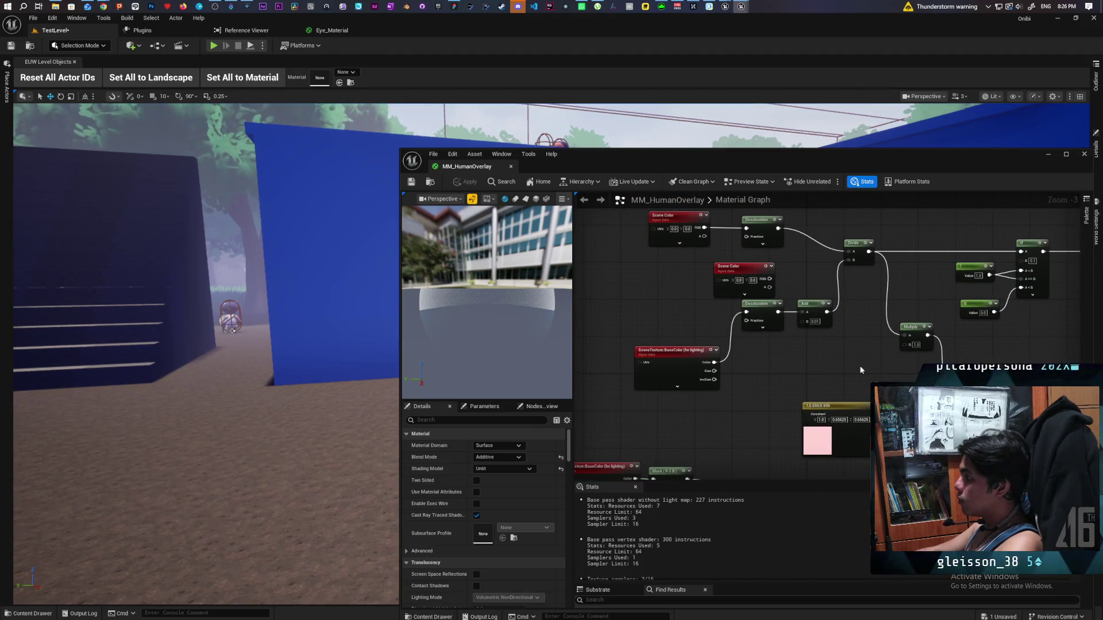
mouse_move(860, 370)
left_mouse_down()
mouse_move(787, 371)
mouse_move(847, 369)
left_mouse_up()
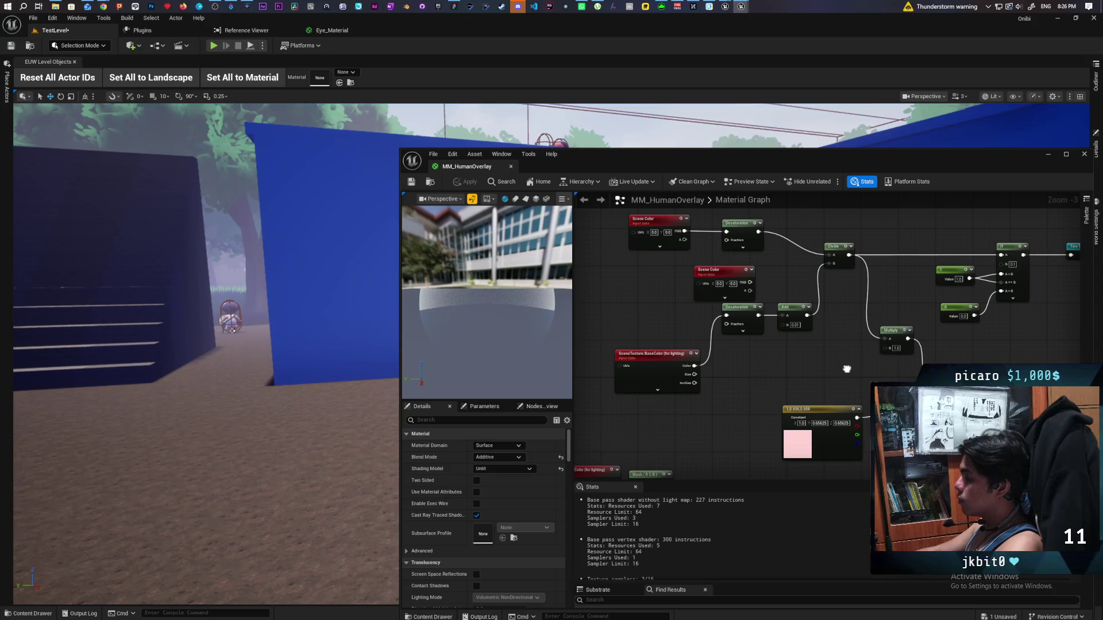
left_click_drag(731, 273, 672, 267)
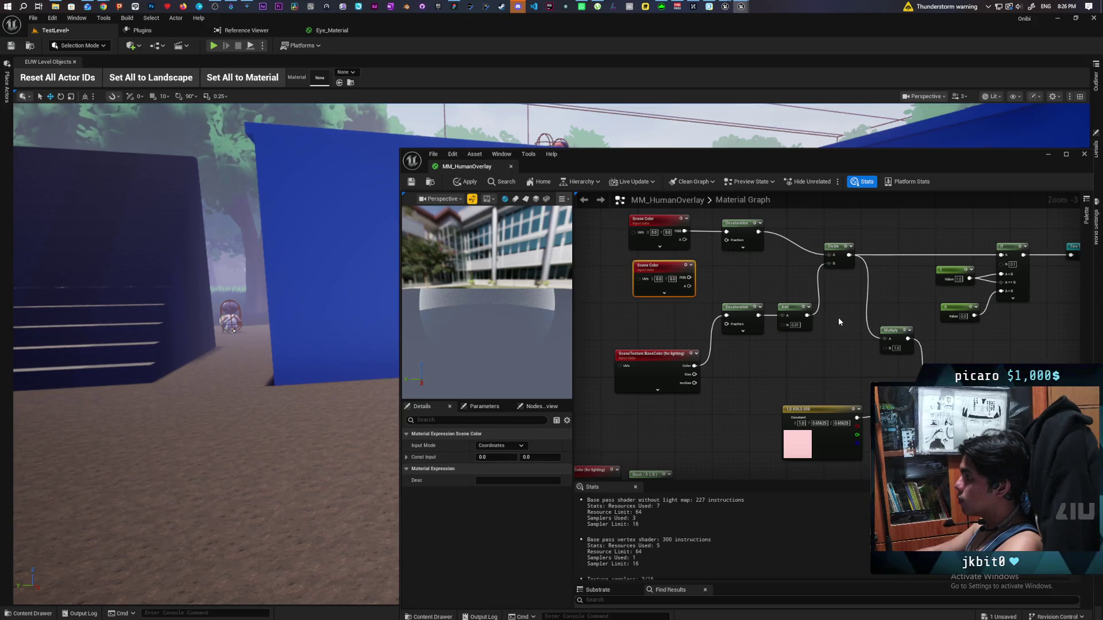
scroll(722, 257, "down", 2)
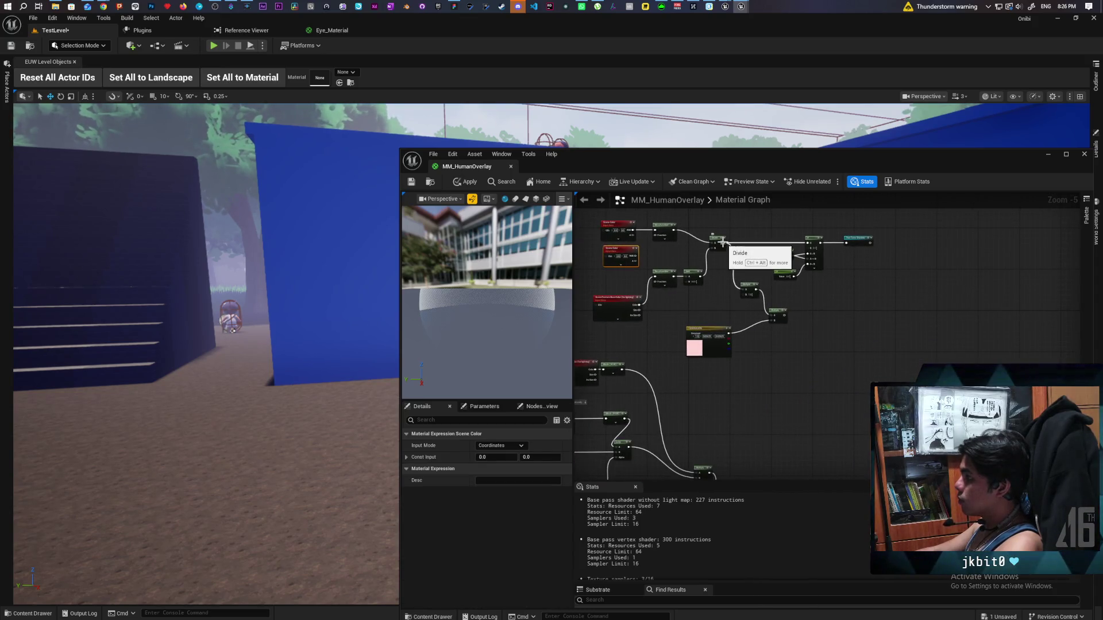
mouse_move(723, 242)
left_mouse_down()
mouse_move(741, 249)
mouse_move(833, 195)
mouse_move(1057, 336)
mouse_move(868, 195)
mouse_move(836, 326)
mouse_move(860, 324)
left_mouse_up()
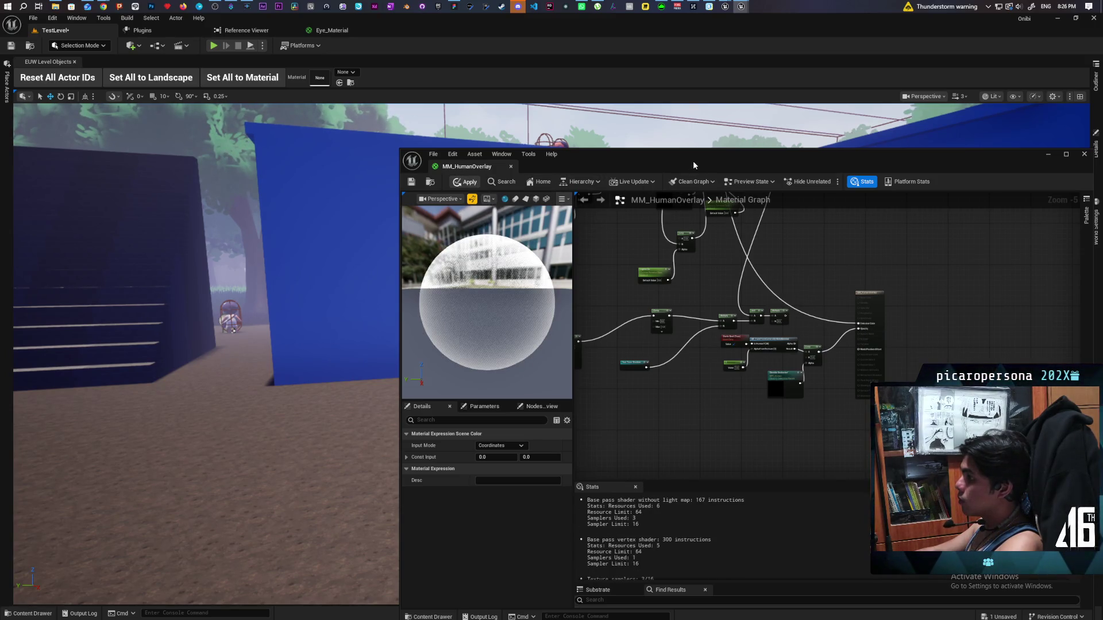
key("ctrl+s")
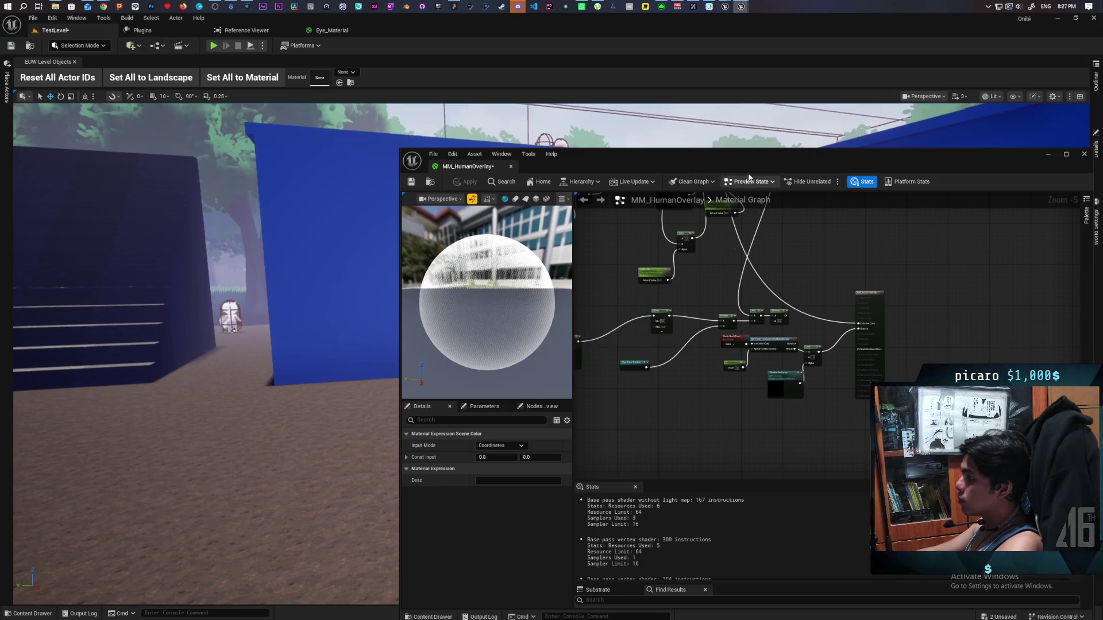
mouse_move(745, 166)
left_mouse_down()
mouse_move(654, 338)
mouse_move(636, 396)
left_mouse_up()
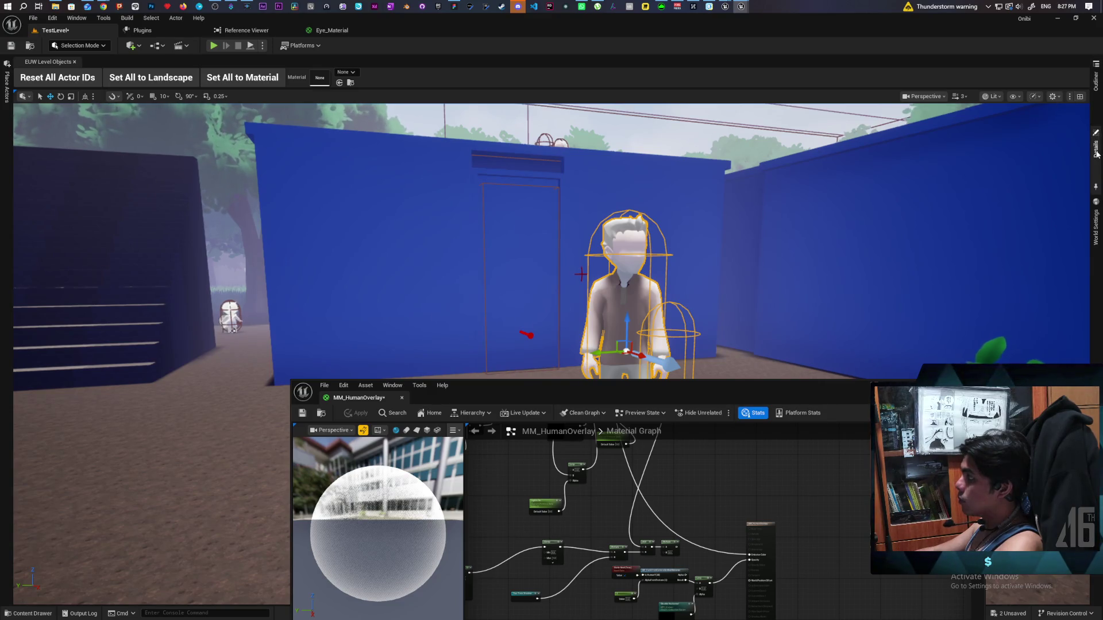
Step: Select BP_DayNightCycle in the Outliner, clear the Details filter and trigger Nighttime
left_click(948, 112)
left_click(1096, 81)
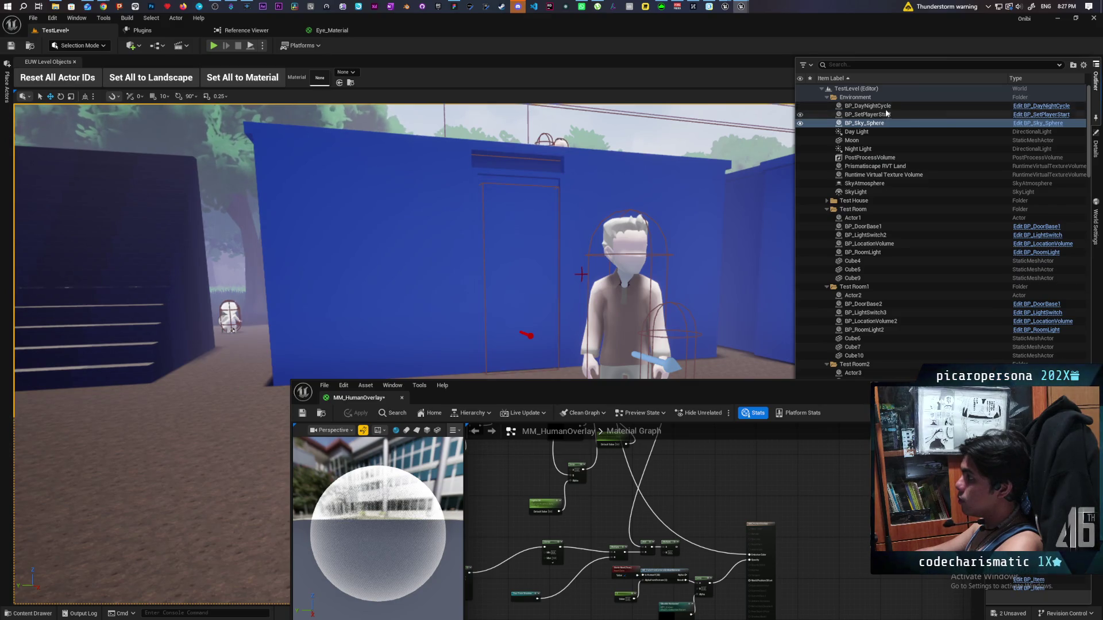
left_click(919, 106)
left_click(1096, 148)
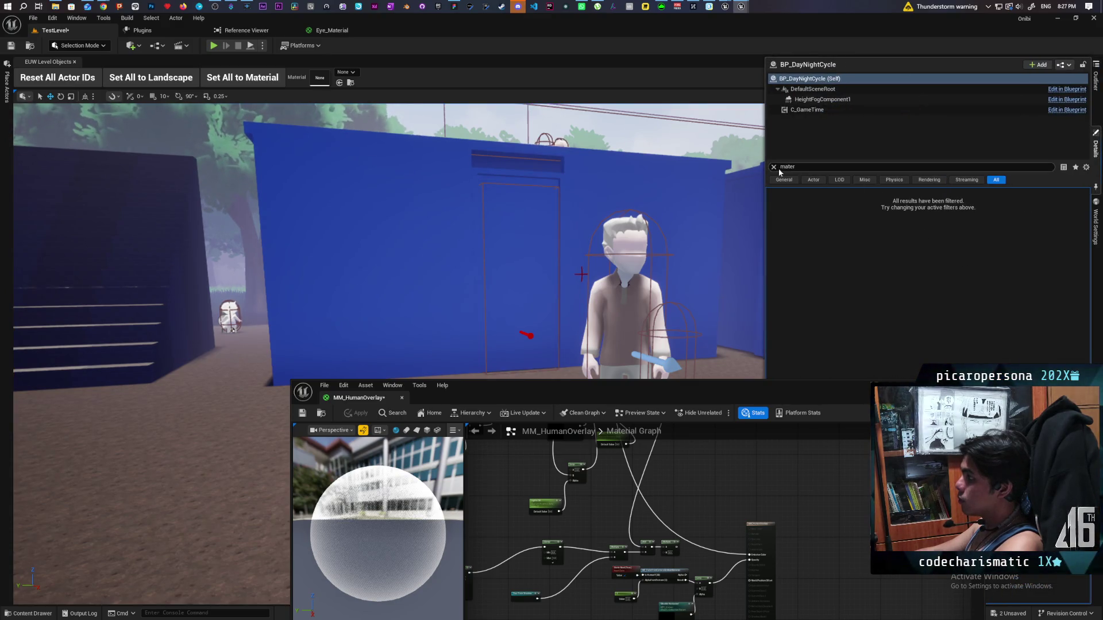
left_click(774, 168)
left_click(837, 285)
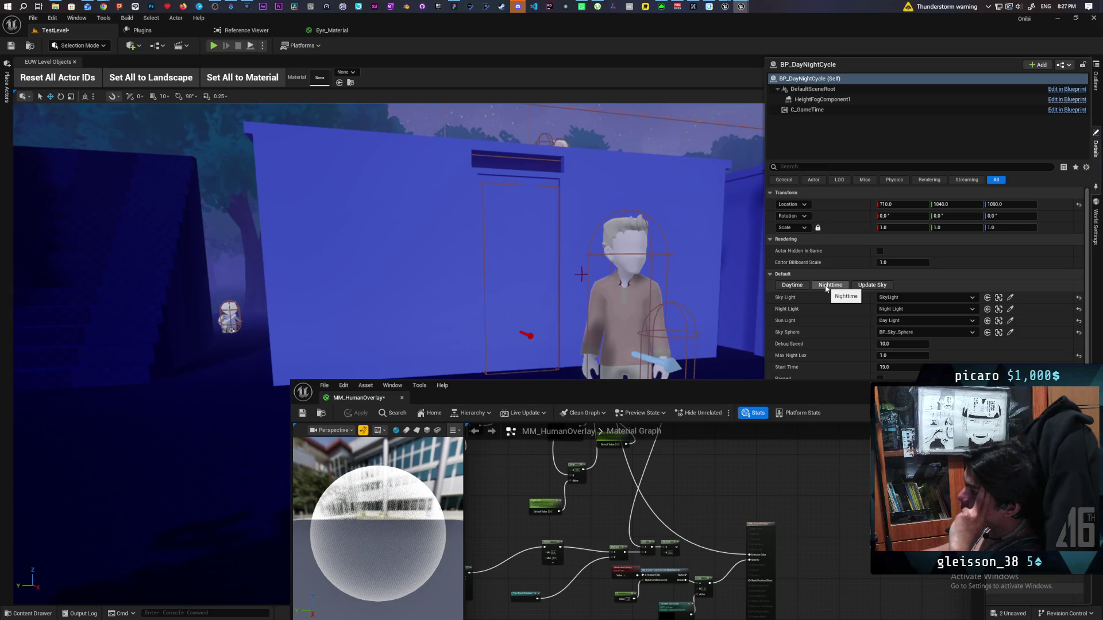
mouse_move(632, 517)
left_mouse_down()
mouse_move(683, 569)
mouse_move(705, 488)
mouse_move(670, 537)
mouse_move(667, 592)
mouse_move(669, 560)
mouse_move(668, 581)
mouse_move(684, 570)
left_mouse_up()
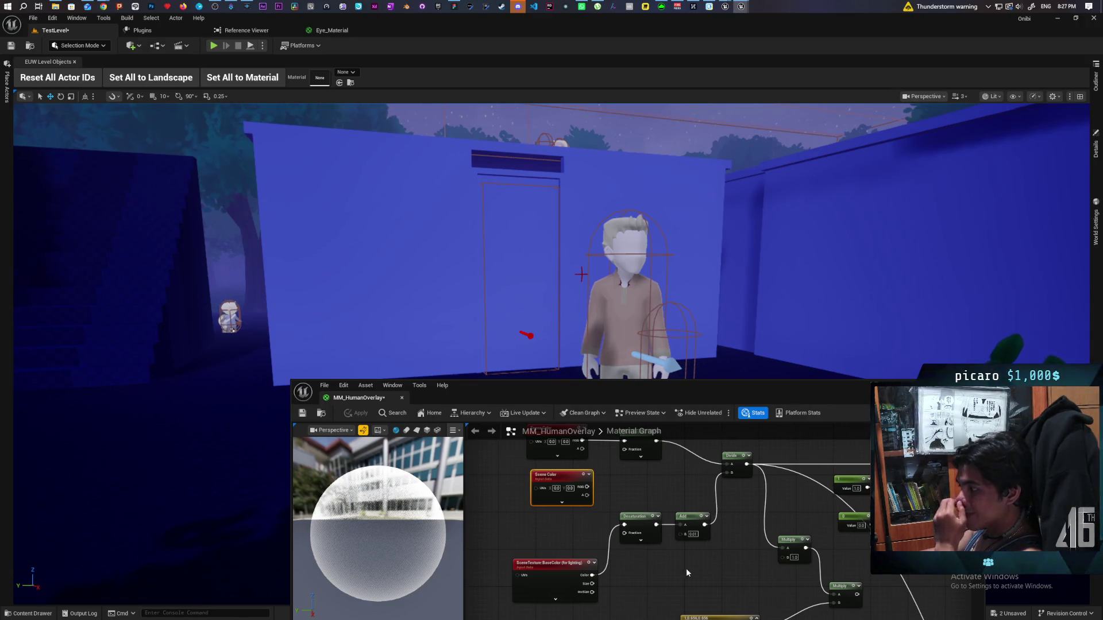
mouse_move(732, 6)
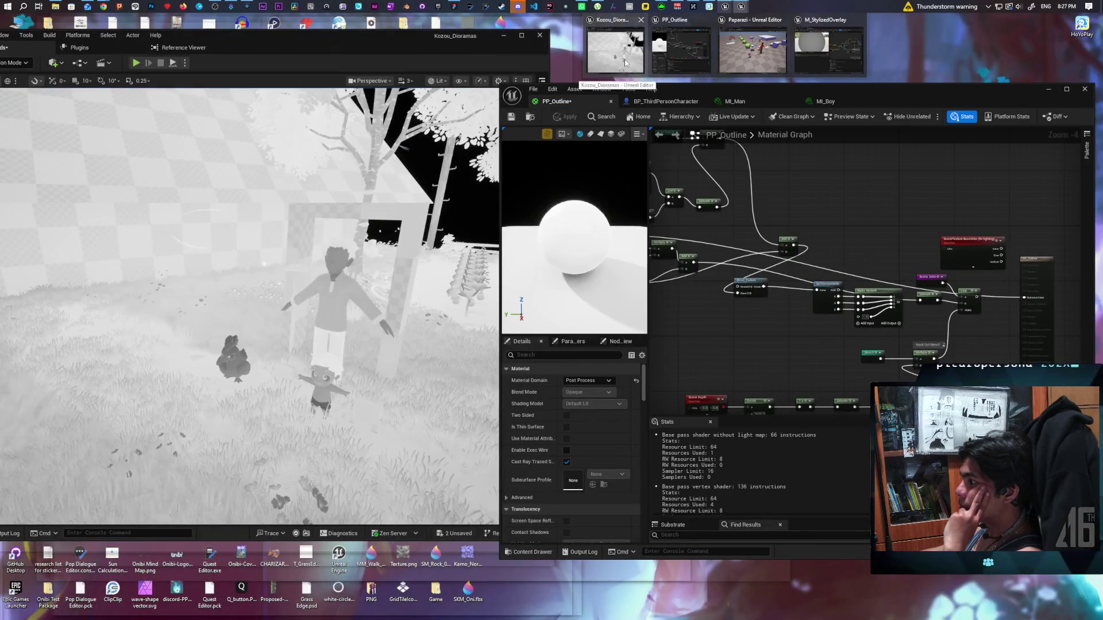
left_click(625, 59)
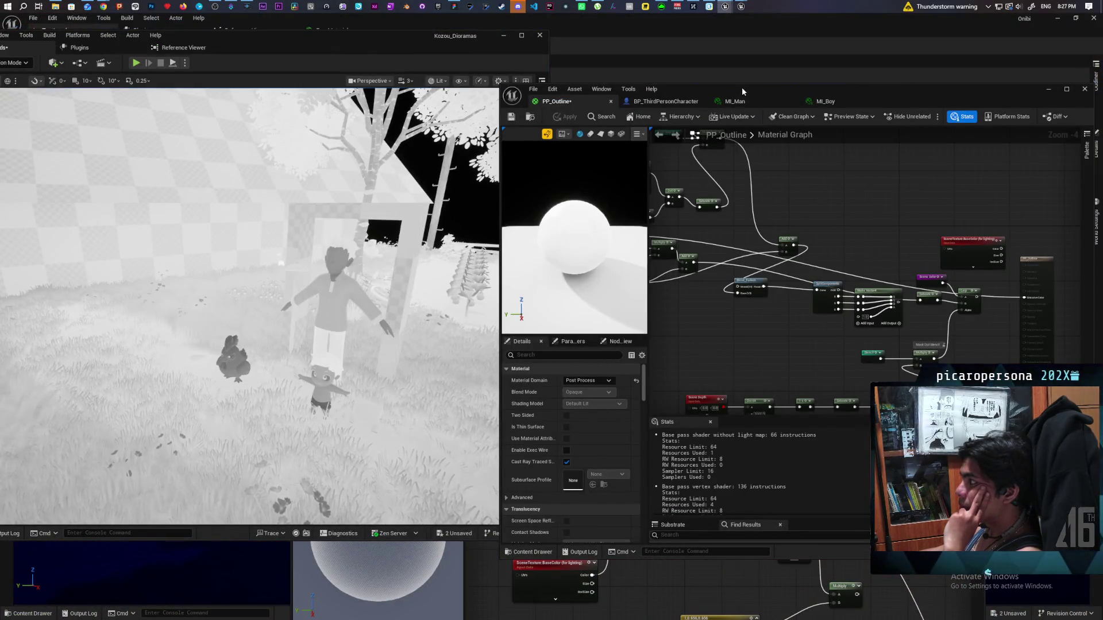
mouse_move(743, 87)
left_mouse_down()
mouse_move(677, 216)
mouse_move(637, 136)
left_mouse_up()
scroll(766, 282, "down", 1)
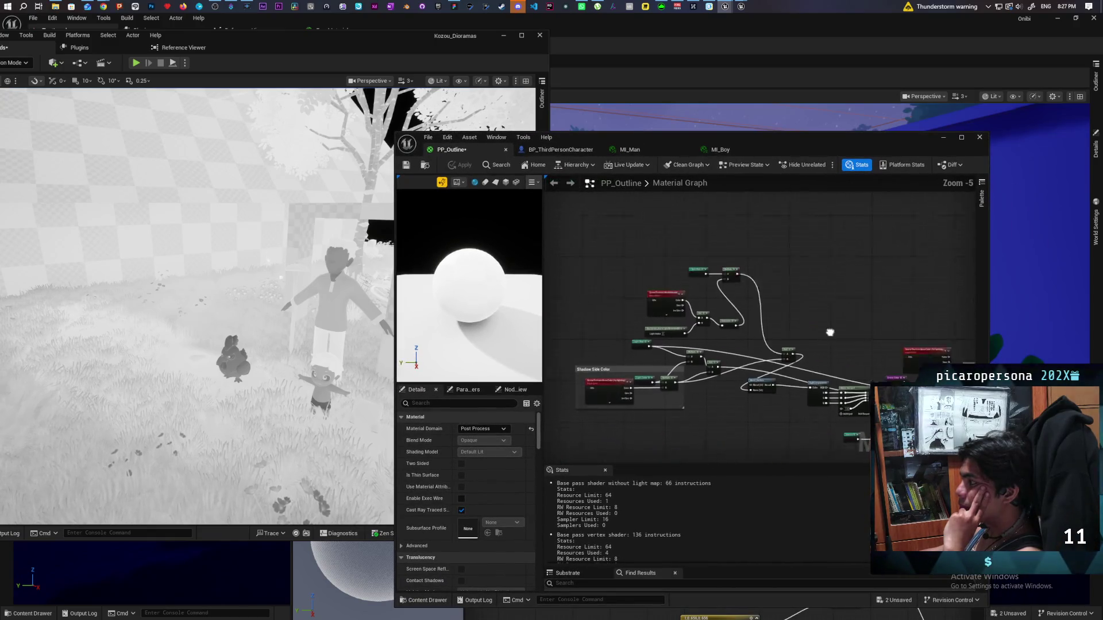
left_click_drag(760, 139, 802, 52)
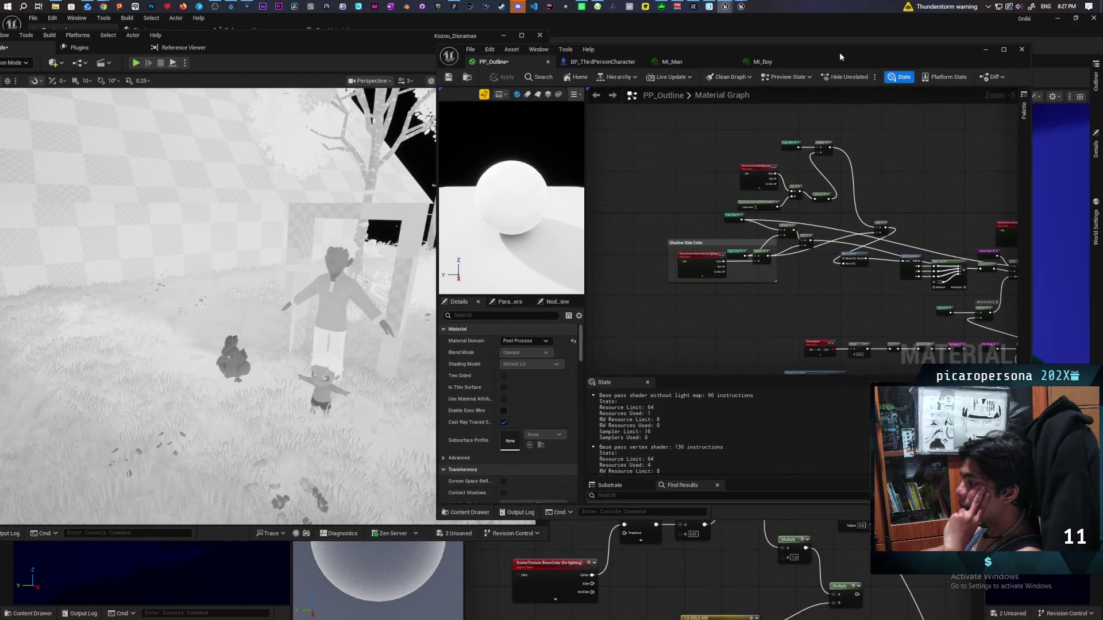
left_click(581, 533)
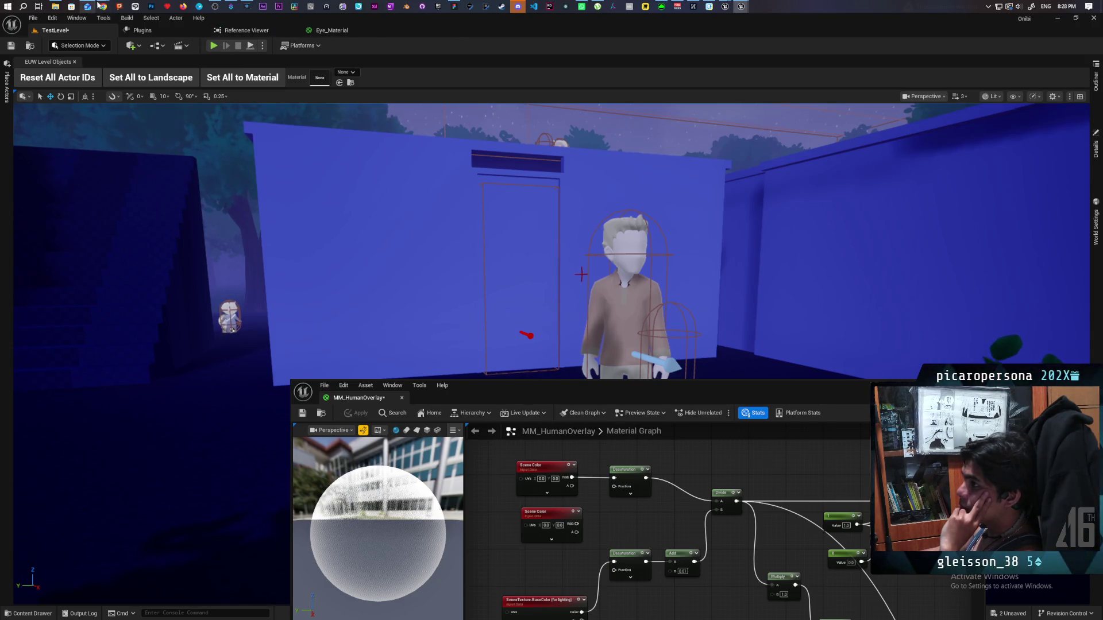
Step: Send Gemini a question about the scene colour in the Ask Gemini box
mouse_move(103, 7)
left_click(608, 49)
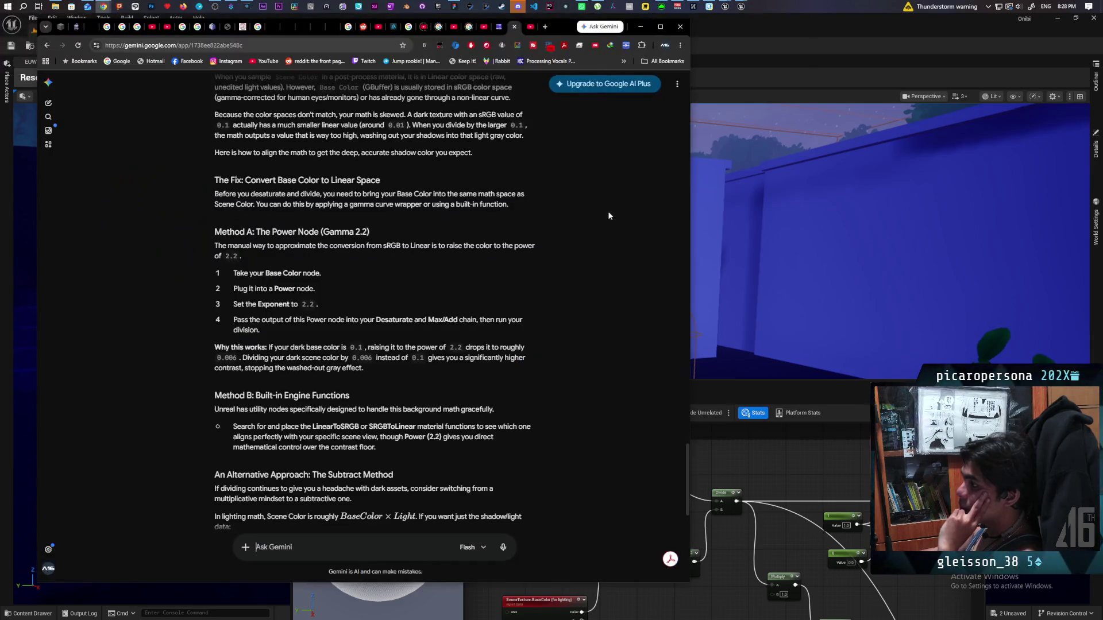
type("Iems to work wi")
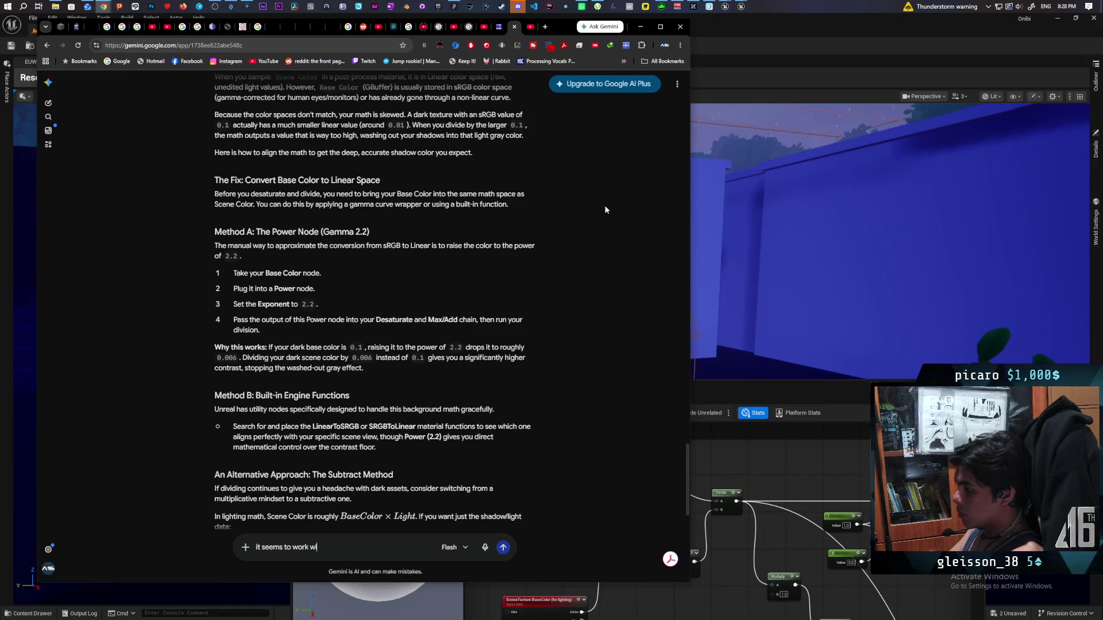
type("th color but")
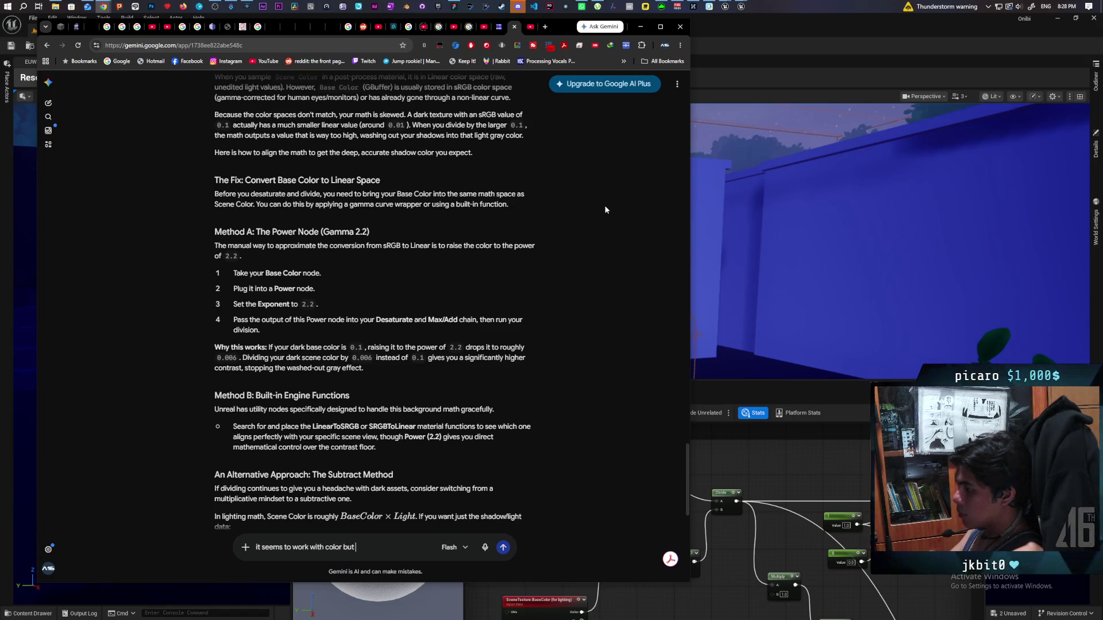
type(" not")
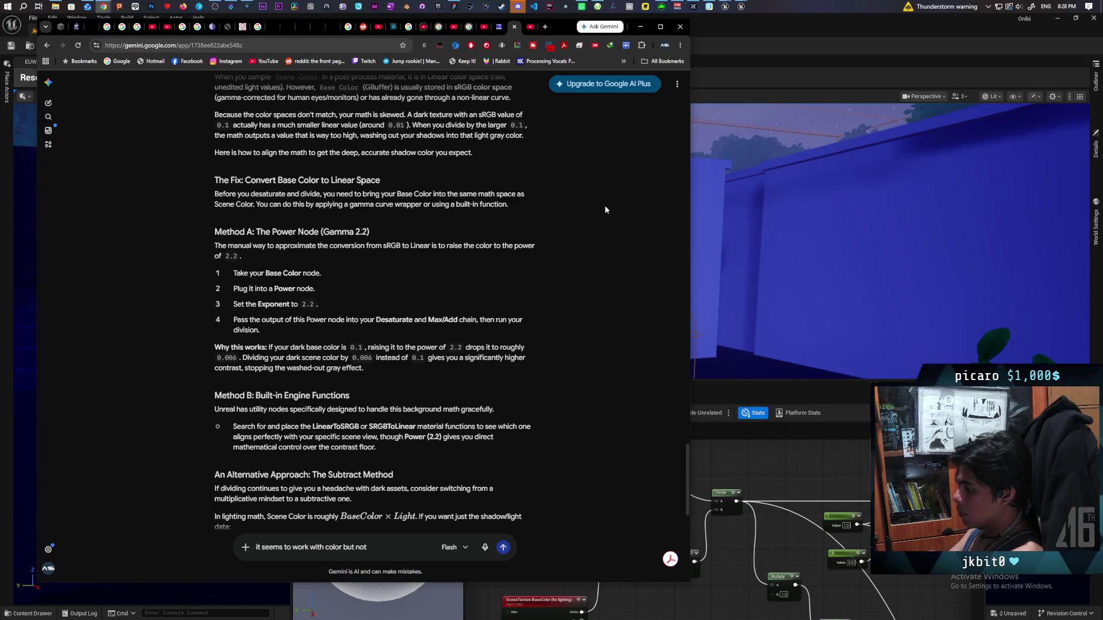
key("BackSpace")
key("BackSpace")
key("BackSpace")
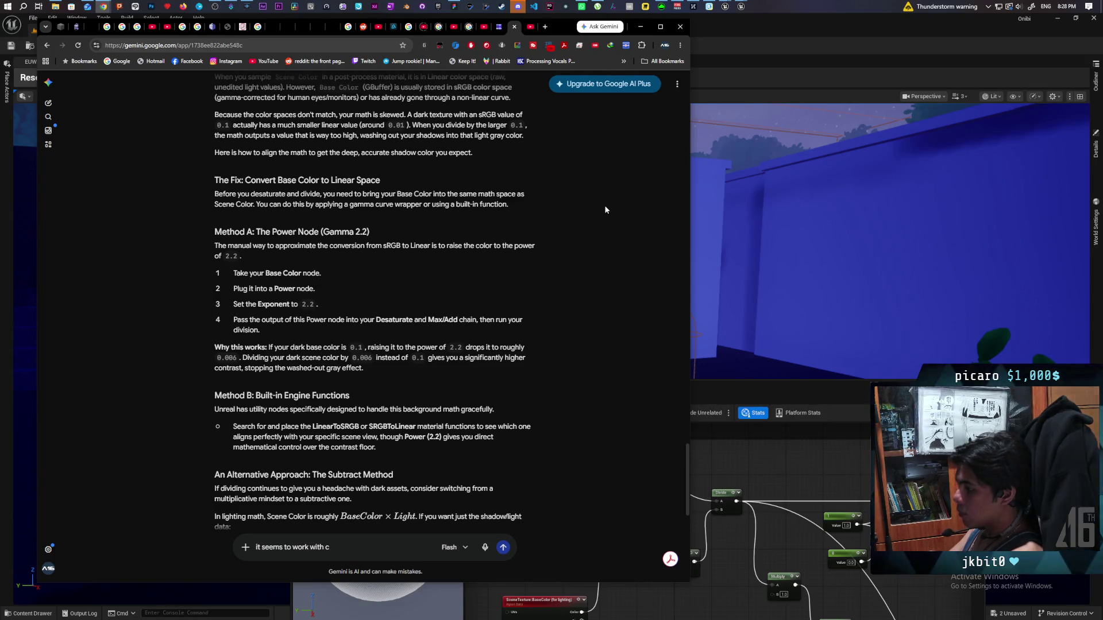
type("scene")
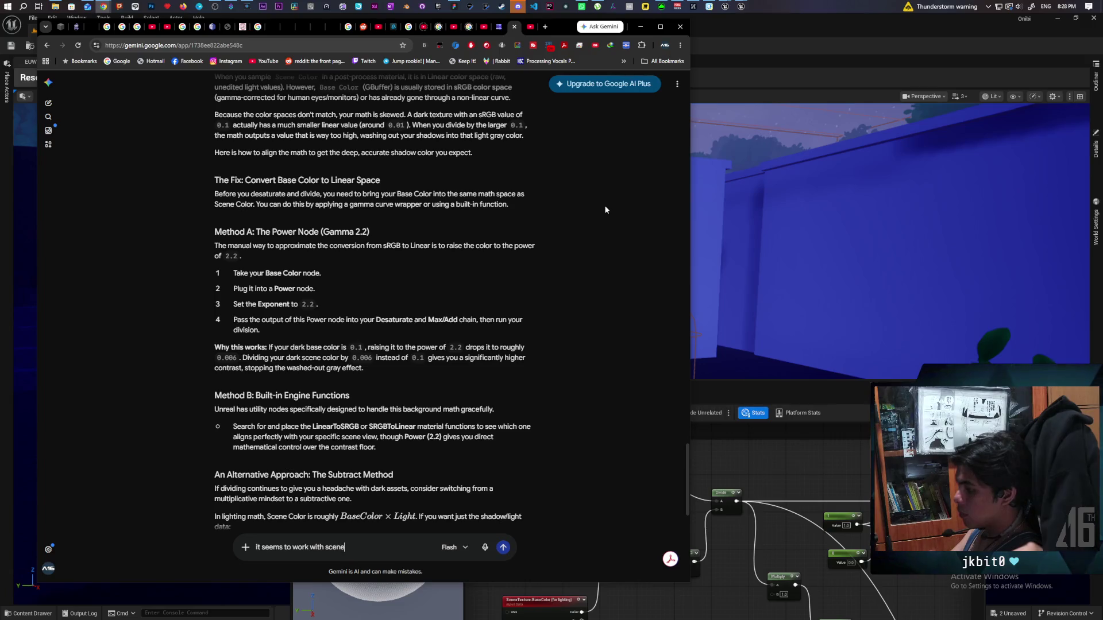
type(" color but not post")
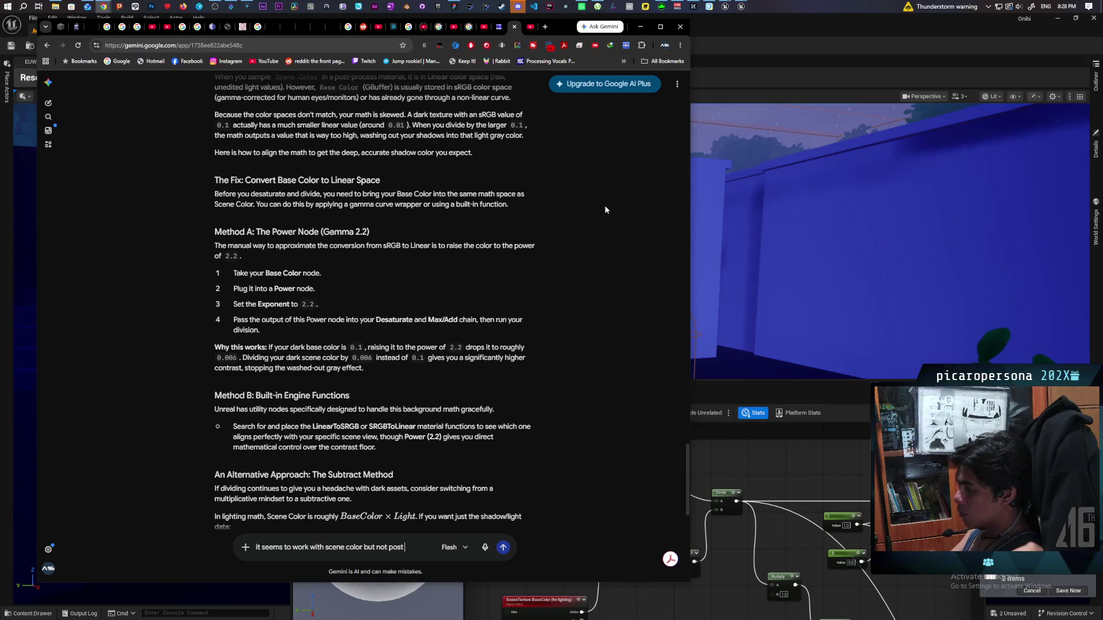
type(" process")
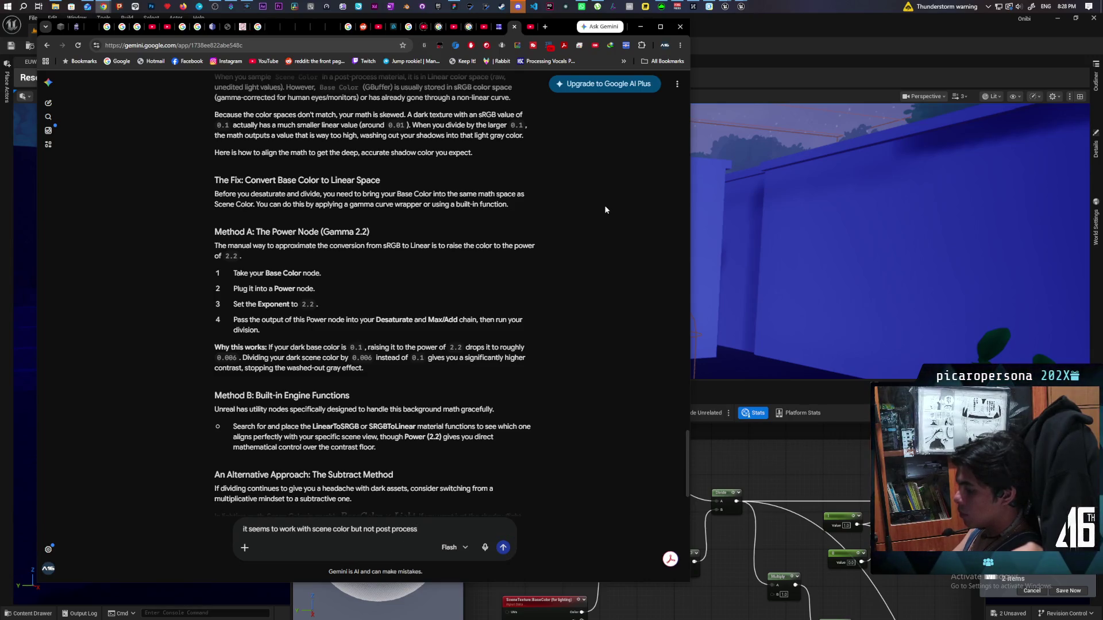
type(" 0")
key("Return")
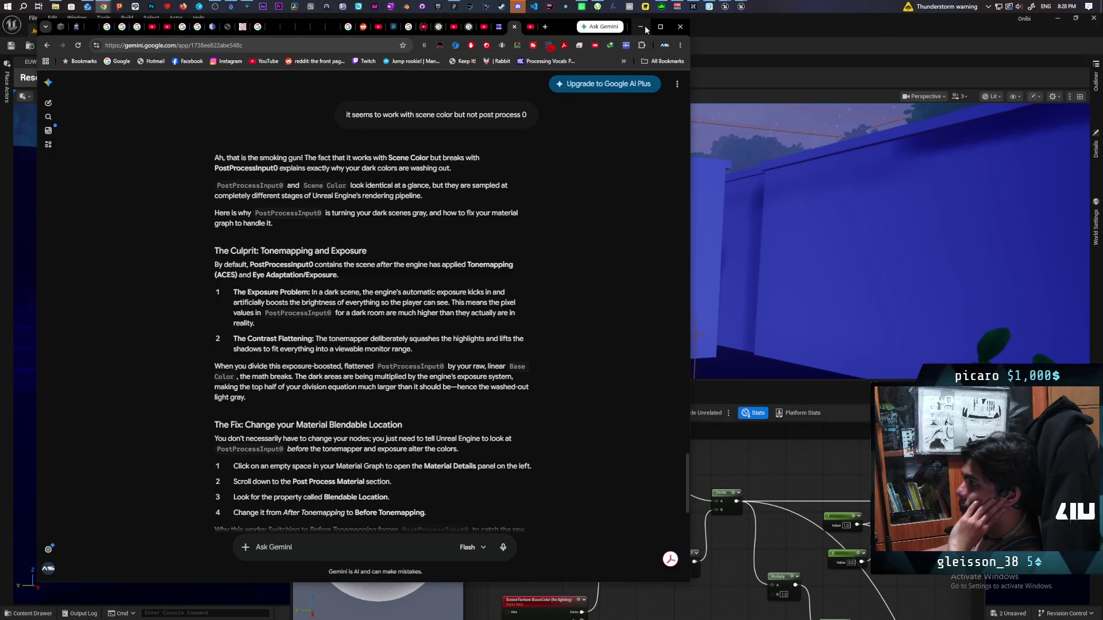
Step: Reply to Gemini that the material is already before tonemapping, then return to Unreal
scroll(551, 195, "down", 3)
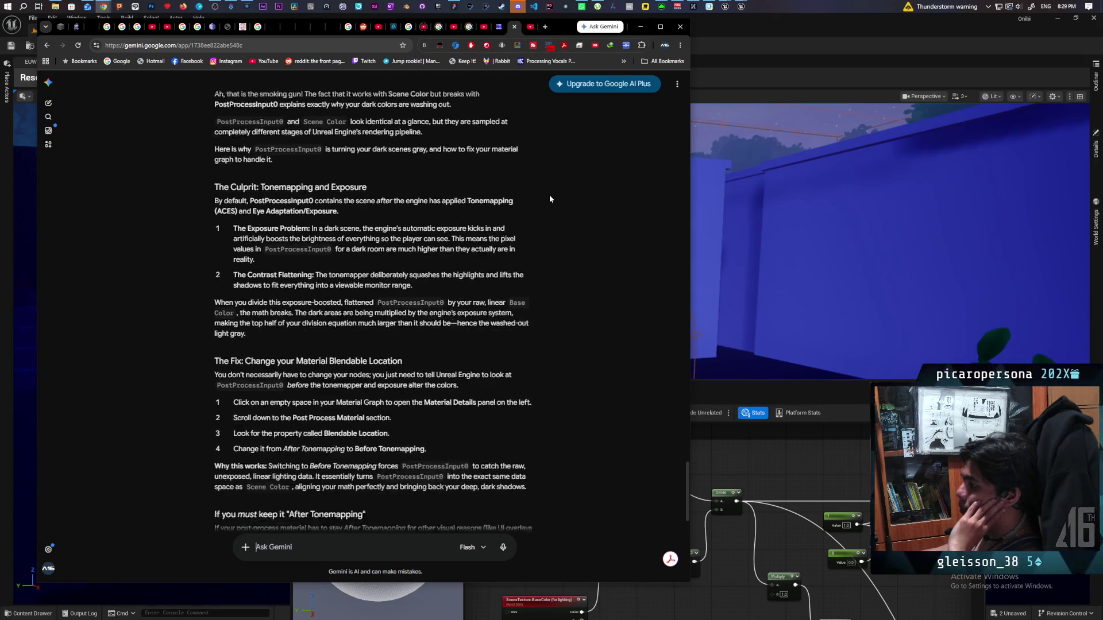
scroll(550, 200, "down", 2)
type("im already in before")
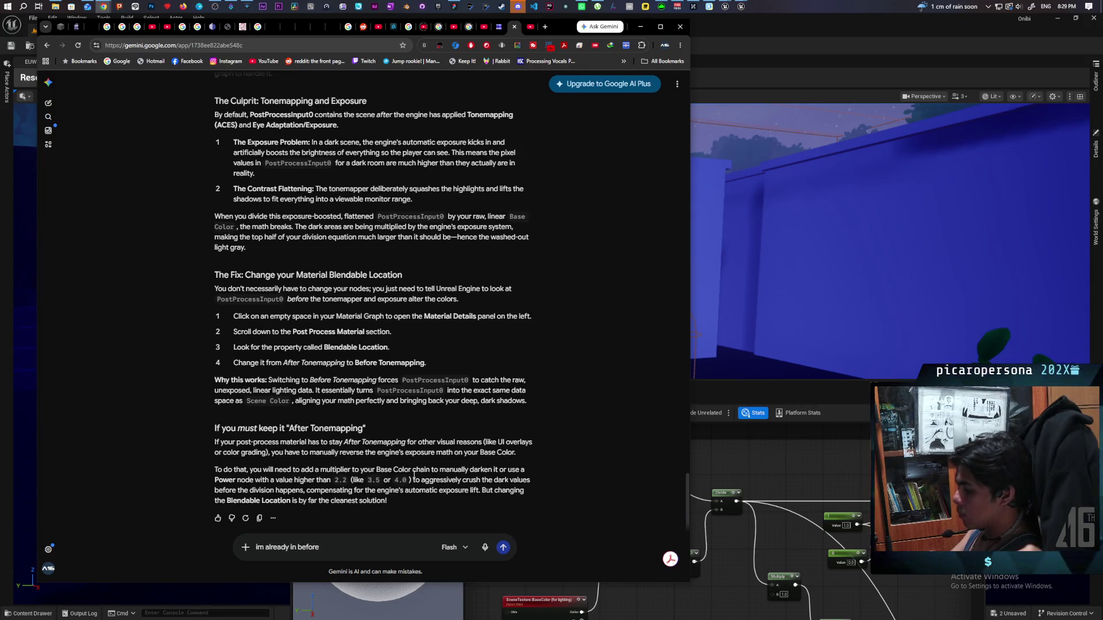
type("tonemapping")
key("Return")
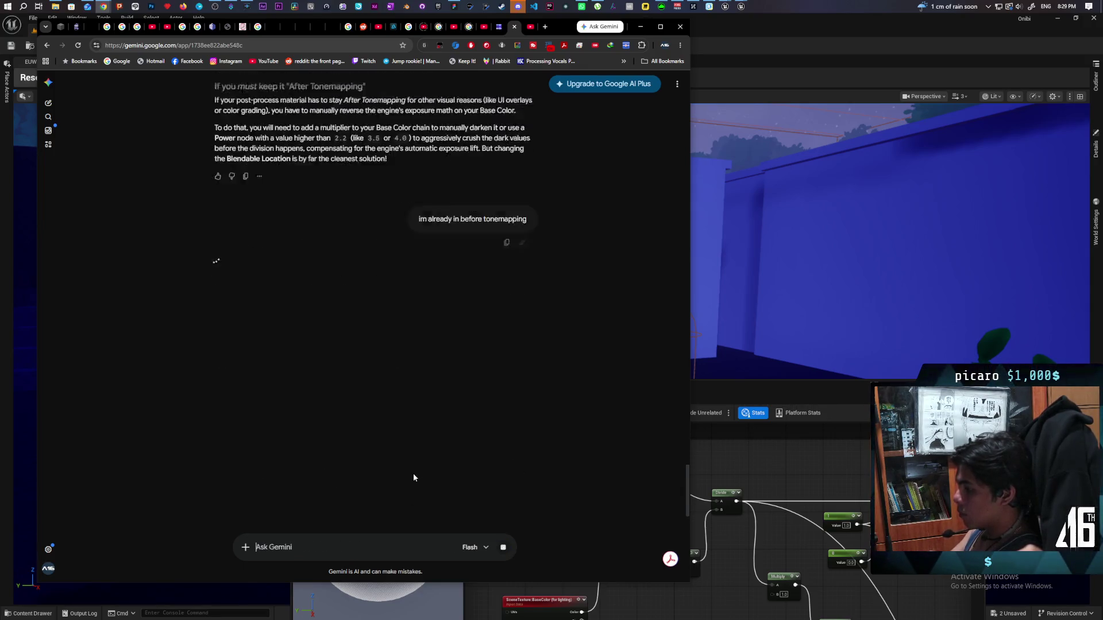
left_click(747, 473)
mouse_move(754, 389)
left_mouse_down()
mouse_move(796, 246)
mouse_move(801, 162)
mouse_move(832, 148)
left_mouse_up()
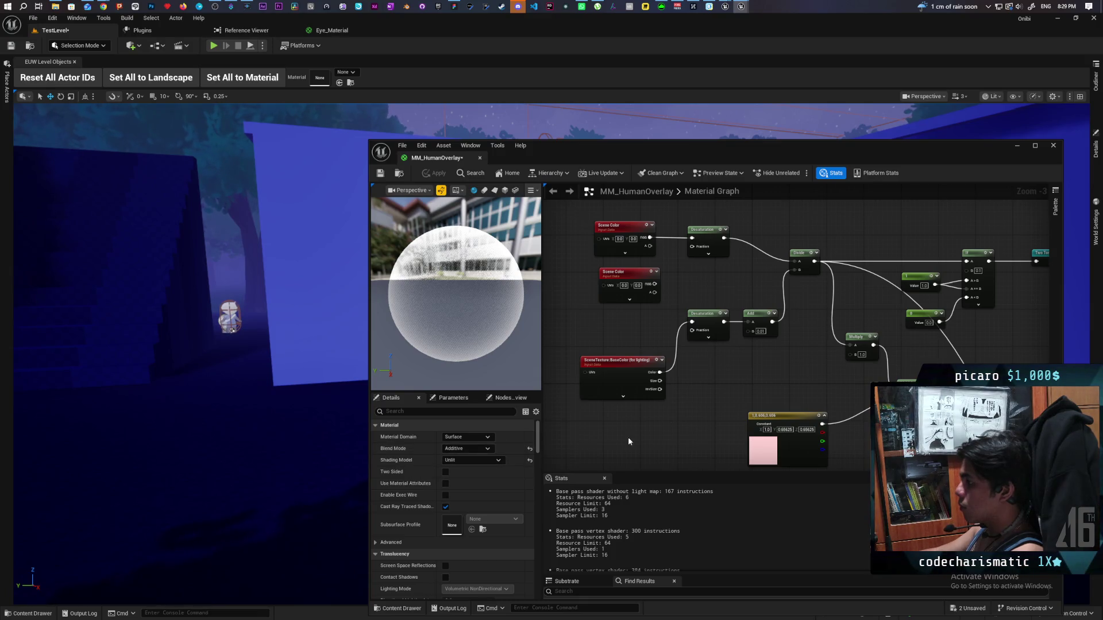
Step: In PP_Outline Details, keep Blendable Location at Scene Color Before DOF and toggle Is Blendable
mouse_move(725, 6)
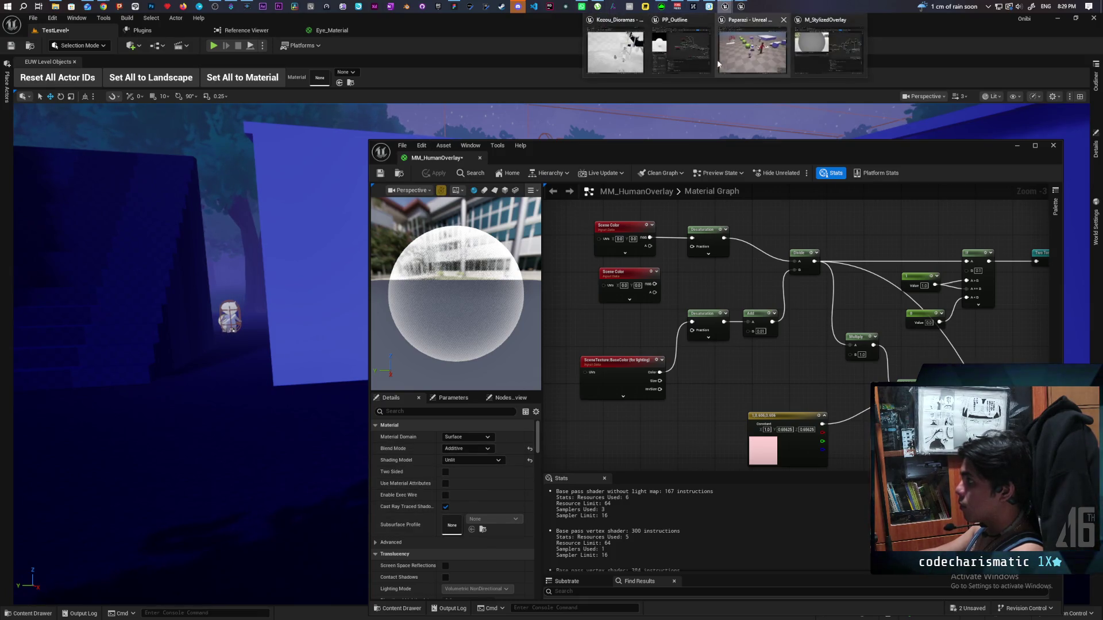
left_click(681, 52)
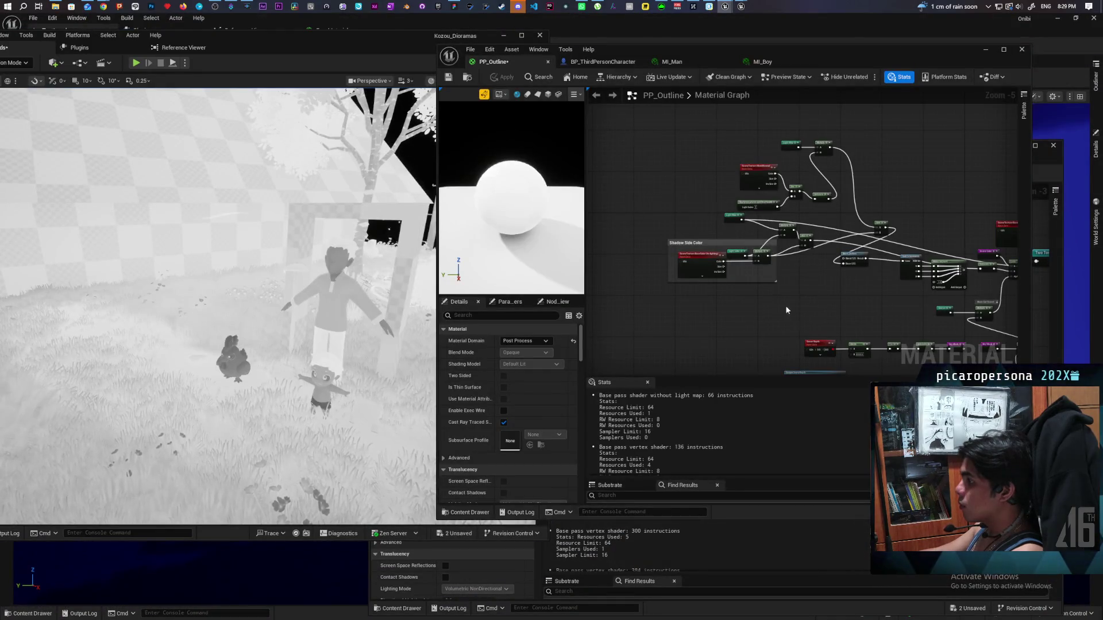
scroll(510, 409, "down", 10)
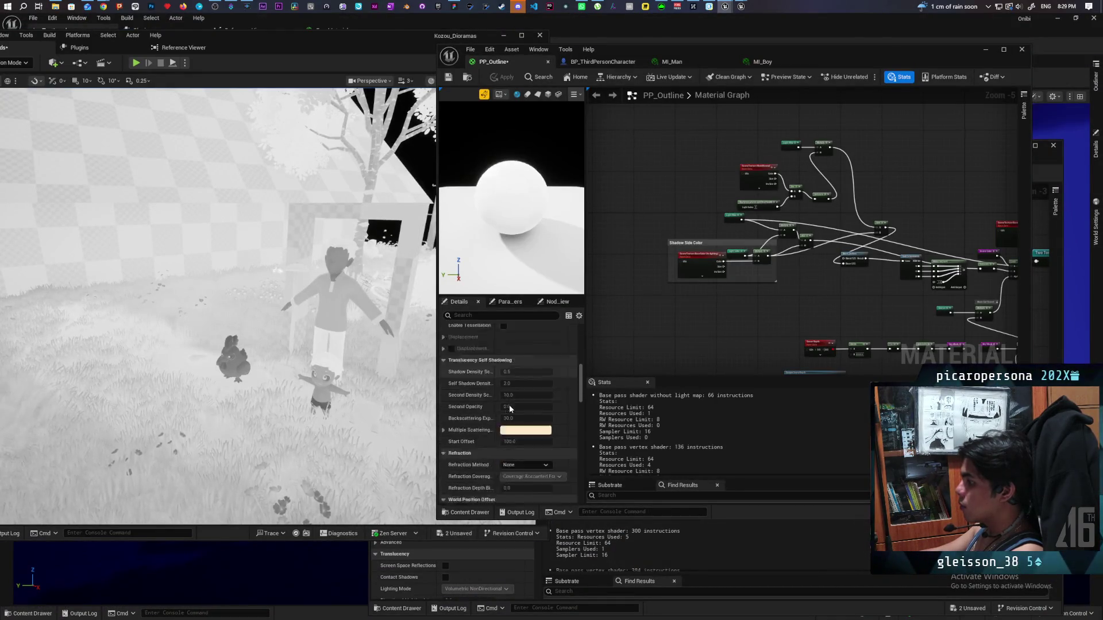
scroll(510, 409, "down", 8)
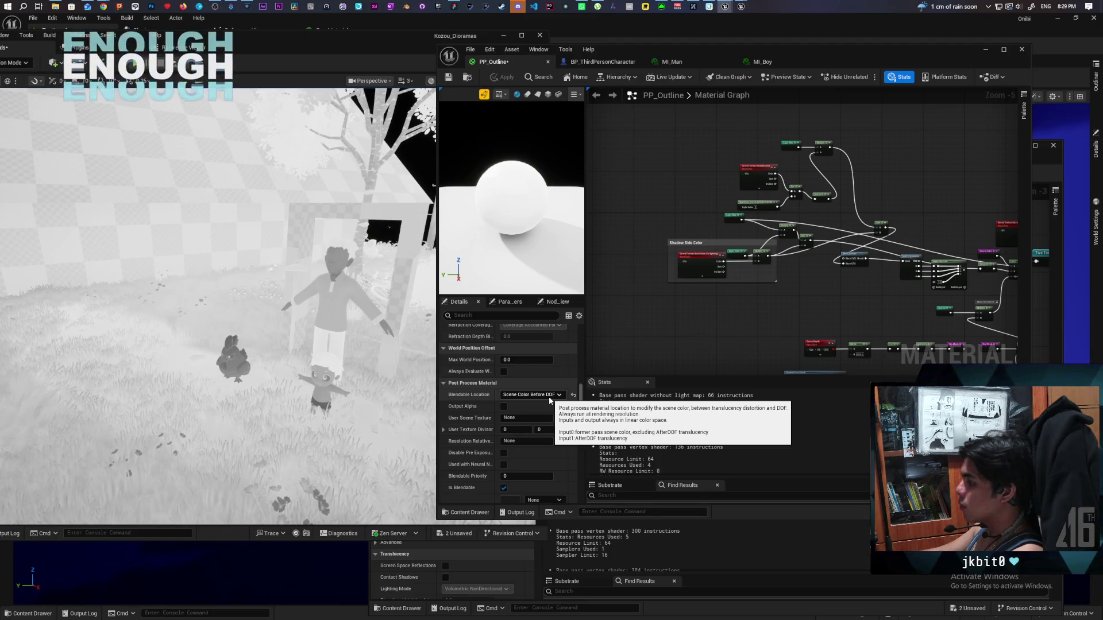
left_click(550, 396)
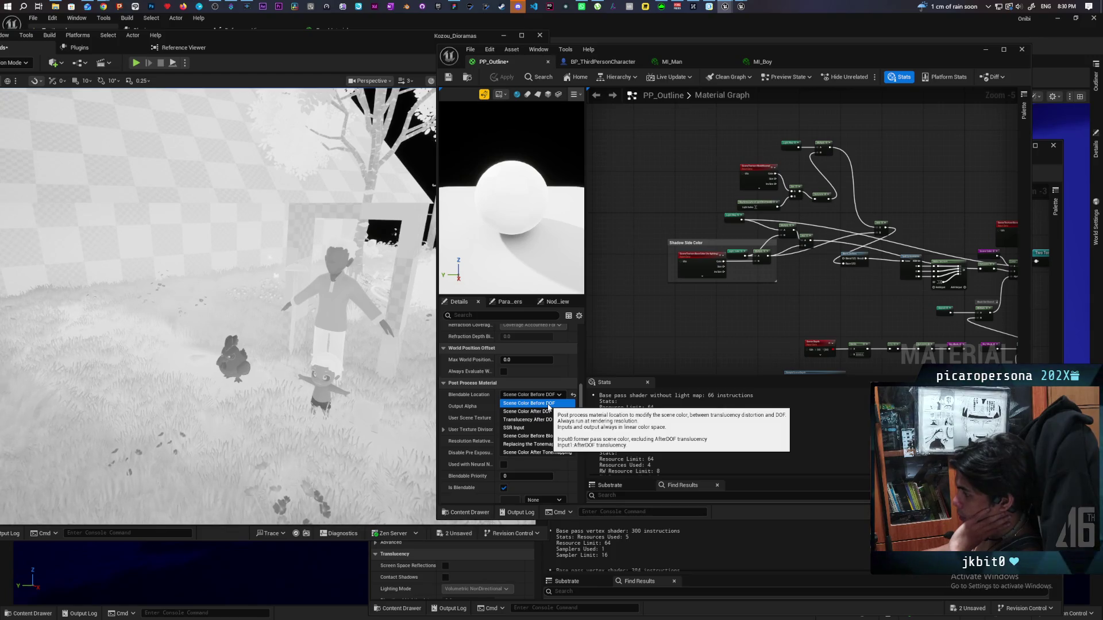
left_click(548, 404)
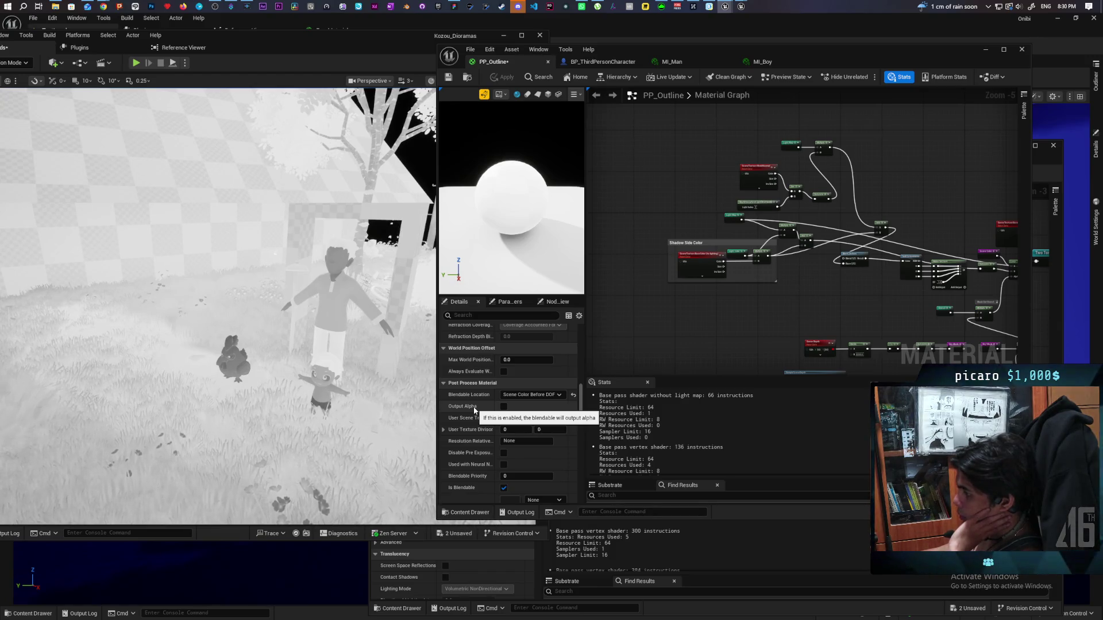
left_click(505, 489)
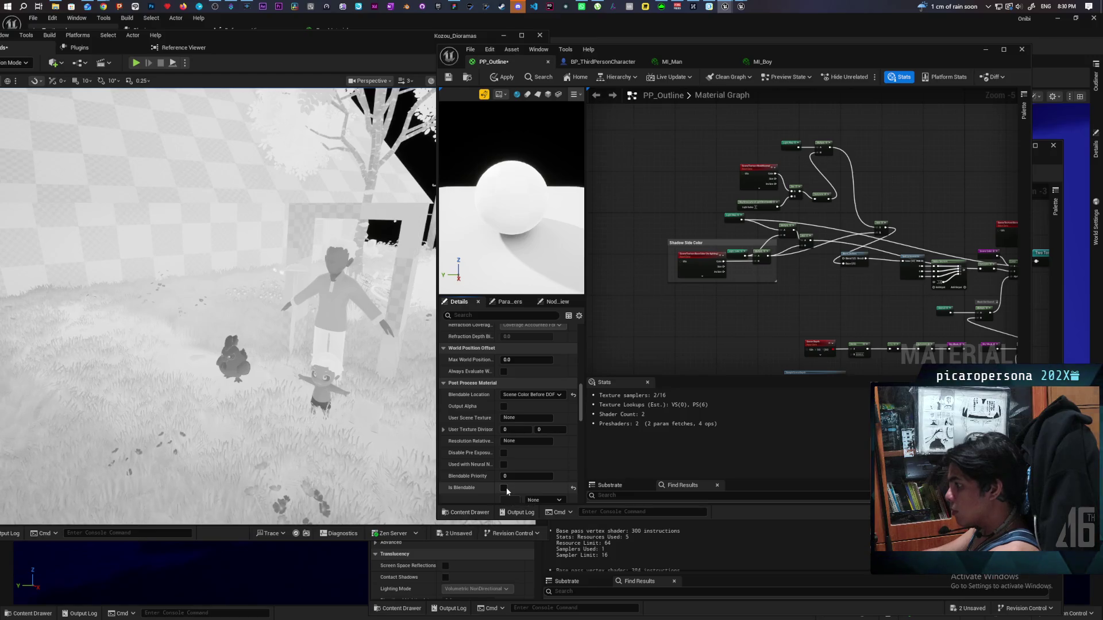
scroll(518, 454, "down", 3)
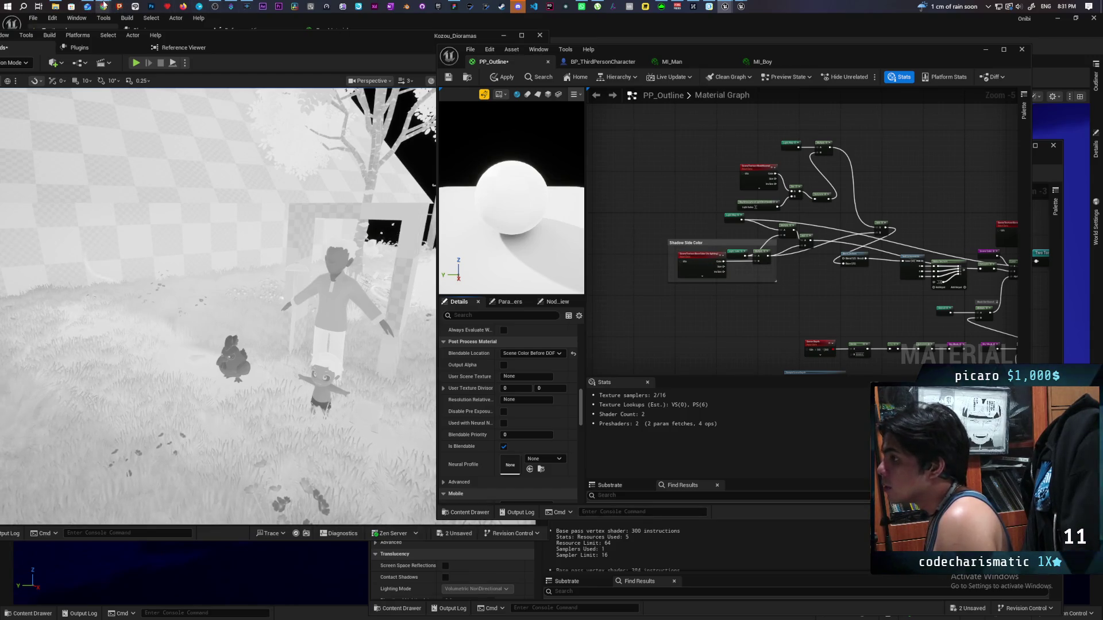
mouse_move(104, 5)
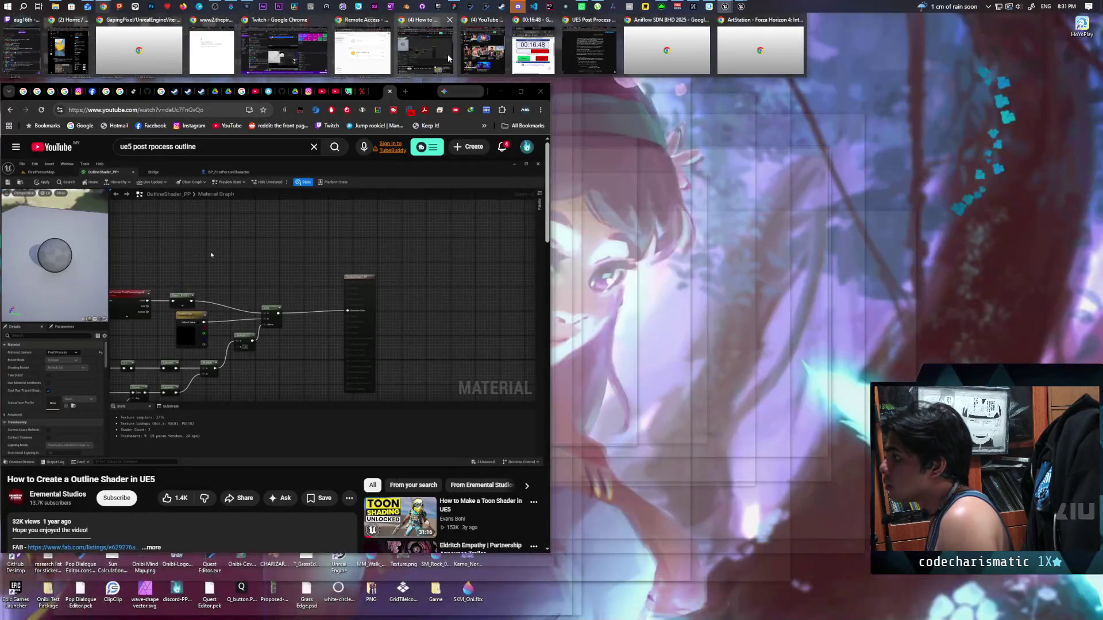
left_click(587, 51)
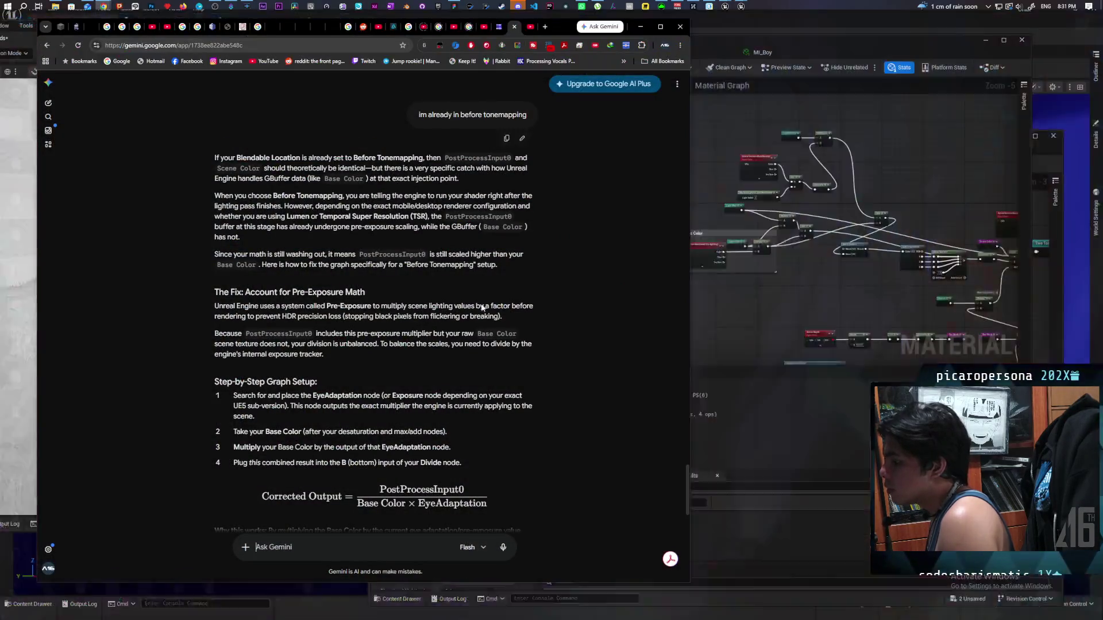
scroll(482, 309, "down", 3)
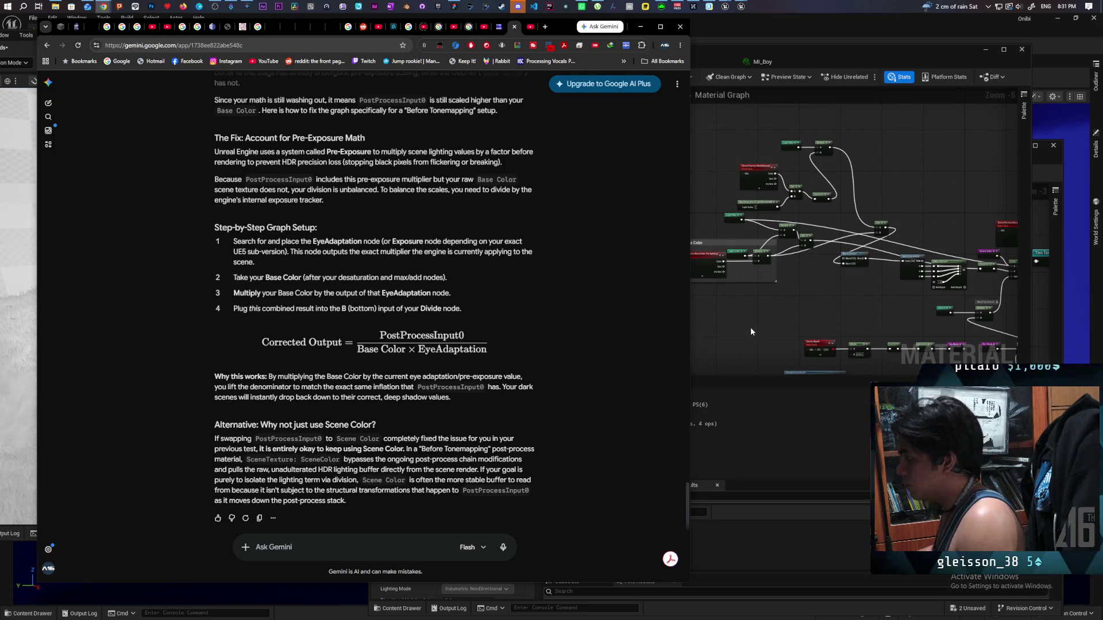
left_click(771, 307)
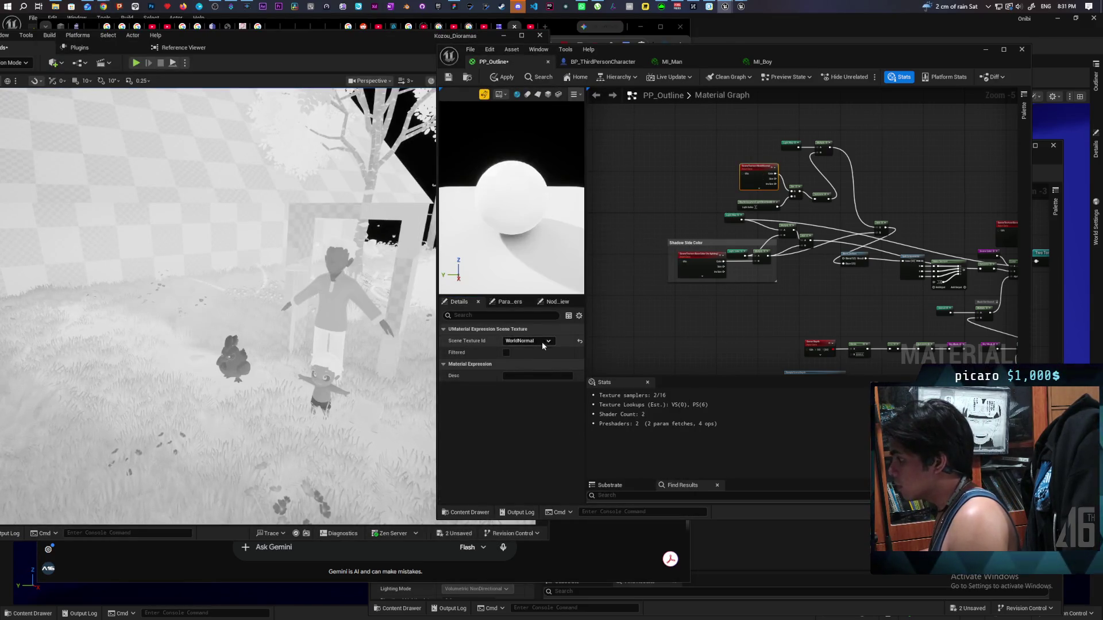
Step: Set the upper SceneTexture node's Scene Texture Id to SceneColor and apply the material
scroll(742, 279, "up", 2)
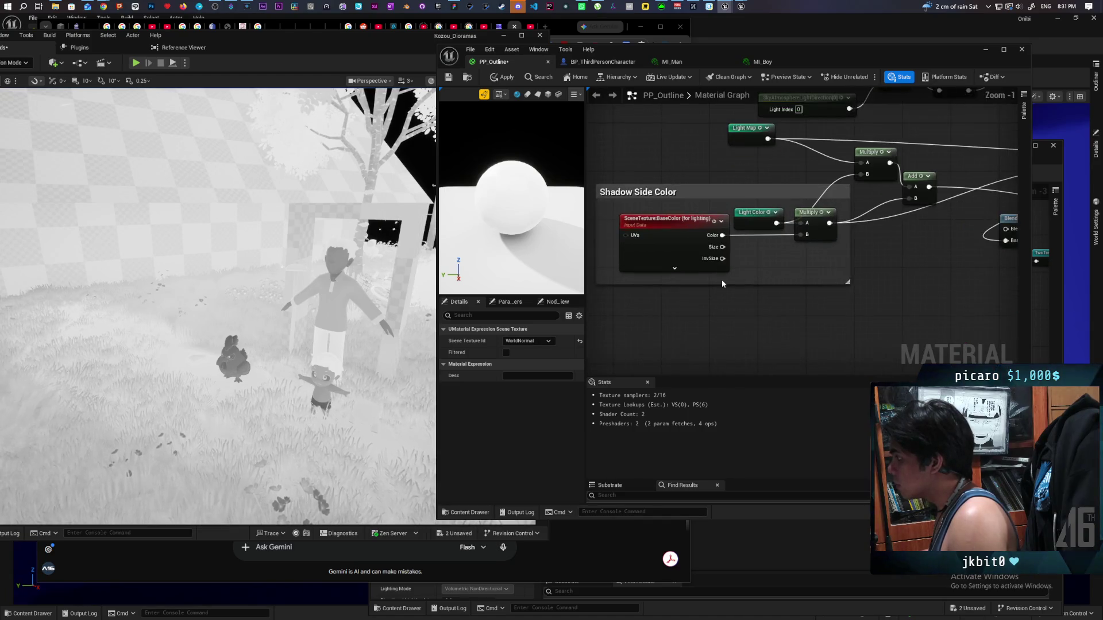
scroll(722, 279, "down", 3)
mouse_move(807, 319)
left_mouse_down()
mouse_move(733, 310)
mouse_move(760, 293)
mouse_move(965, 283)
left_mouse_up()
scroll(743, 303, "up", 2)
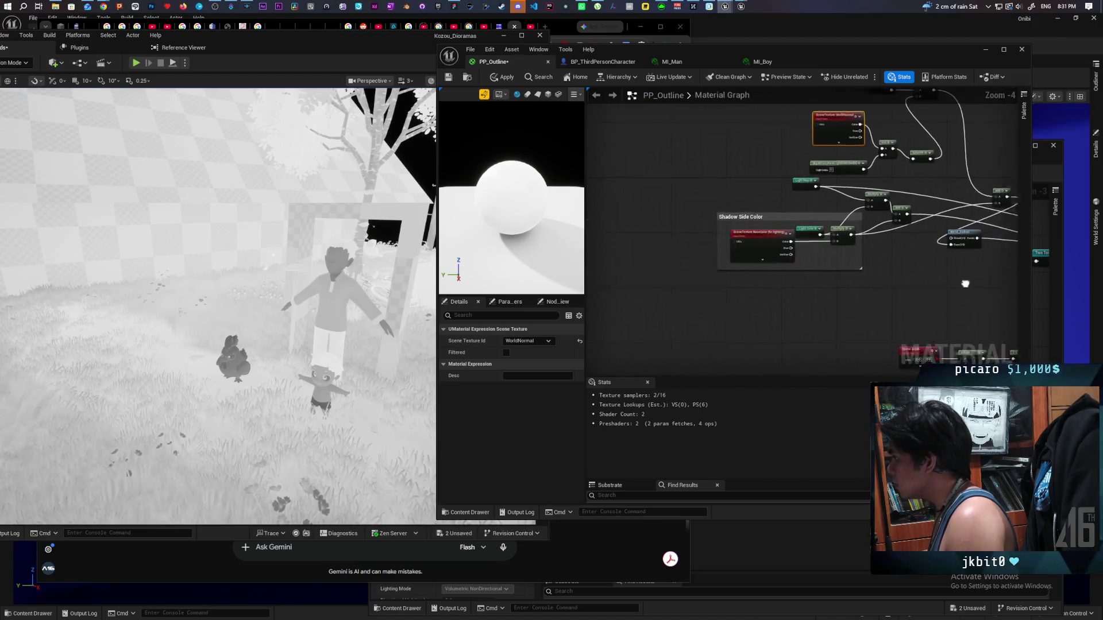
scroll(966, 283, "down", 1)
mouse_move(734, 257)
left_mouse_down()
mouse_move(857, 246)
mouse_move(758, 275)
mouse_move(791, 269)
left_mouse_up()
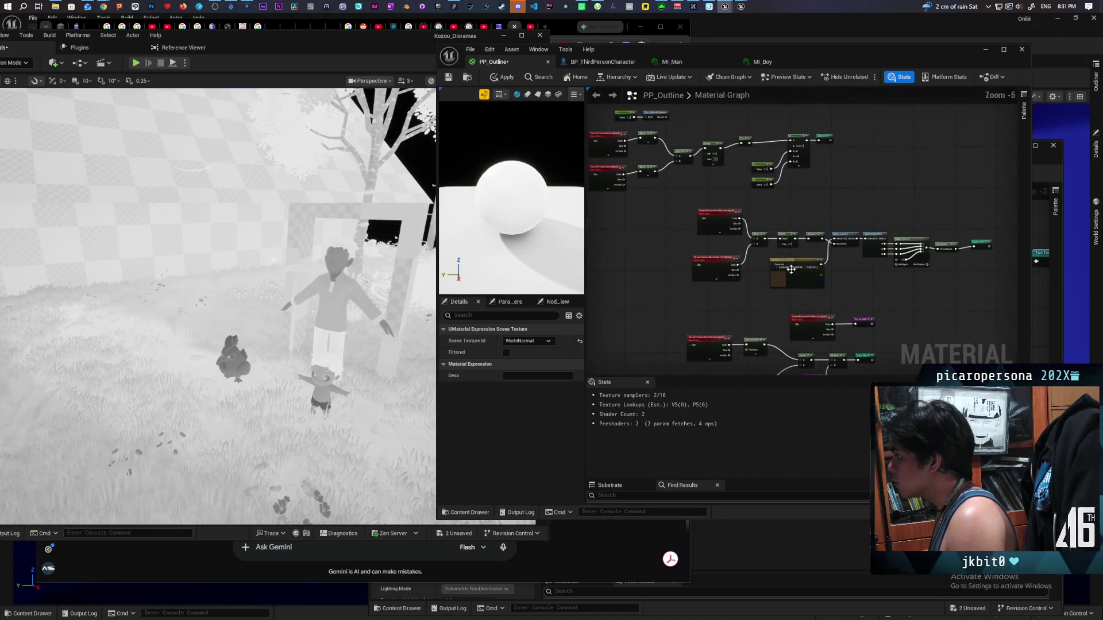
scroll(792, 269, "up", 3)
mouse_move(758, 312)
left_mouse_down()
mouse_move(722, 255)
mouse_move(647, 204)
mouse_move(617, 137)
left_mouse_up()
left_click(746, 196)
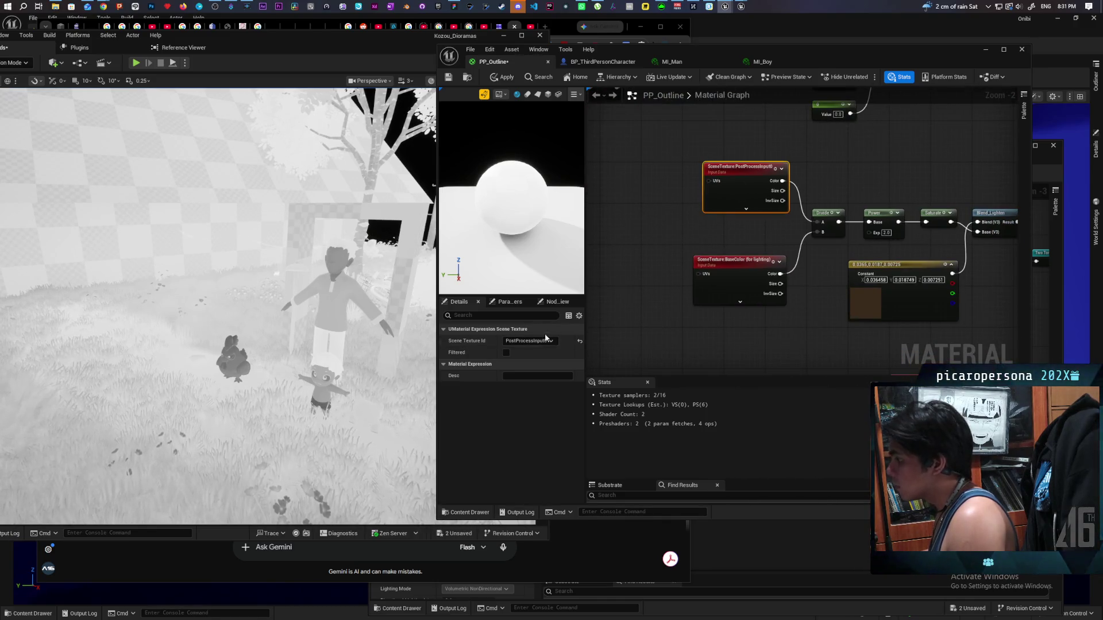
left_click(546, 339)
left_click(523, 352)
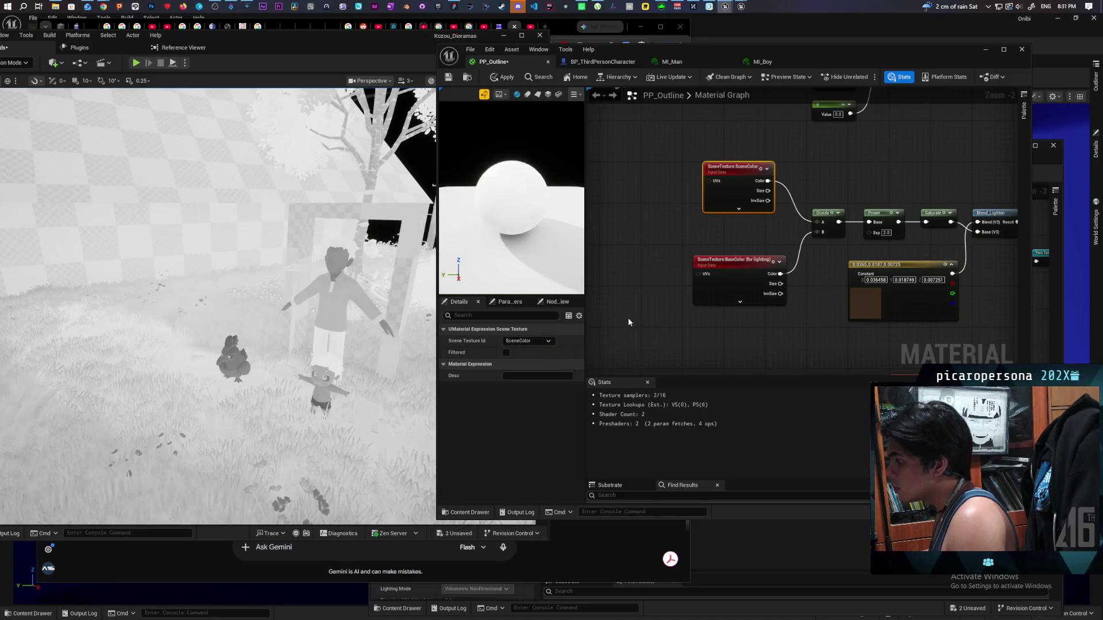
left_click(509, 77)
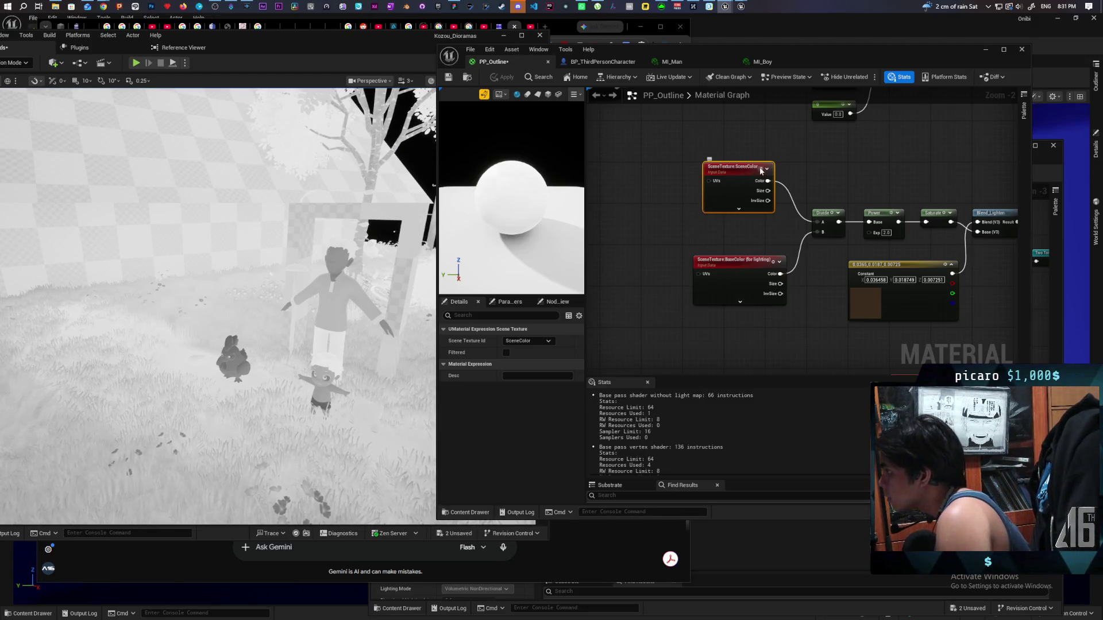
Step: Wire the lower PostProcessInput0 node's Color into Desaturation and apply
mouse_move(916, 180)
left_mouse_down()
mouse_move(655, 172)
mouse_move(756, 173)
left_mouse_up()
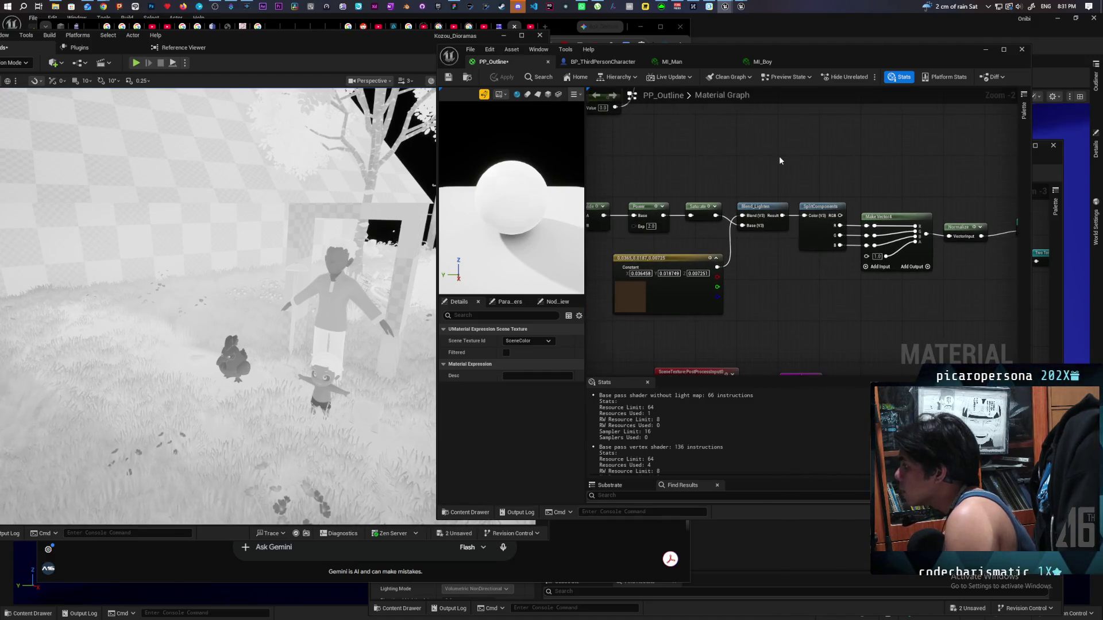
scroll(878, 220, "down", 2)
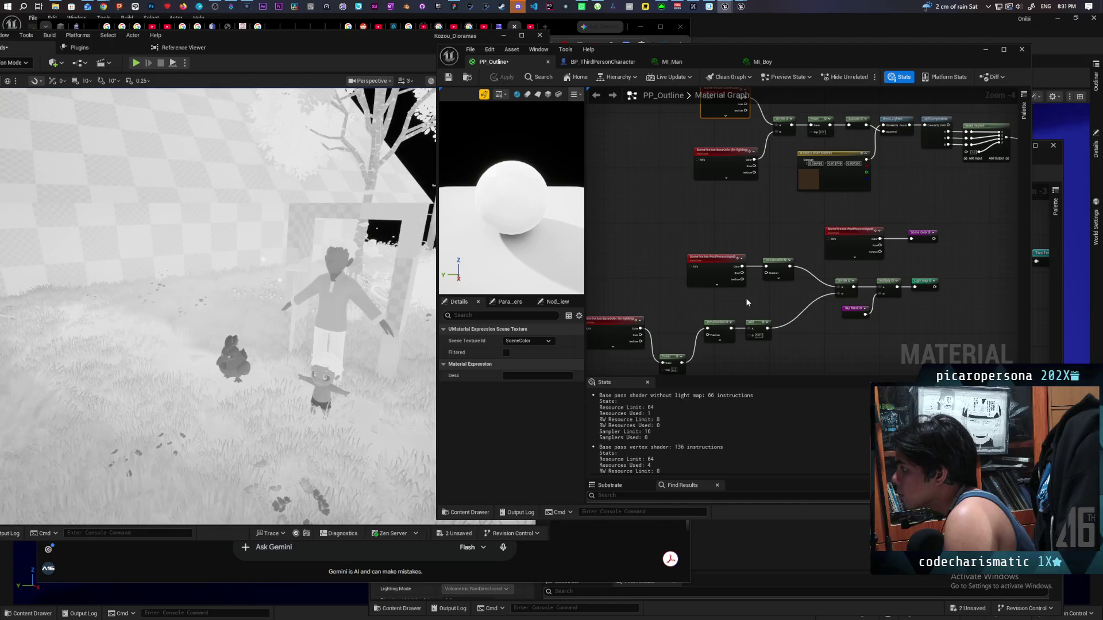
left_click_drag(746, 302, 793, 234)
scroll(794, 234, "up", 1)
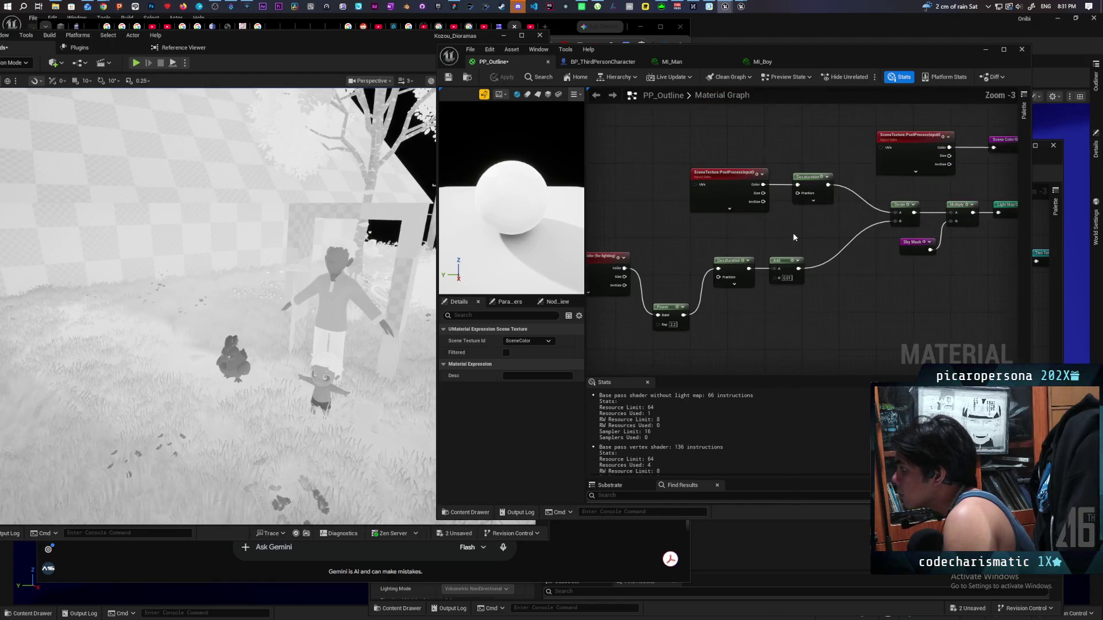
left_click(746, 183)
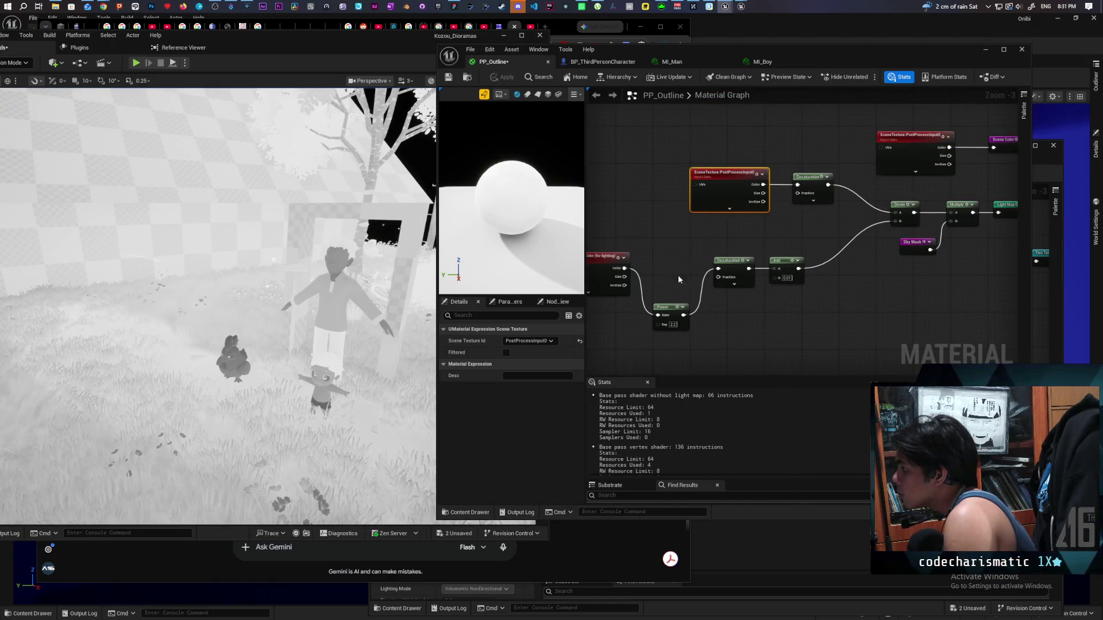
left_click_drag(624, 269, 718, 268)
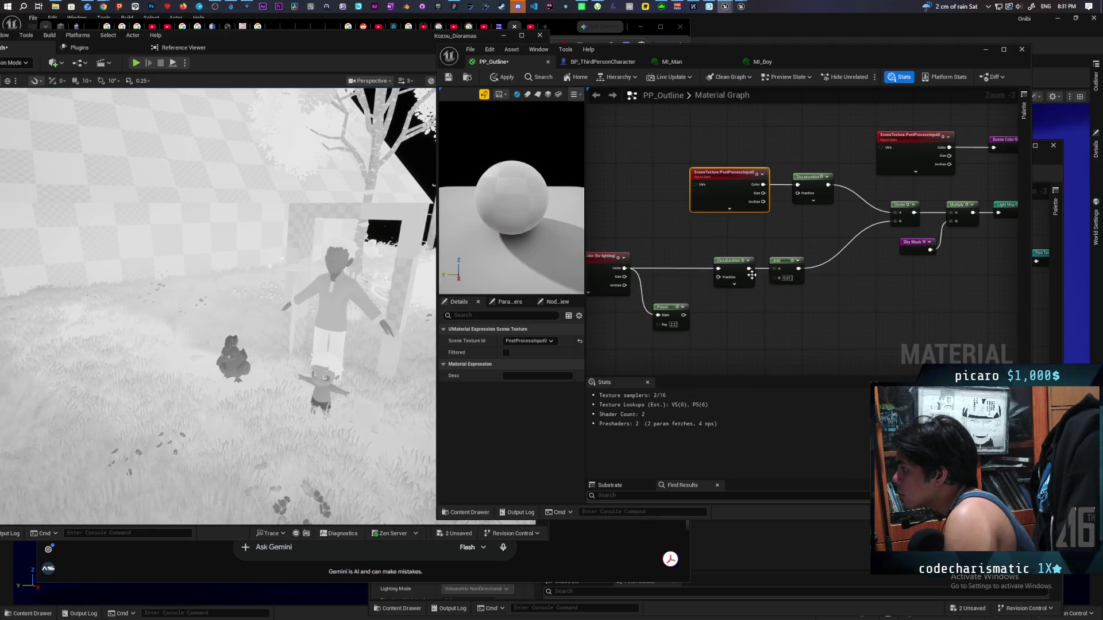
left_click(502, 77)
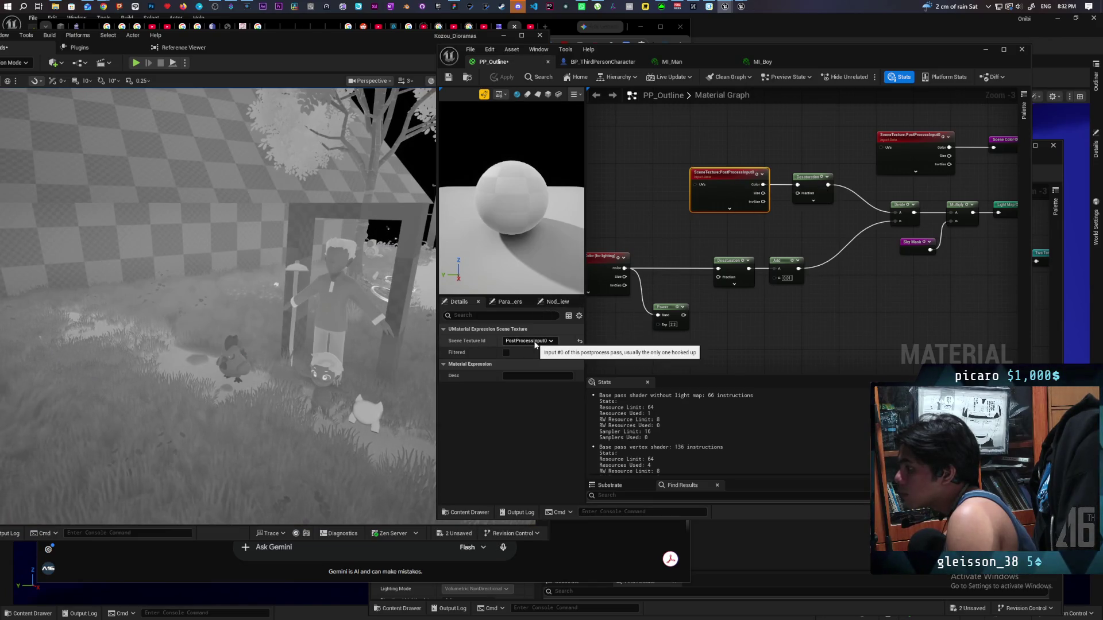
Step: Try SceneColor on the selected scene texture node, then undo the change
left_click(534, 342)
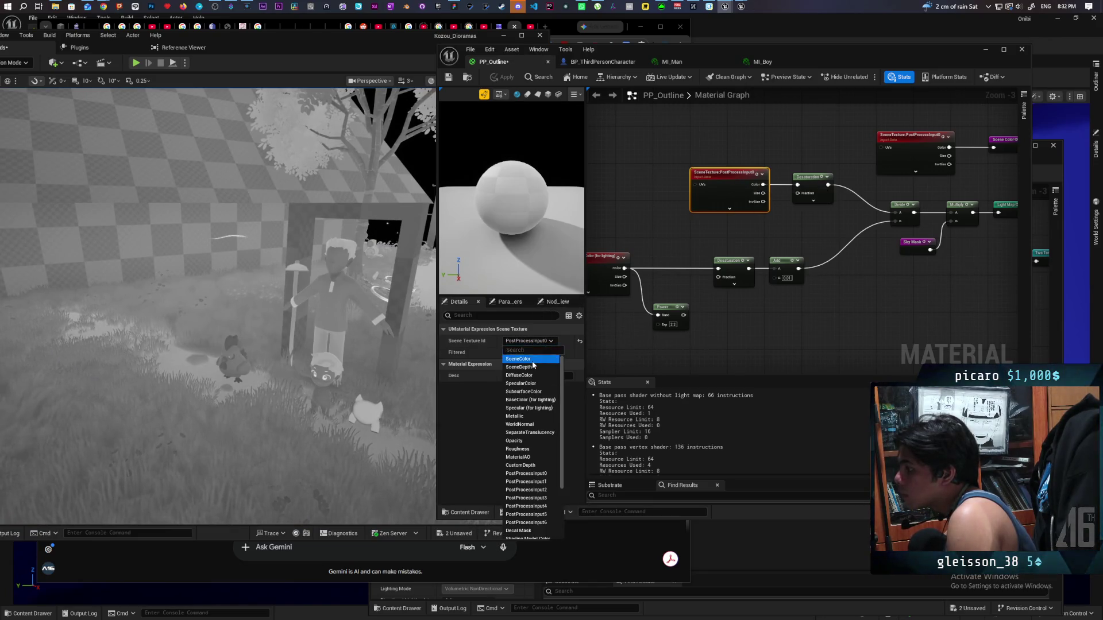
left_click(532, 365)
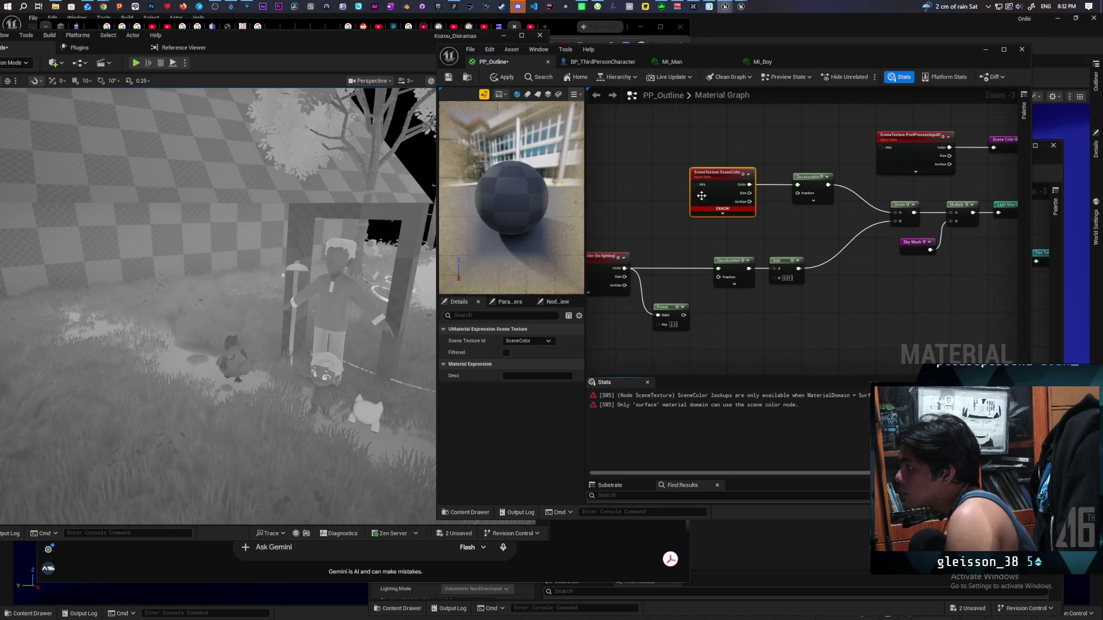
mouse_move(722, 209)
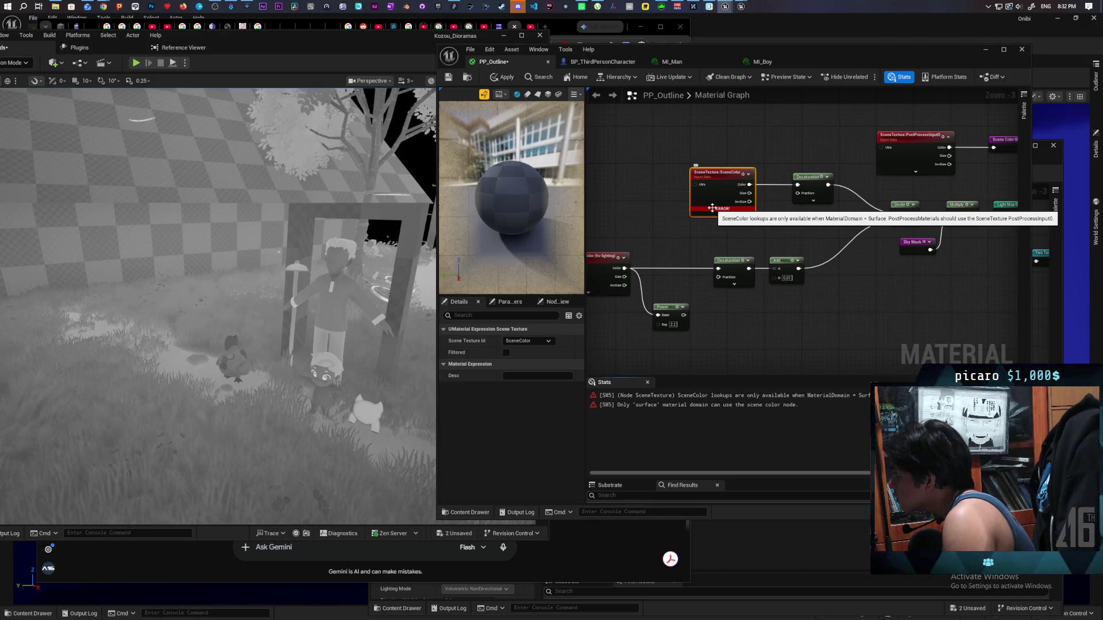
key("ctrl+z")
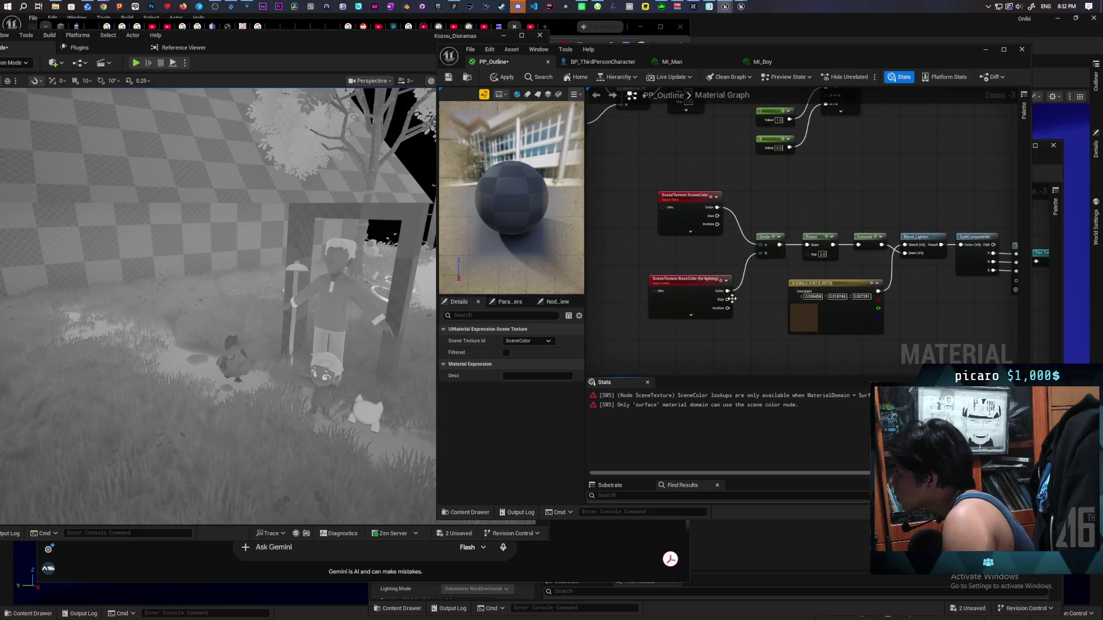
left_click_drag(731, 299, 737, 270)
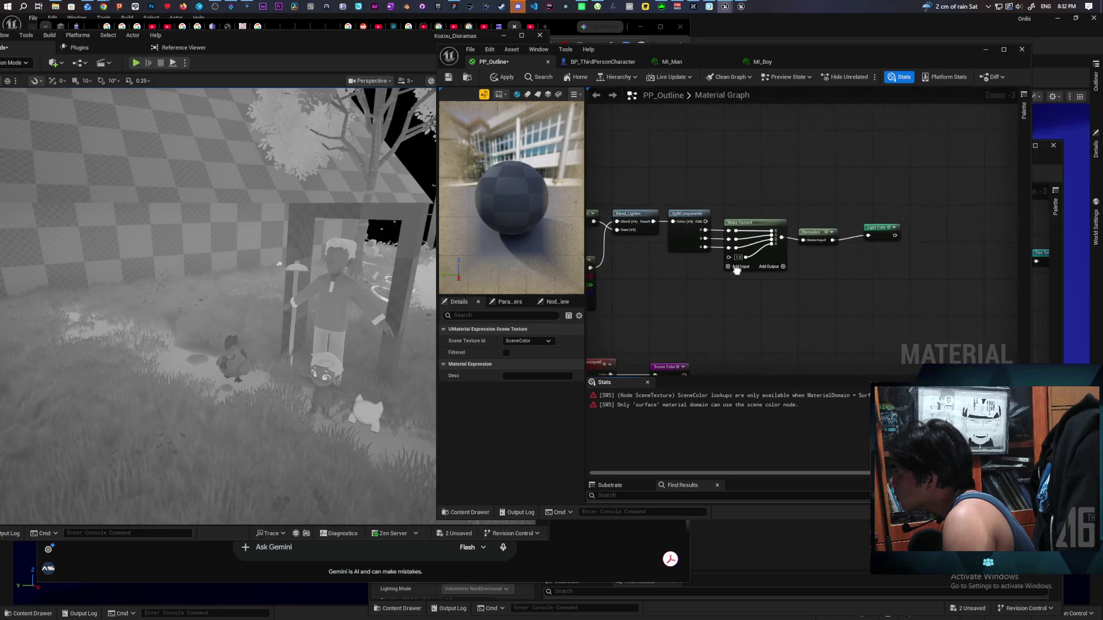
scroll(737, 270, "down", 5)
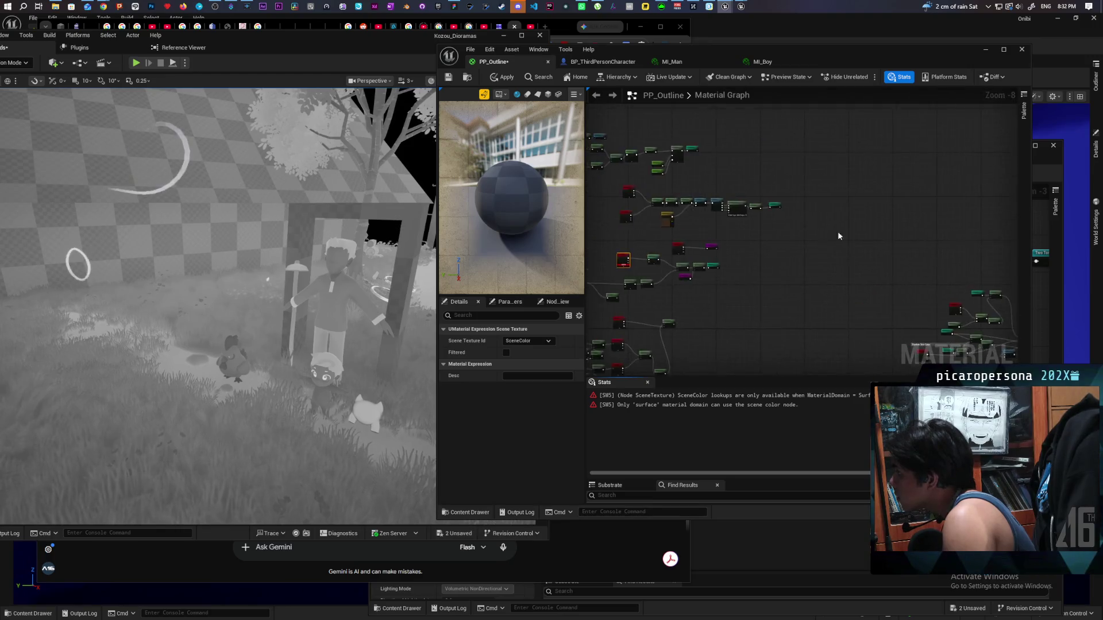
scroll(839, 236, "up", 5)
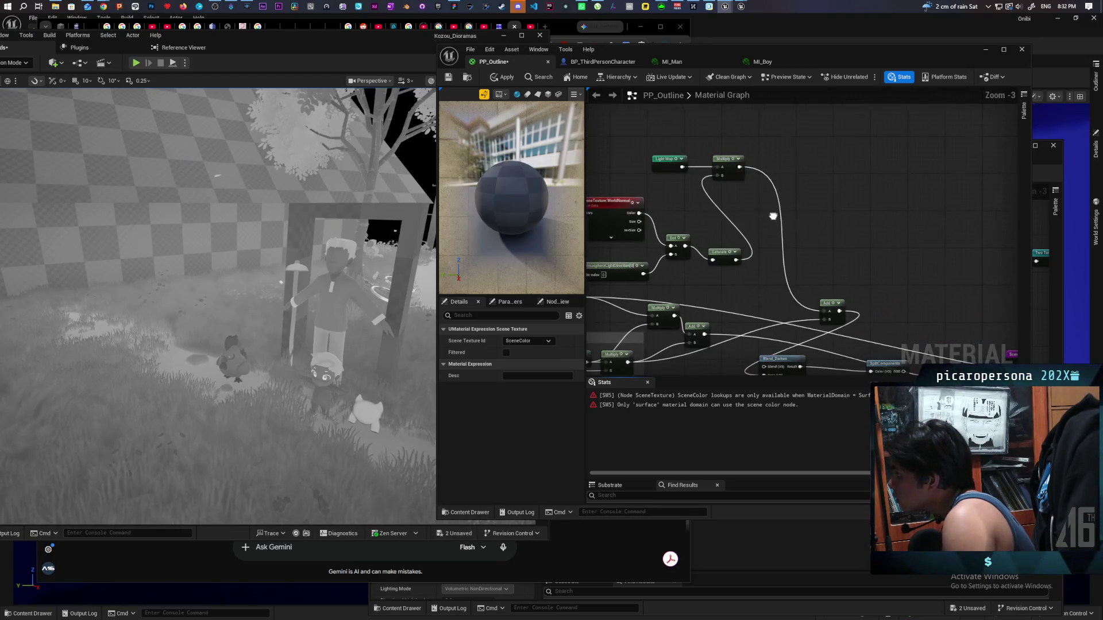
mouse_move(773, 216)
left_mouse_down()
mouse_move(872, 147)
mouse_move(666, 242)
mouse_move(888, 203)
left_mouse_up()
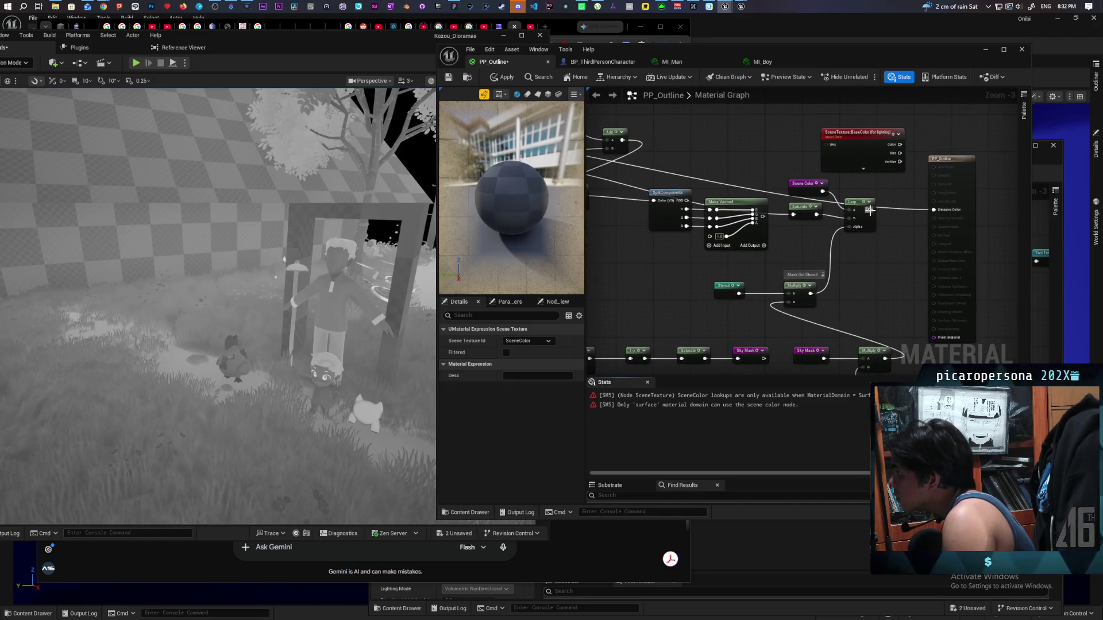
scroll(824, 251, "down", 4)
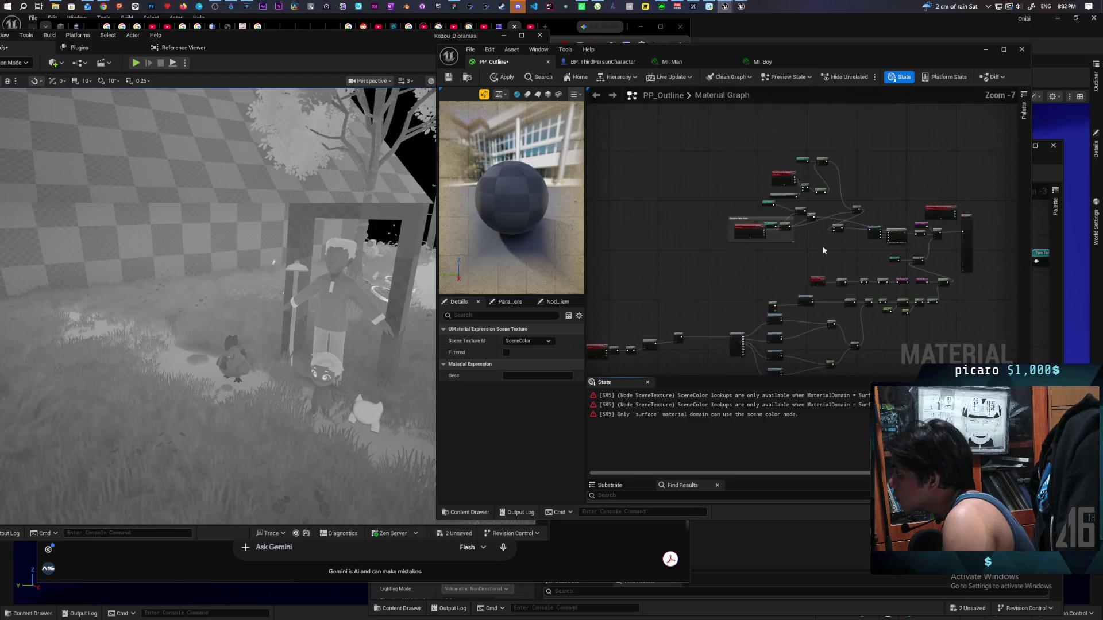
scroll(824, 251, "up", 2)
mouse_move(824, 251)
left_mouse_down()
mouse_move(761, 277)
mouse_move(690, 230)
left_mouse_up()
scroll(689, 229, "up", 1)
Step: Set both the top and lower SceneColor nodes to PostProcessInput0, then return to Gemini
left_click(763, 128)
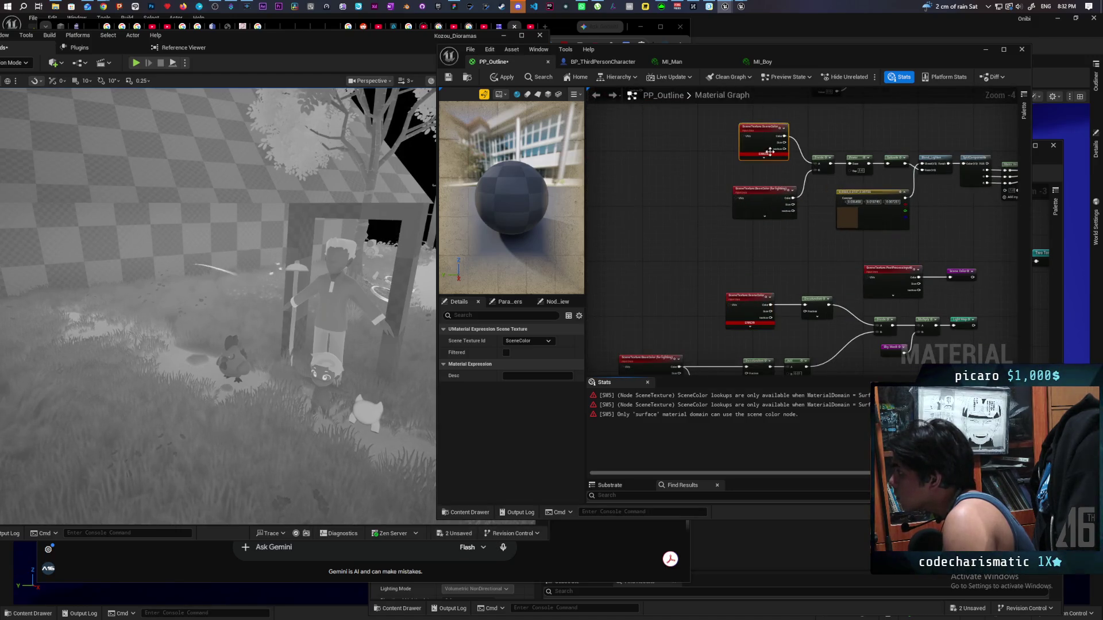
left_click(535, 342)
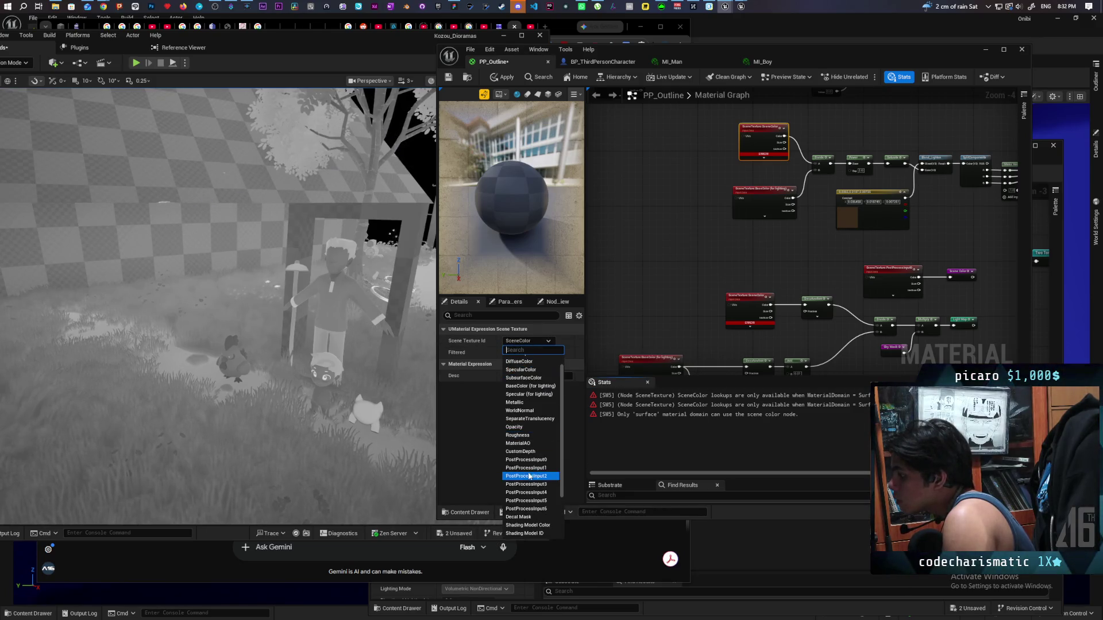
left_click(526, 460)
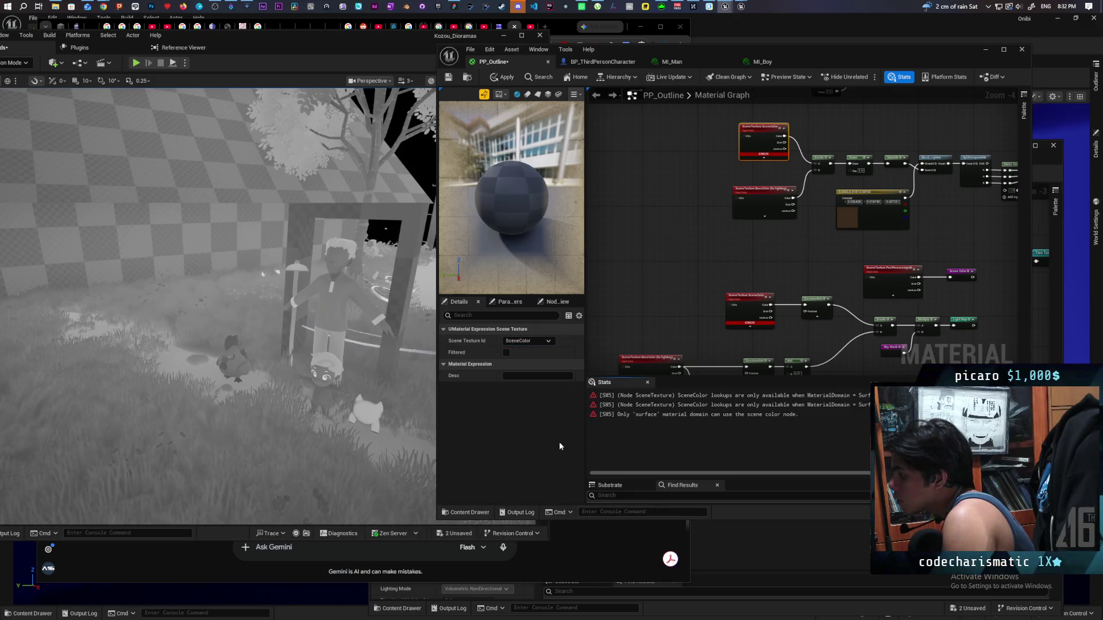
left_click(751, 310)
left_click(540, 341)
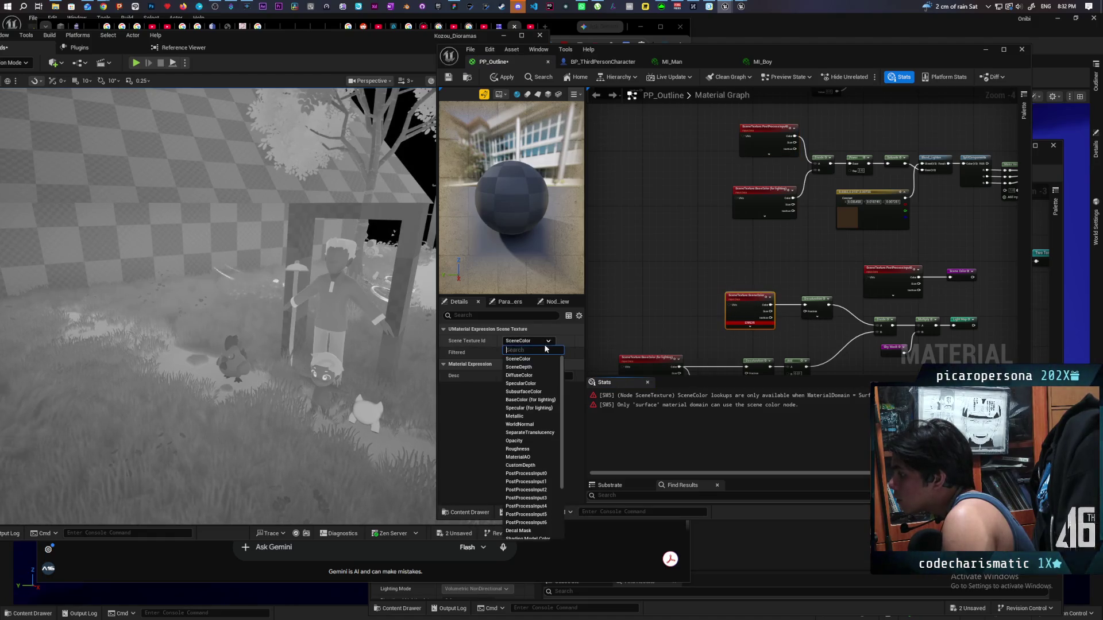
left_click(526, 473)
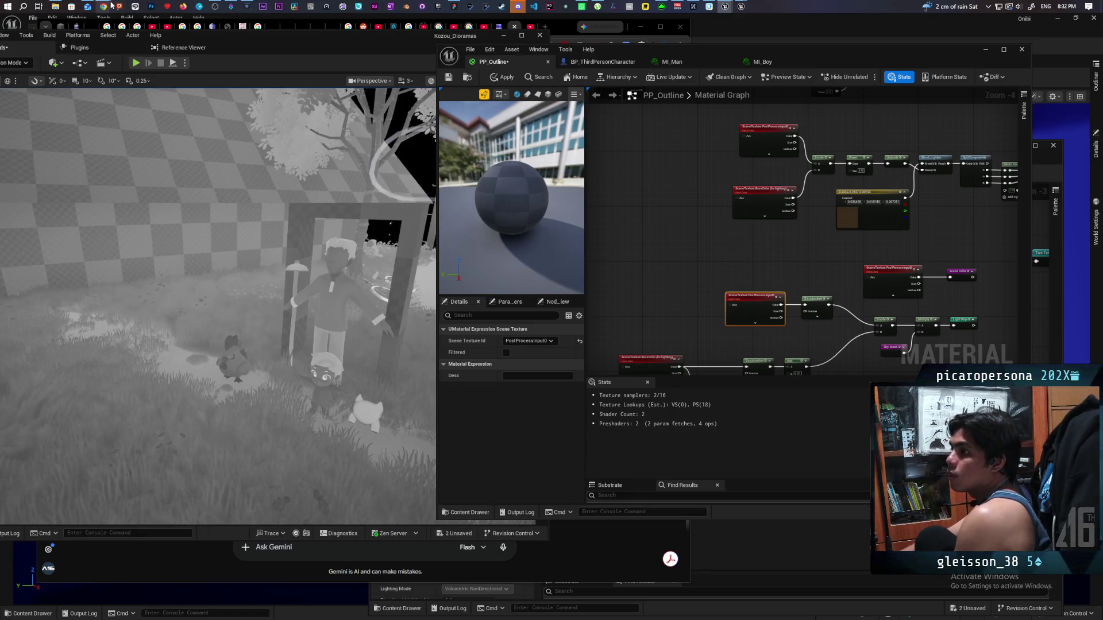
mouse_move(103, 6)
left_click(590, 57)
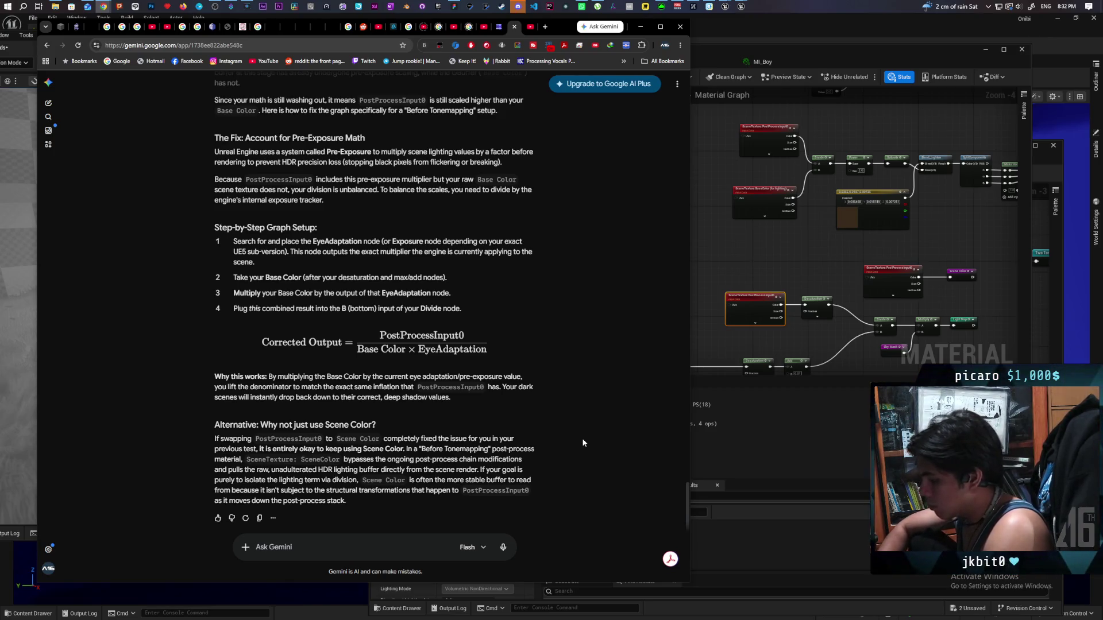
Step: Tell Gemini that Scene Color worked in the overlay material and send the follow-up
type("e")
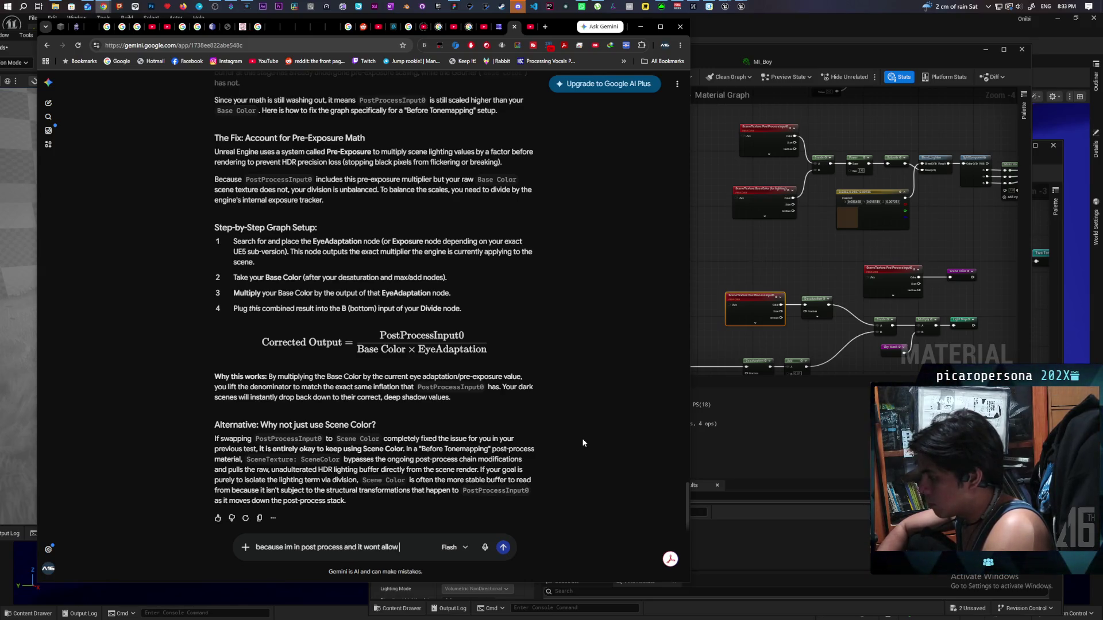
type("se")
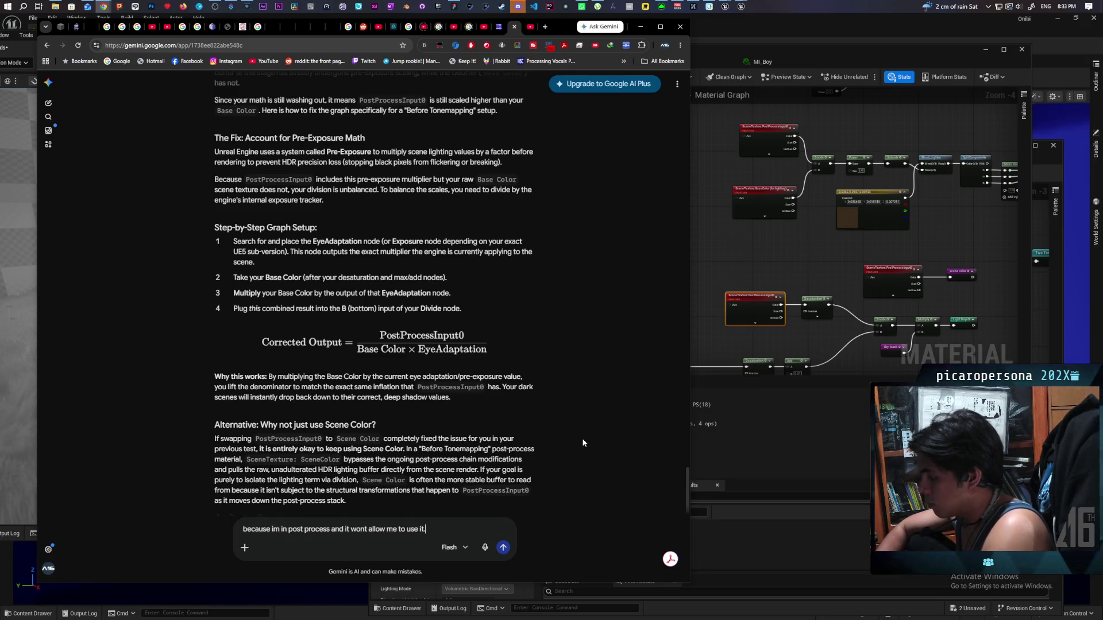
type(" it. i was usin")
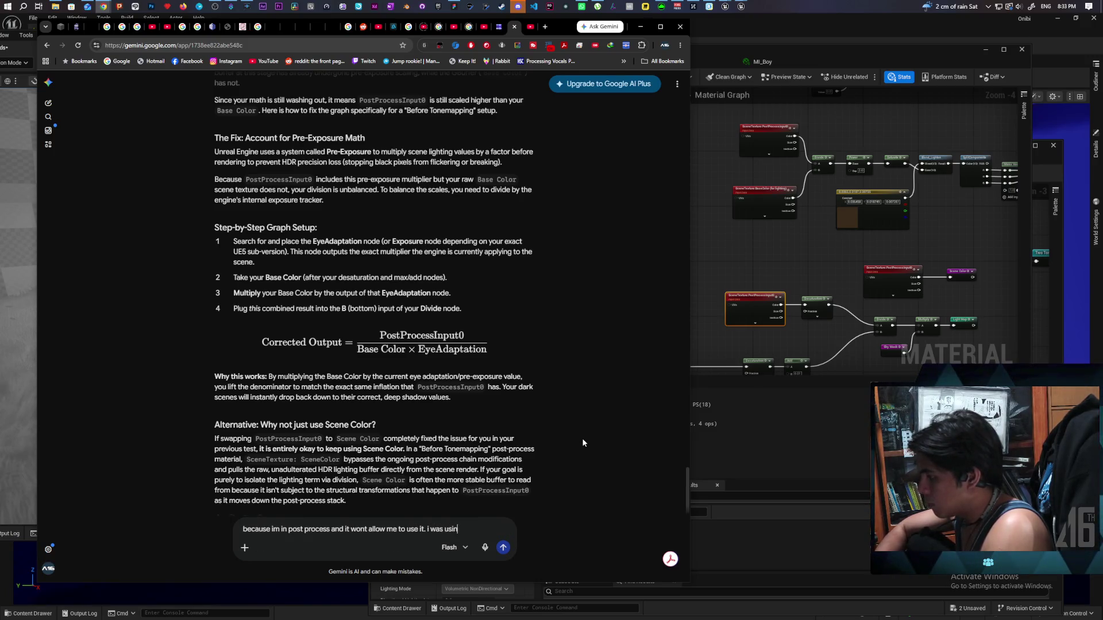
type("g scene color")
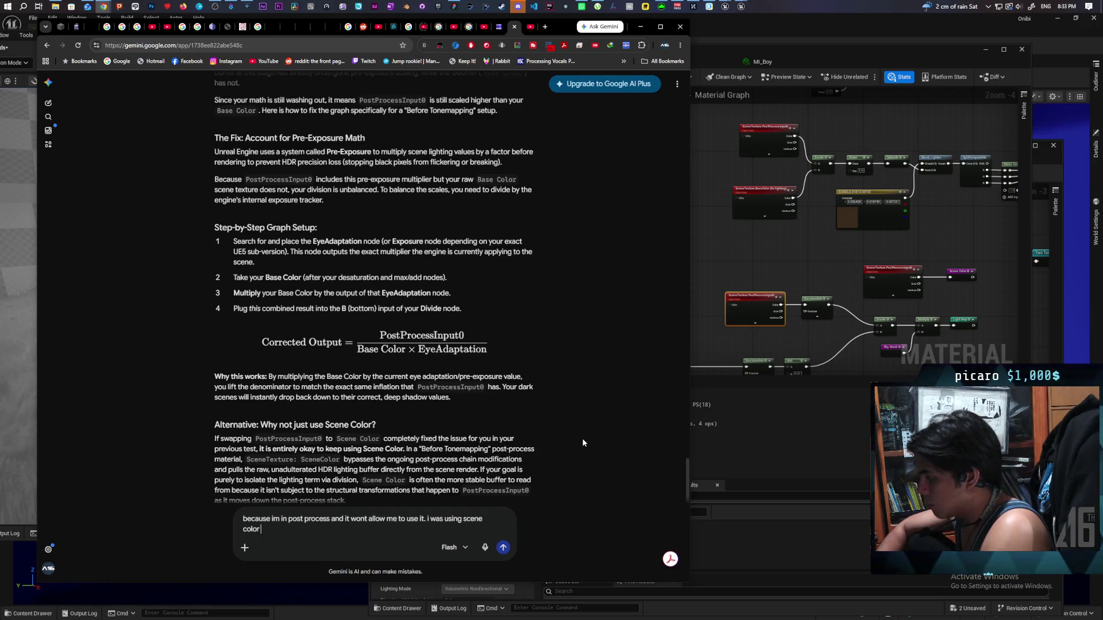
type(" in overla")
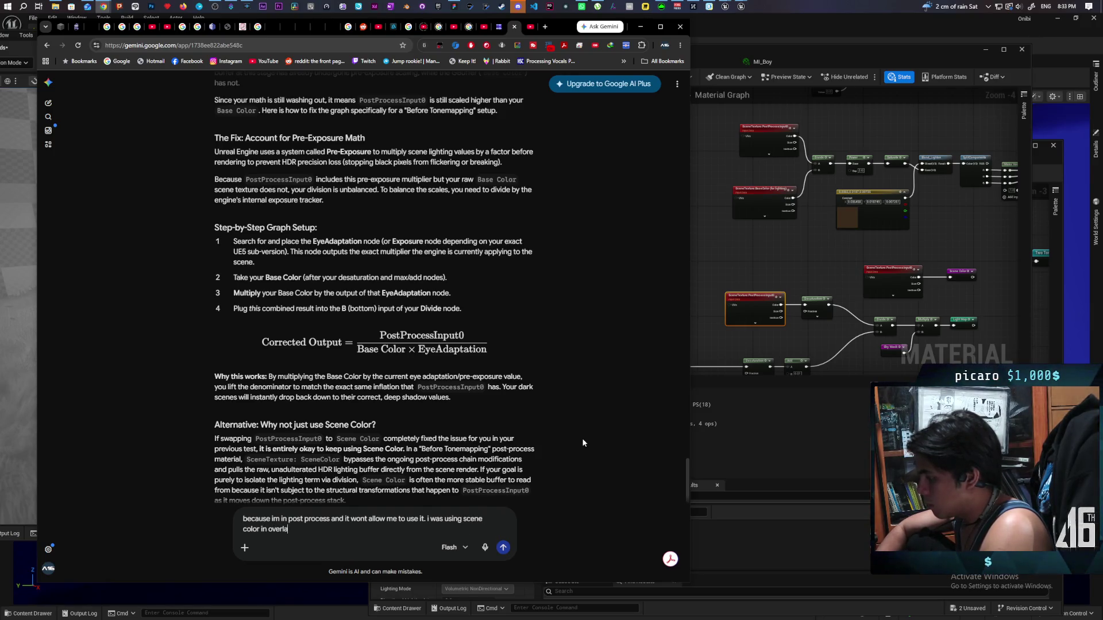
type("y material")
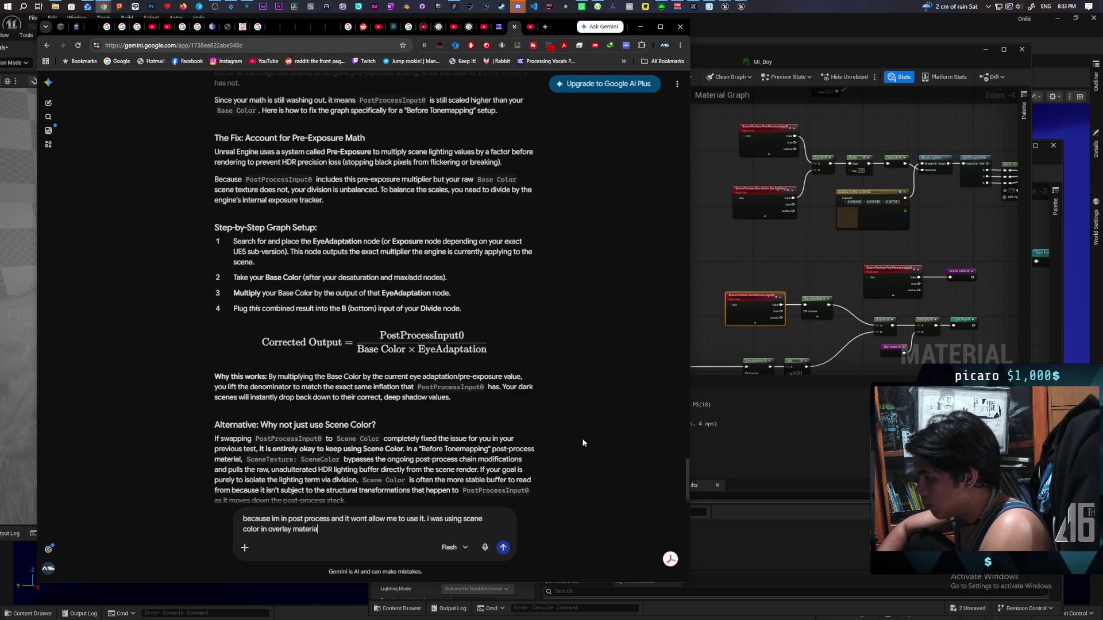
key("Return")
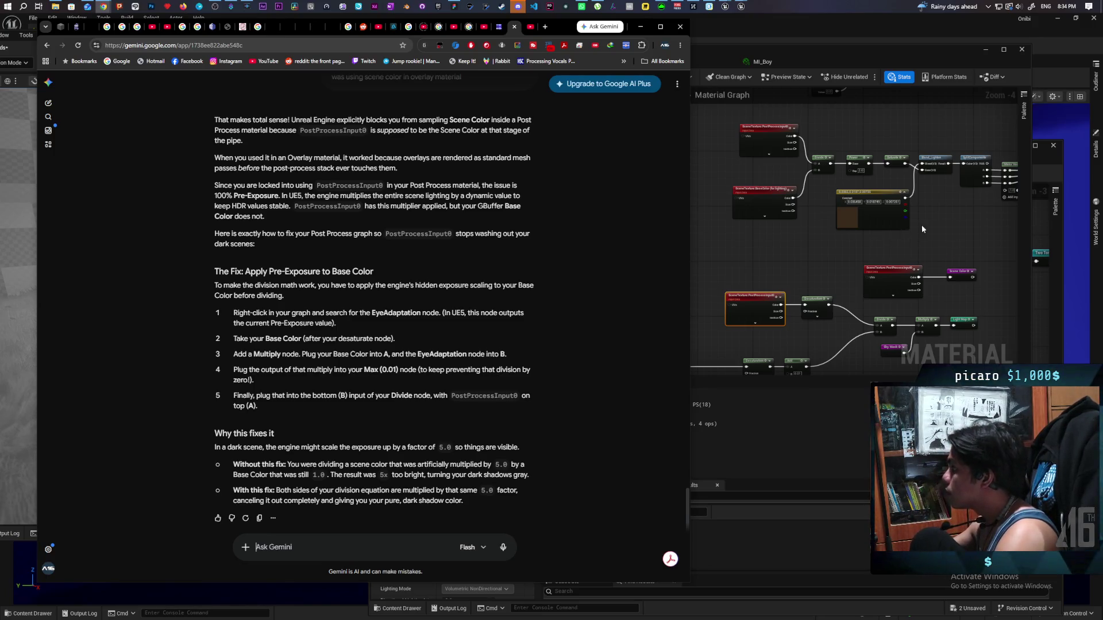
Step: Raise the material editor, orbit the viewport to the house, and pan to Split Components and Make Vector4
left_click(938, 259)
scroll(938, 258, "down", 3)
mouse_move(937, 259)
left_mouse_down()
mouse_move(906, 290)
mouse_move(867, 246)
mouse_move(816, 232)
left_mouse_up()
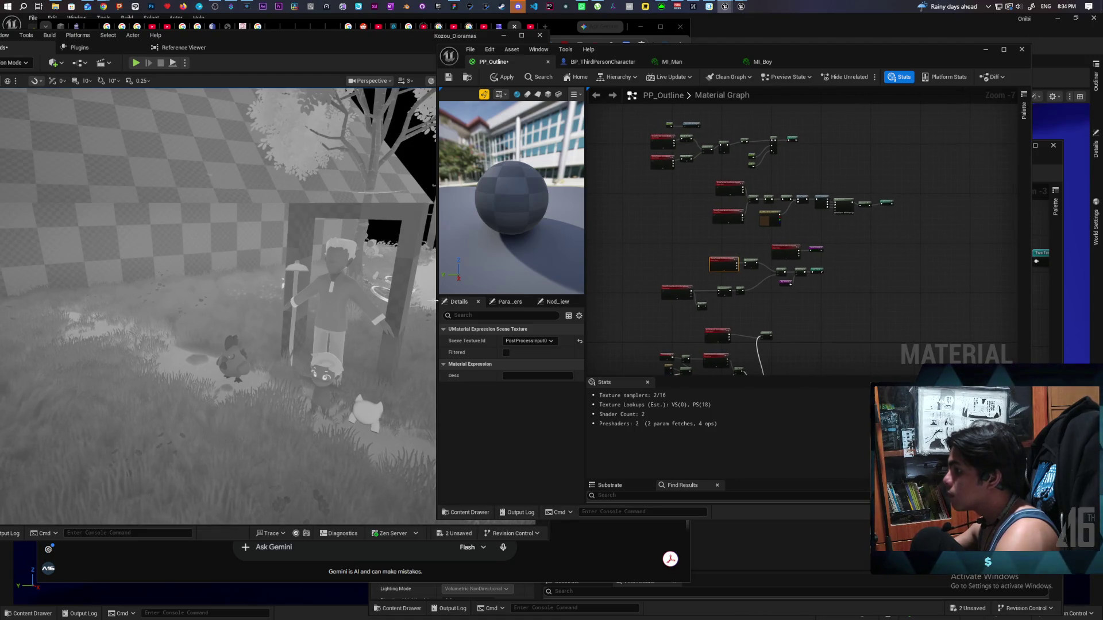
mouse_move(345, 219)
left_mouse_down()
mouse_move(357, 247)
mouse_move(357, 178)
mouse_move(358, 190)
left_mouse_up()
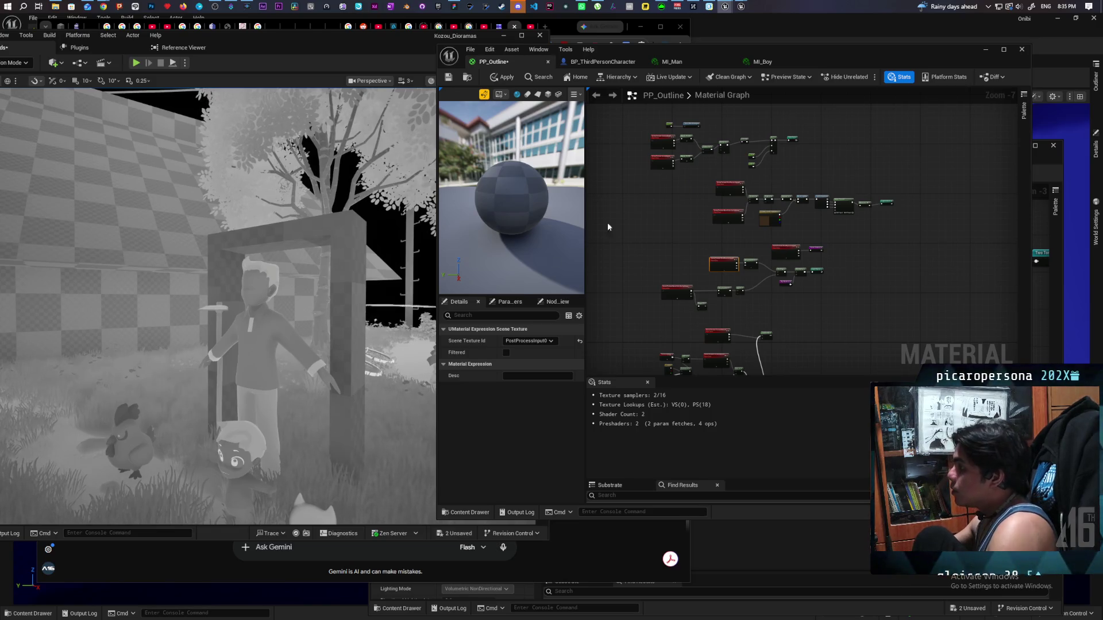
scroll(674, 172, "down", 3)
scroll(884, 256, "up", 6)
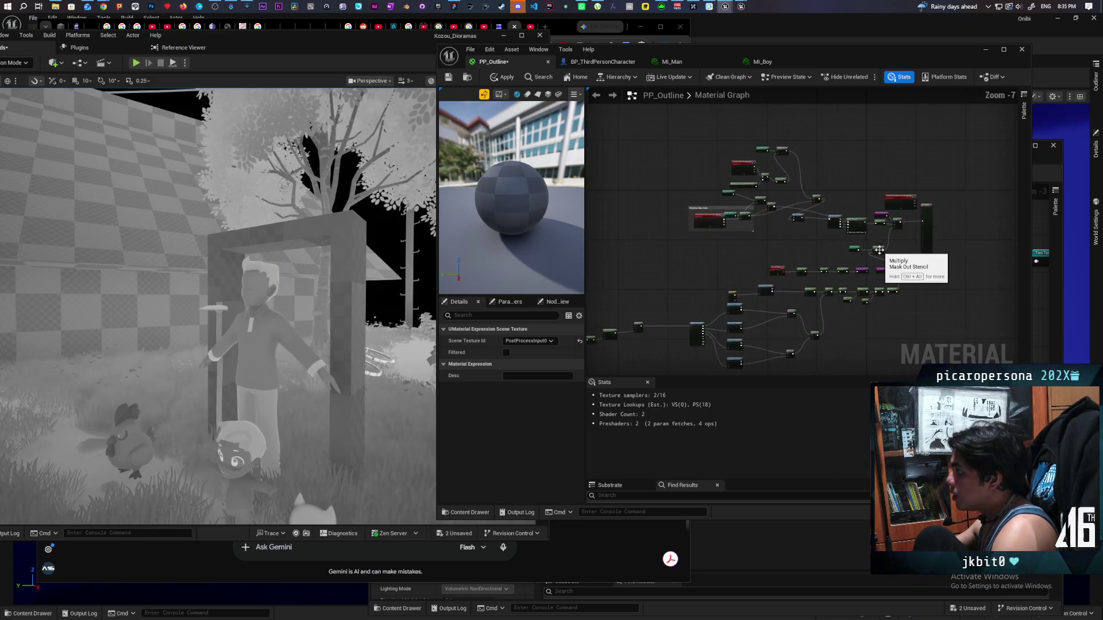
scroll(821, 257, "up", 1)
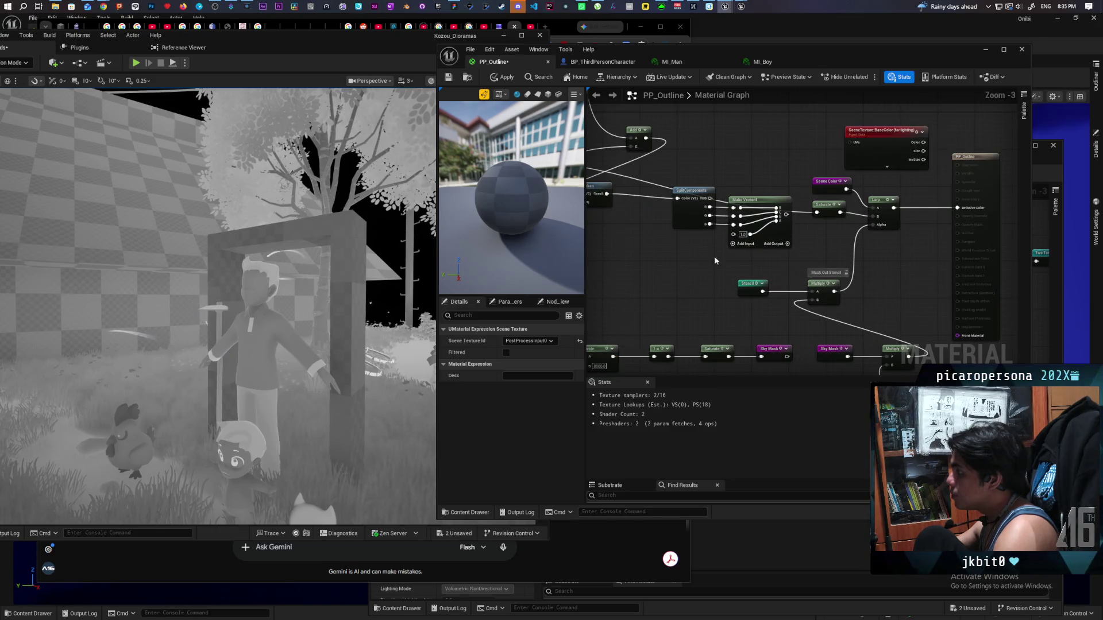
mouse_move(591, 263)
left_mouse_down()
mouse_move(736, 274)
mouse_move(731, 303)
mouse_move(764, 309)
mouse_move(702, 309)
mouse_move(728, 312)
mouse_move(925, 253)
mouse_move(780, 297)
mouse_move(887, 252)
mouse_move(961, 247)
left_mouse_up()
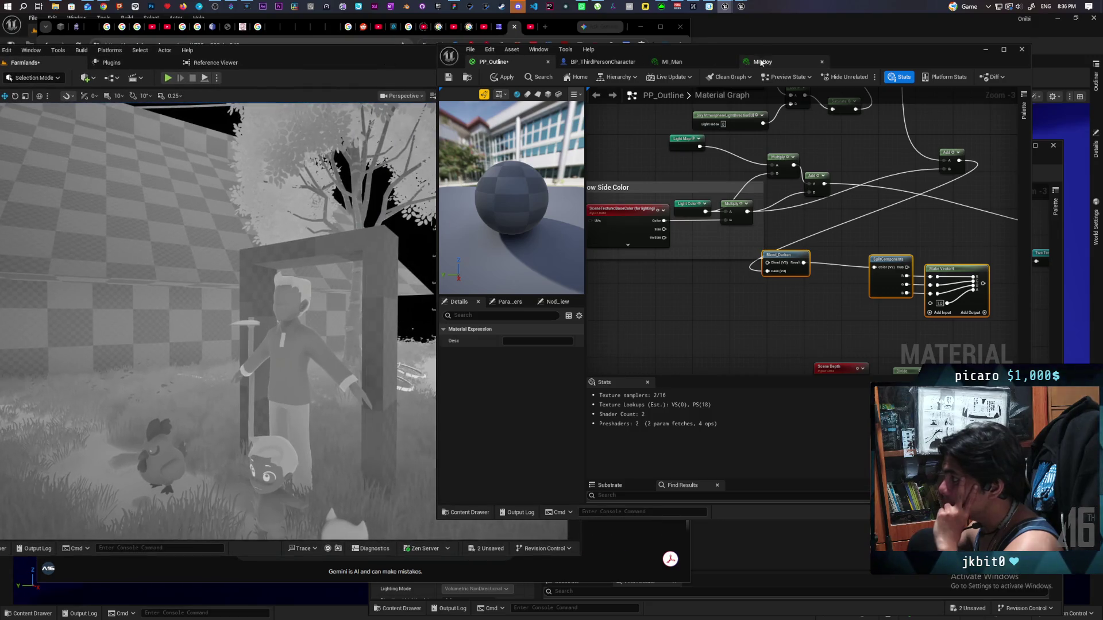
left_click_drag(859, 60, 983, 69)
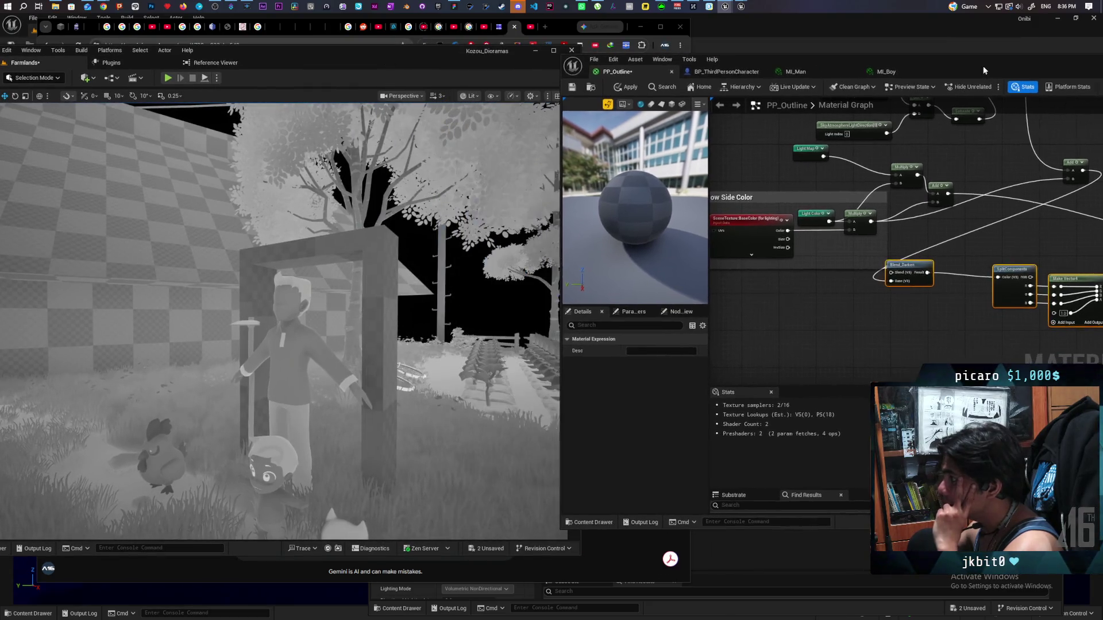
left_click(480, 96)
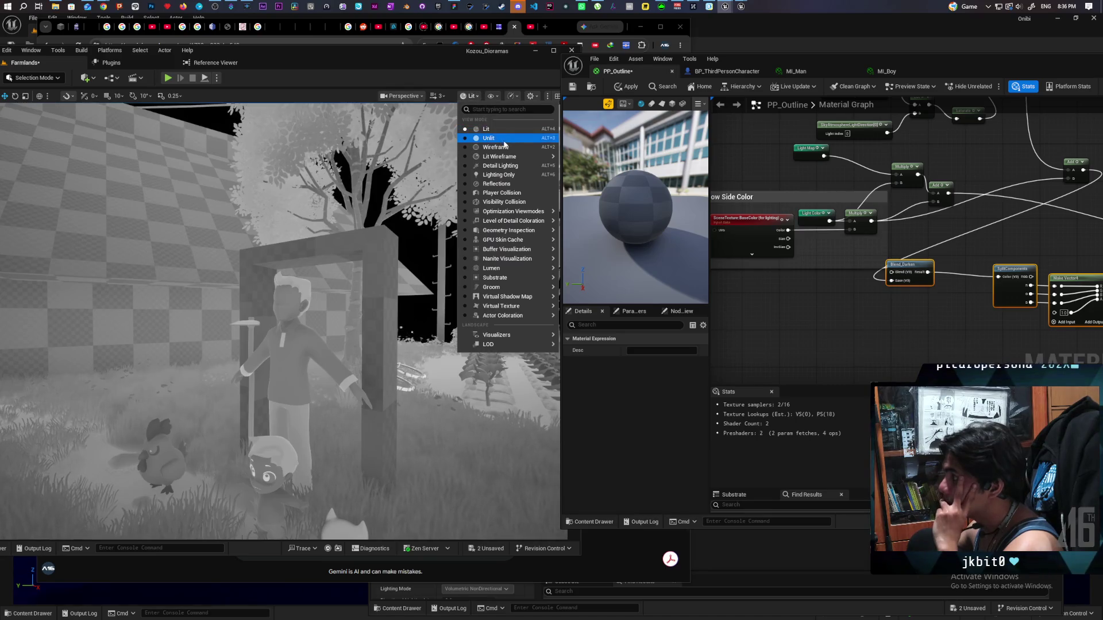
left_click(513, 177)
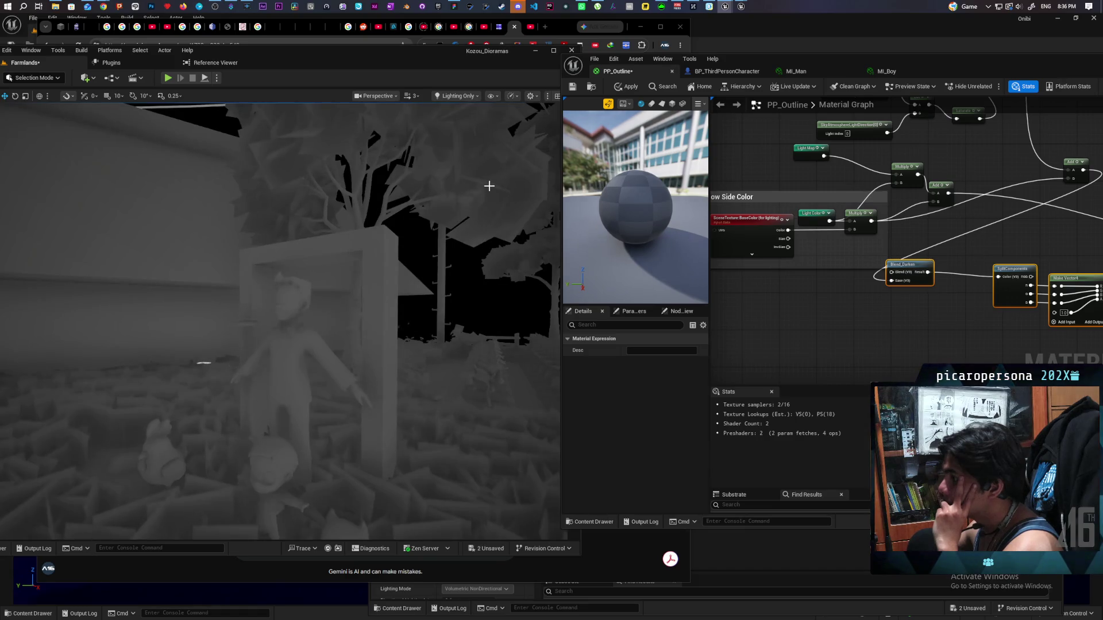
mouse_move(487, 184)
left_mouse_down()
mouse_move(488, 241)
mouse_move(534, 234)
mouse_move(477, 242)
mouse_move(500, 237)
left_mouse_up()
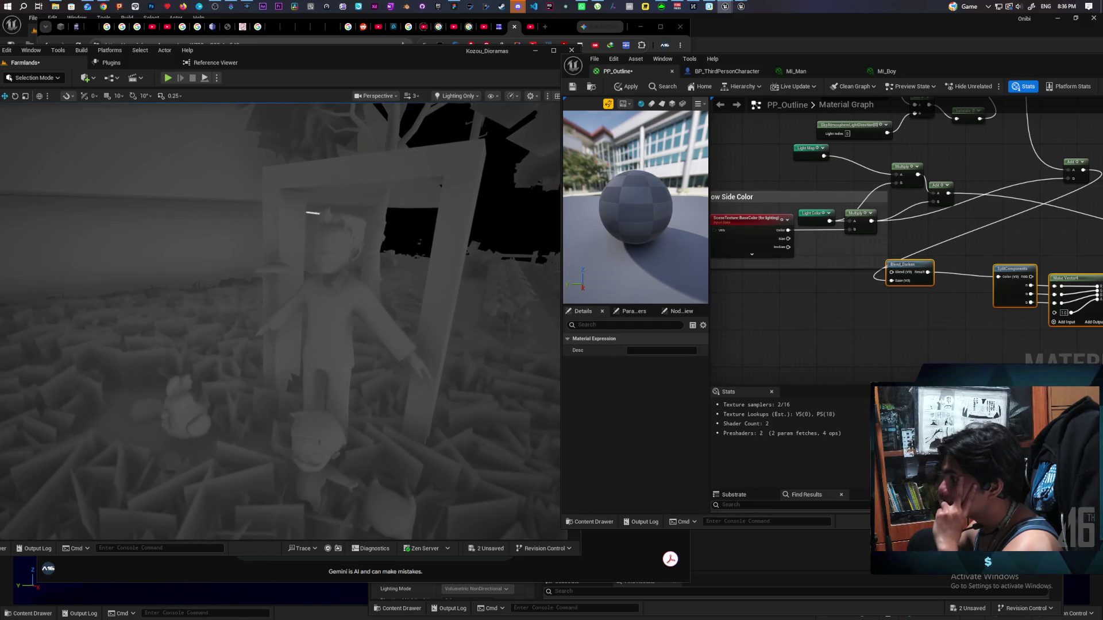
left_click(454, 97)
left_click(485, 165)
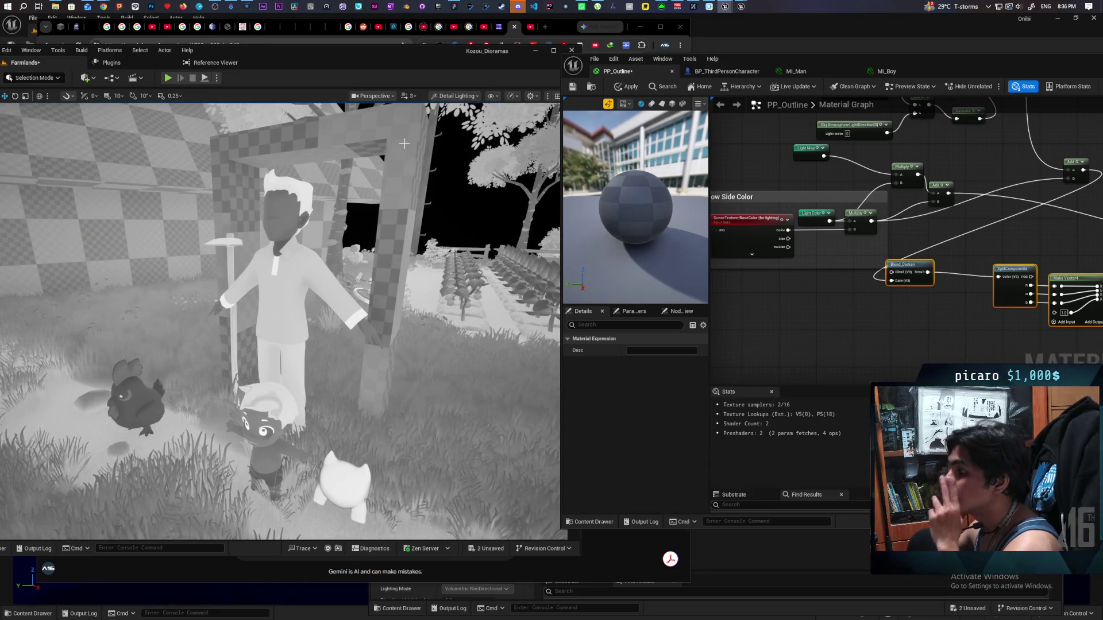
left_click(441, 97)
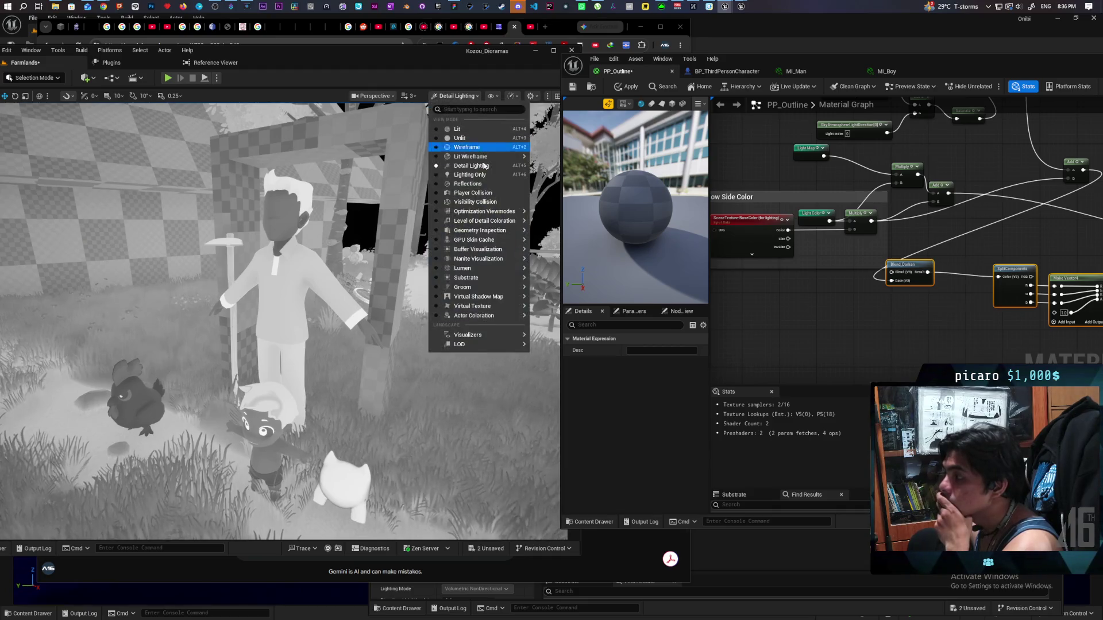
left_click(493, 174)
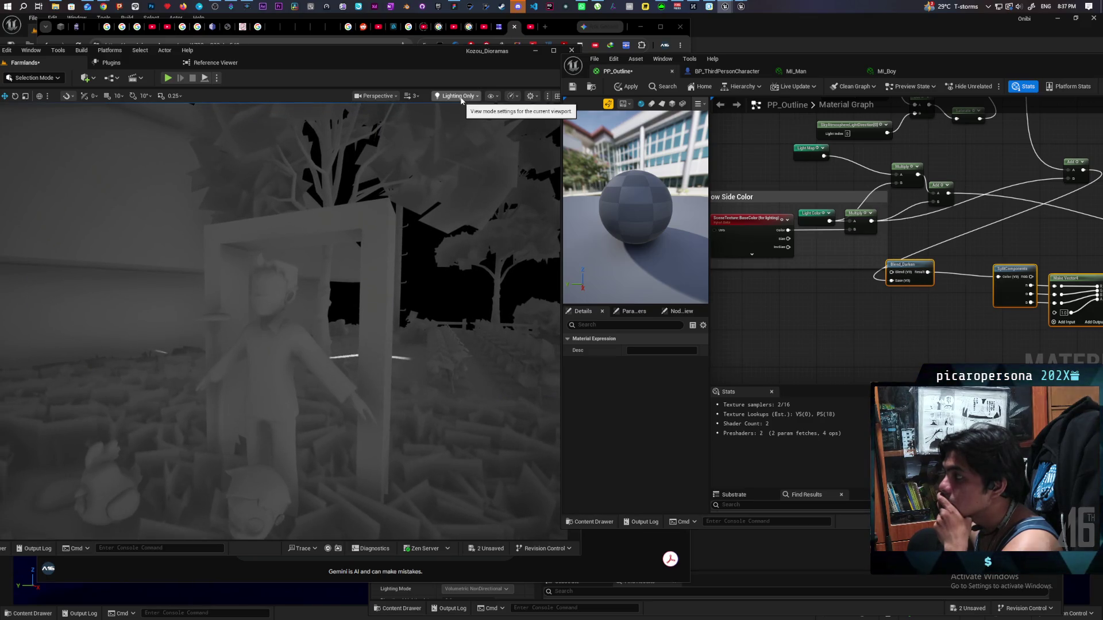
mouse_move(103, 6)
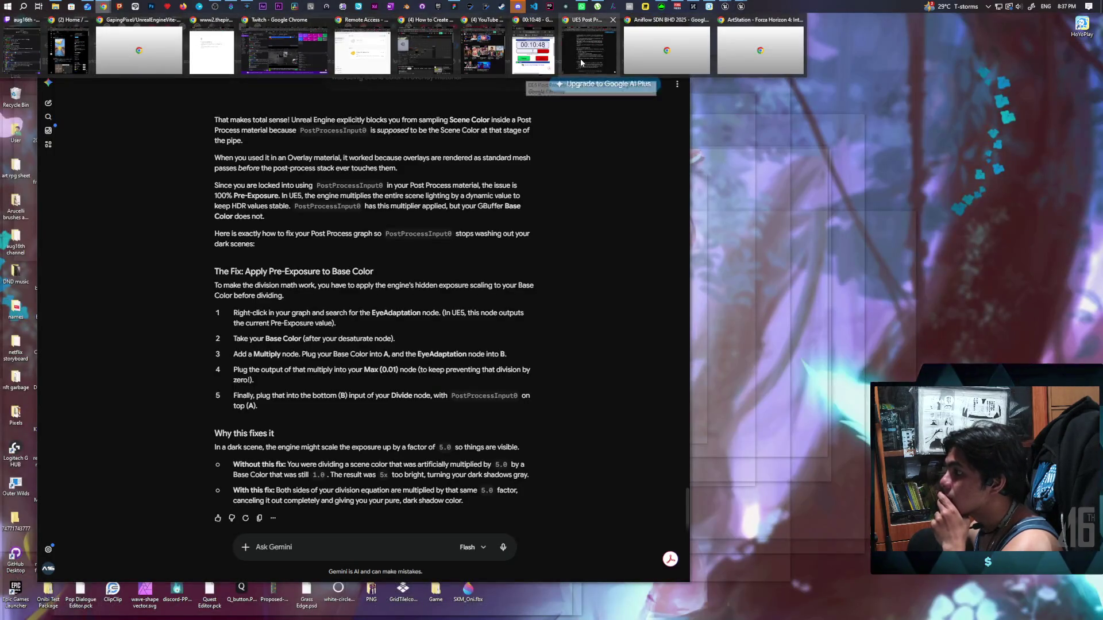
Step: Move Gemini to the bottom-left and set the SceneTexture node's Scene Texture Id to IsFirstPerson
left_click(580, 59)
mouse_move(556, 28)
left_mouse_down()
mouse_move(716, 27)
mouse_move(505, 93)
mouse_move(514, 430)
left_mouse_up()
left_click(747, 233)
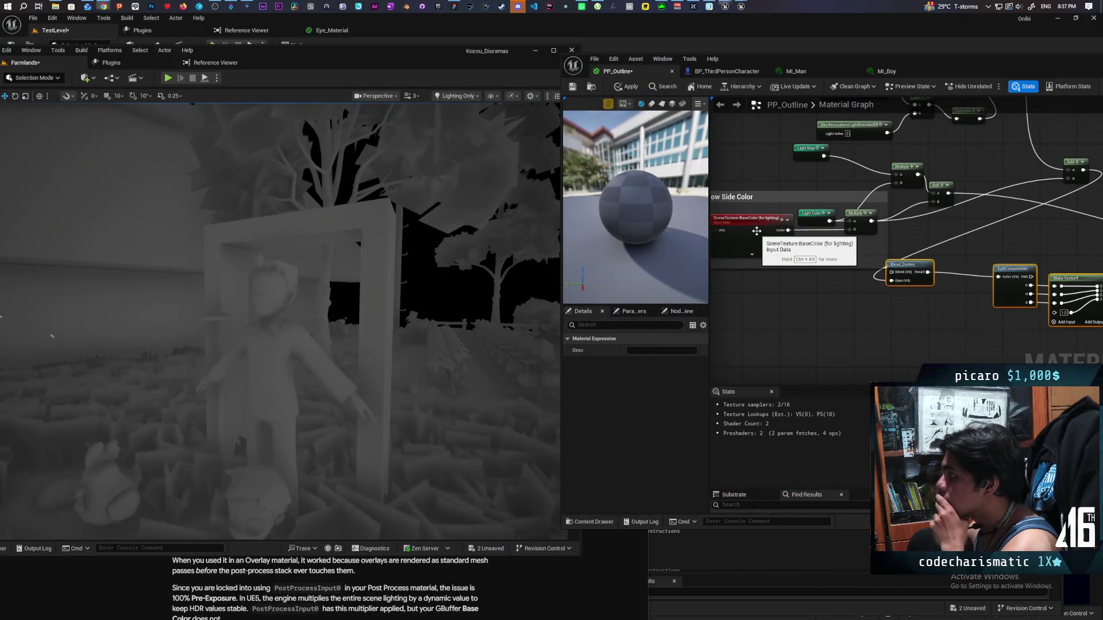
left_click(673, 352)
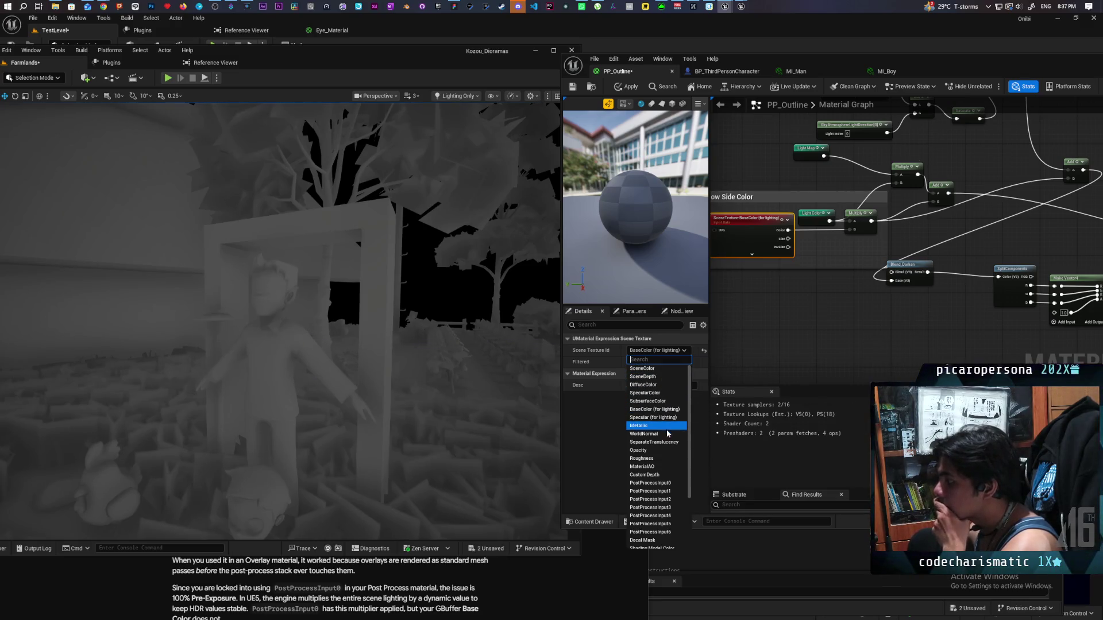
scroll(669, 437, "down", 2)
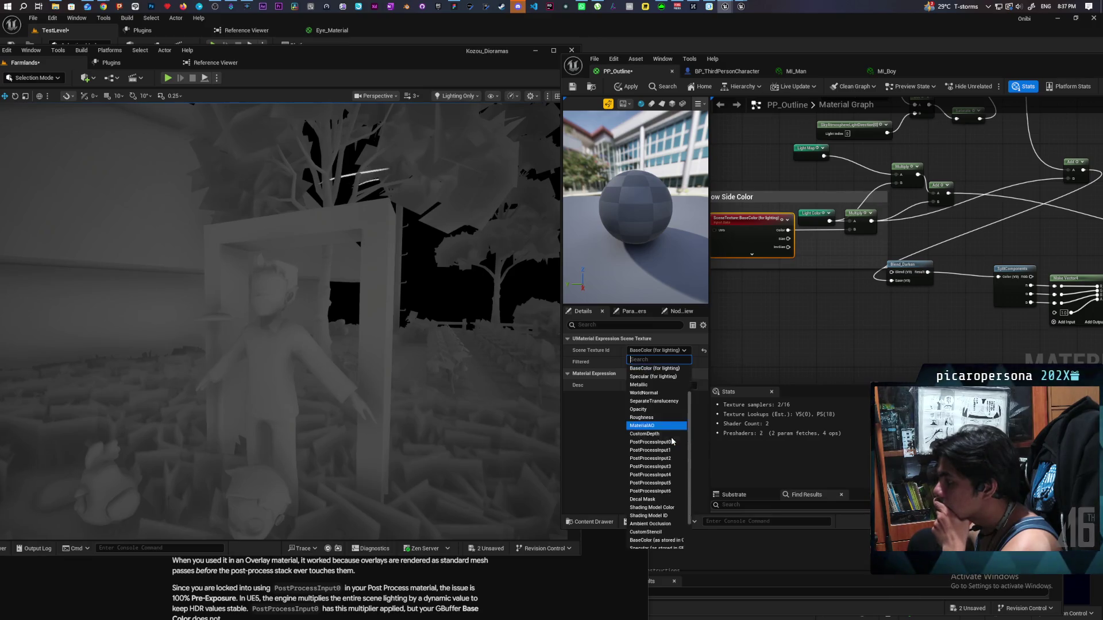
scroll(672, 441, "down", 2)
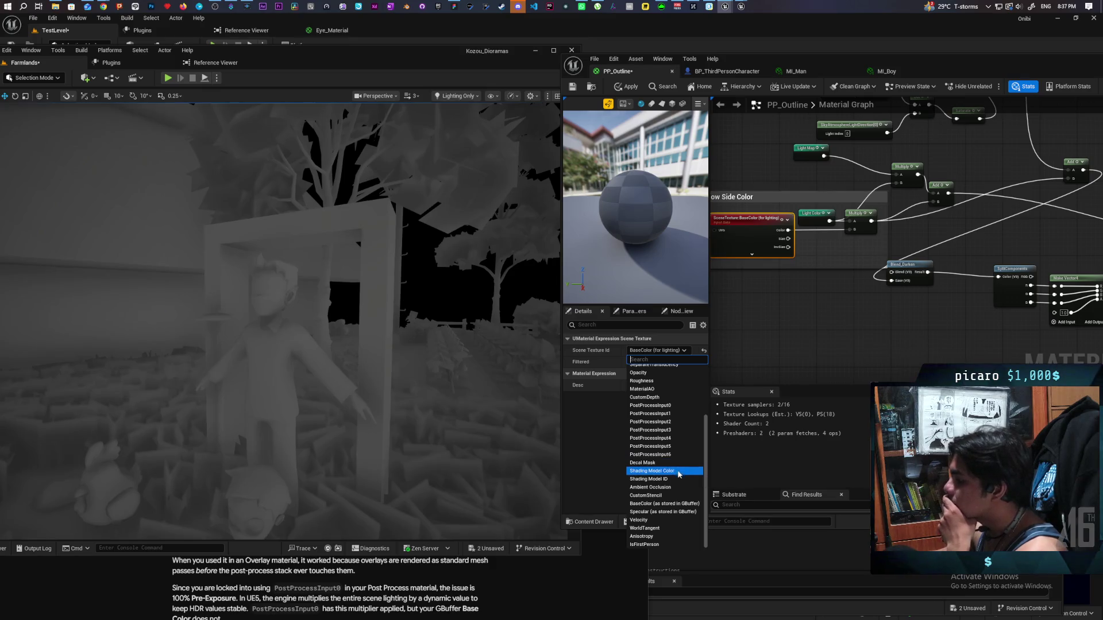
left_click(667, 544)
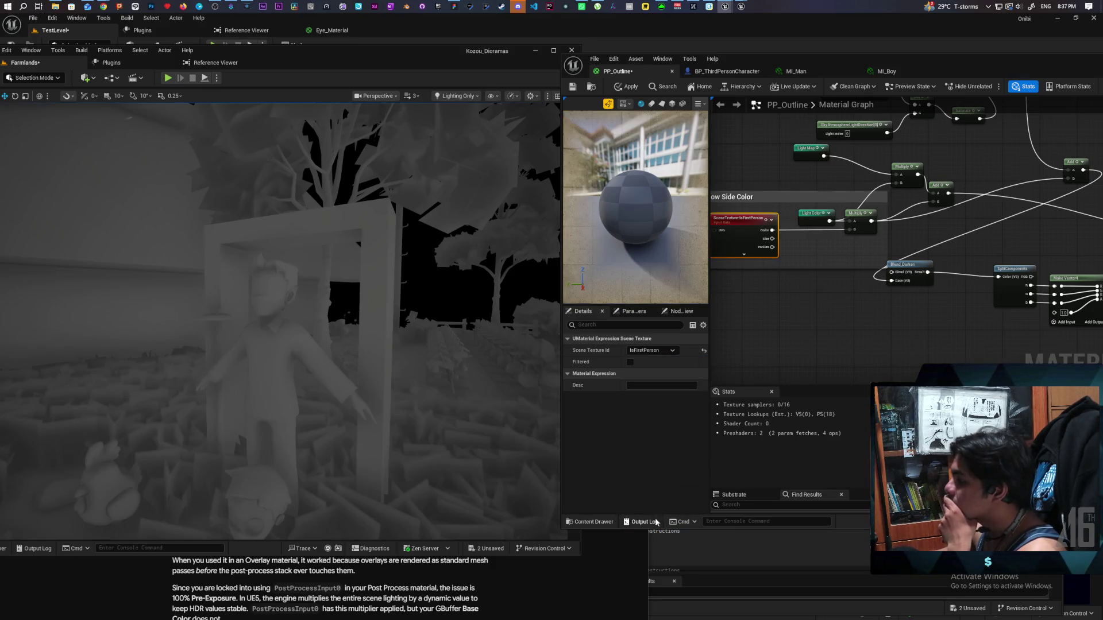
left_click(653, 350)
scroll(655, 396, "up", 3)
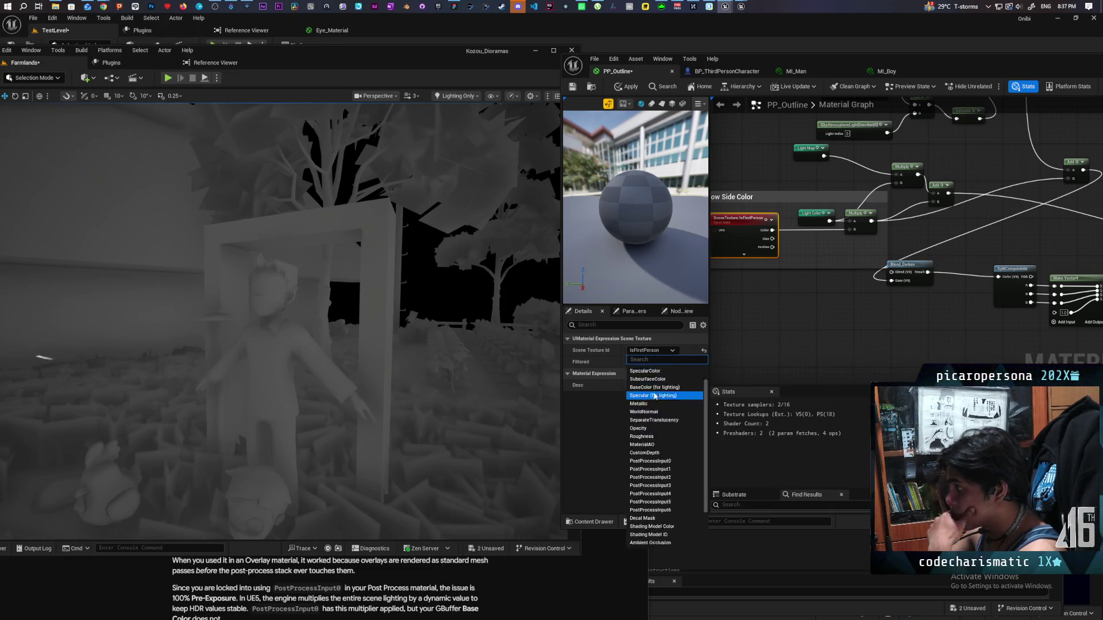
left_click(832, 320)
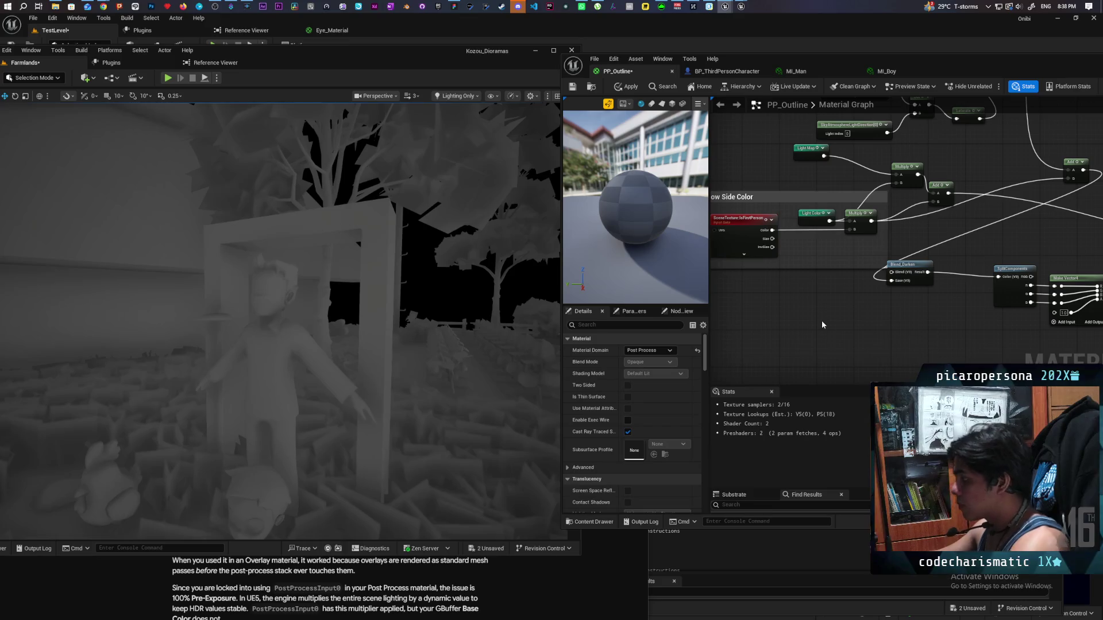
Step: Undo the scene texture back to BaseColor and switch the viewport view mode to Lit
key("ctrl+z")
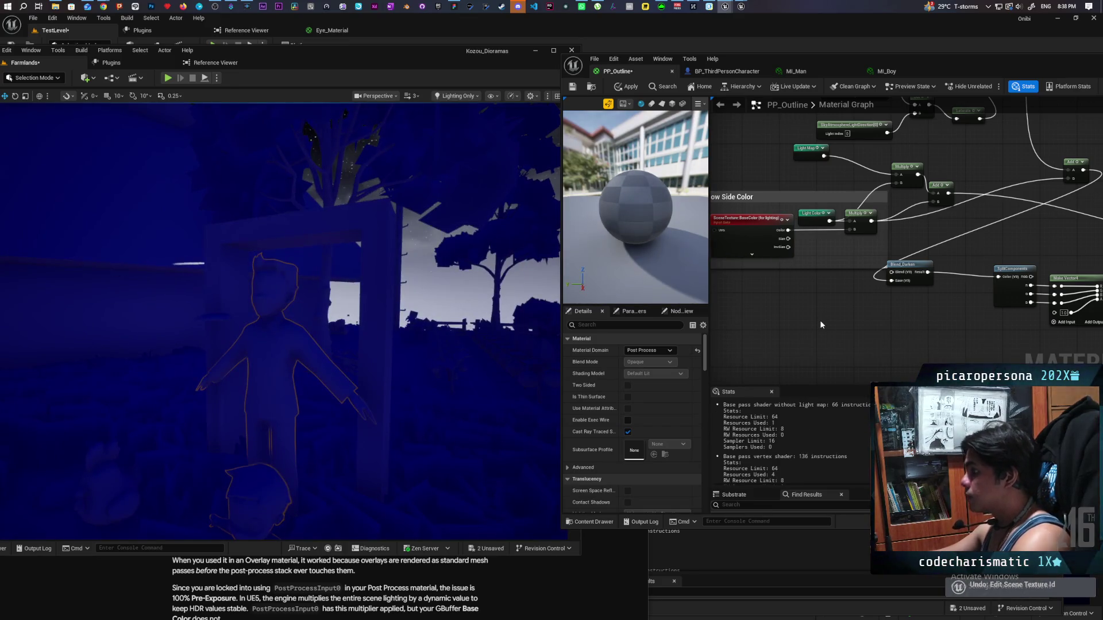
left_click_drag(441, 369, 396, 366)
left_click_drag(505, 246, 501, 246)
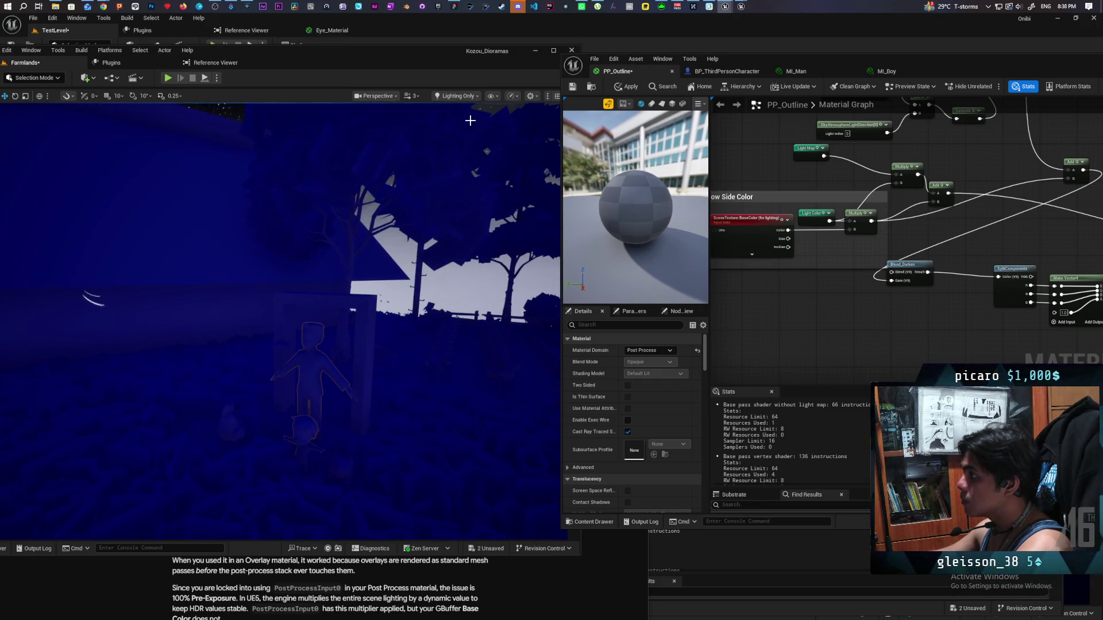
left_click(454, 98)
left_click(459, 127)
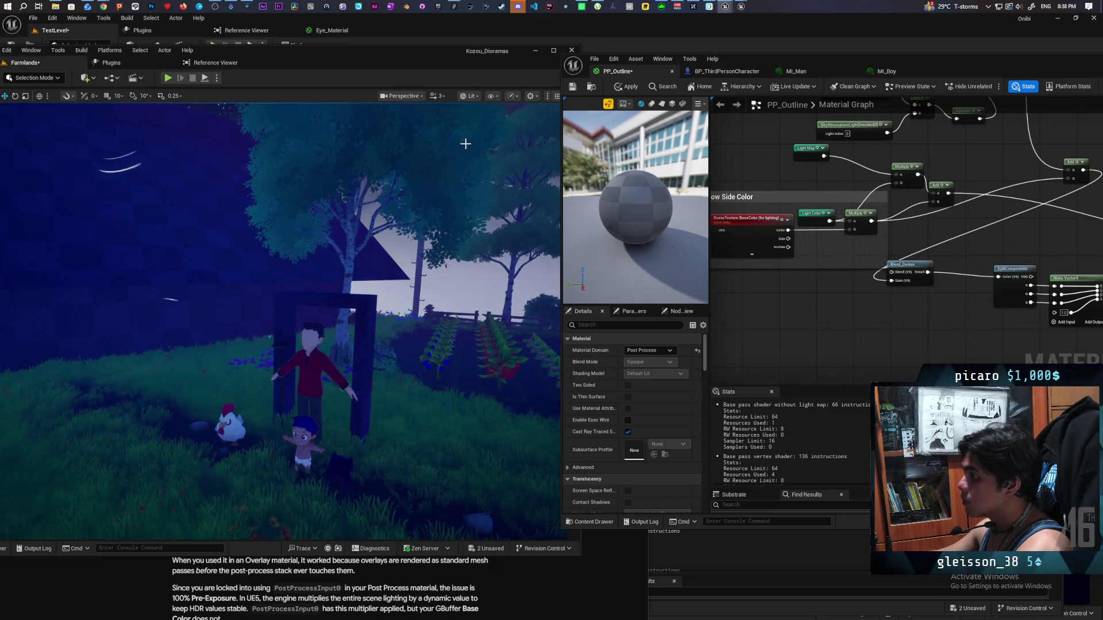
left_click_drag(444, 241, 444, 241)
scroll(856, 237, "down", 5)
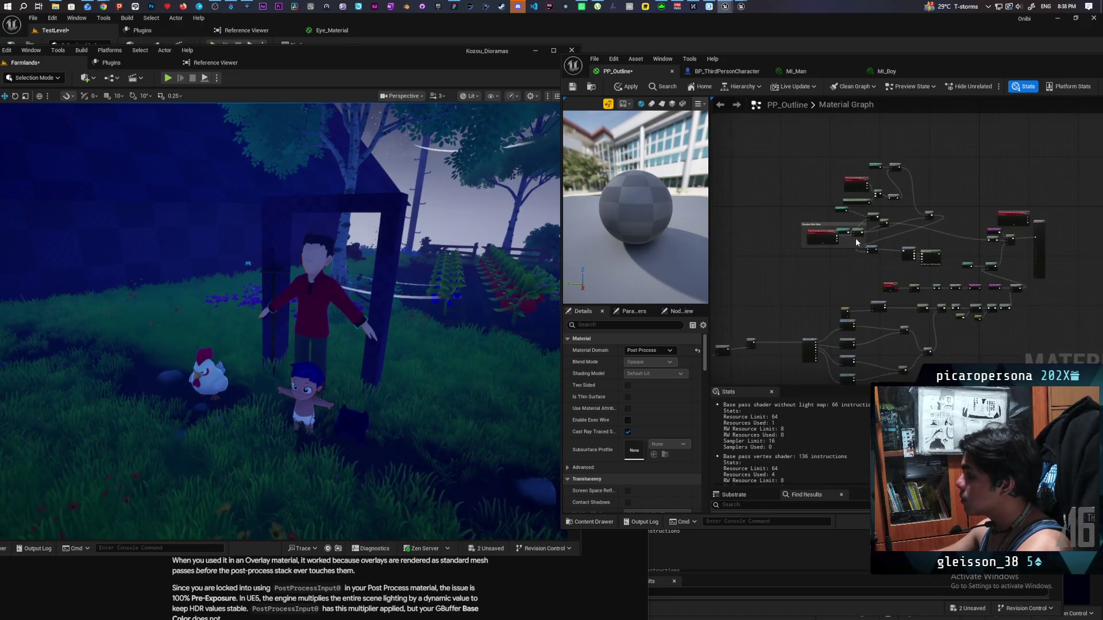
scroll(913, 247, "up", 5)
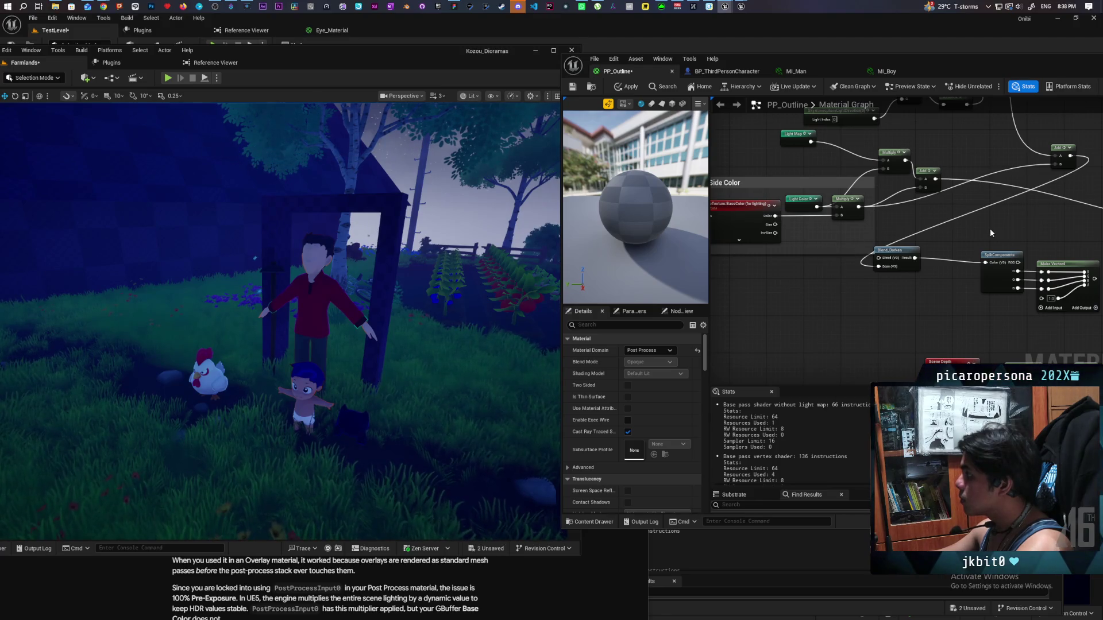
Step: Apply and save the PP_Outline material, then pan to its output area
left_click_drag(990, 229, 836, 226)
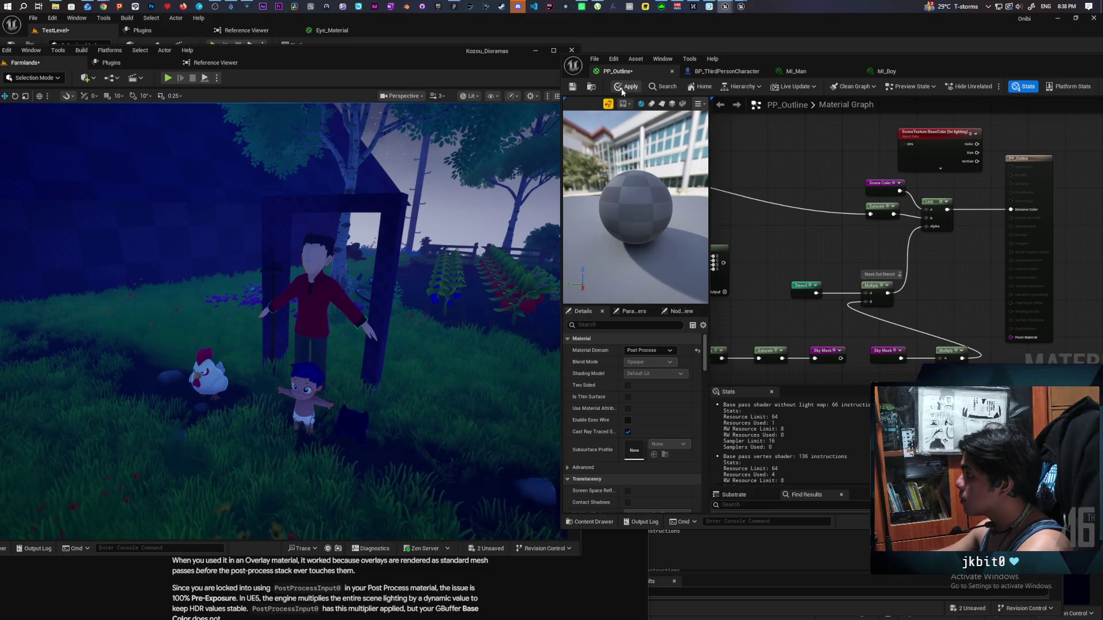
left_click(573, 87)
scroll(345, 267, "up", 4)
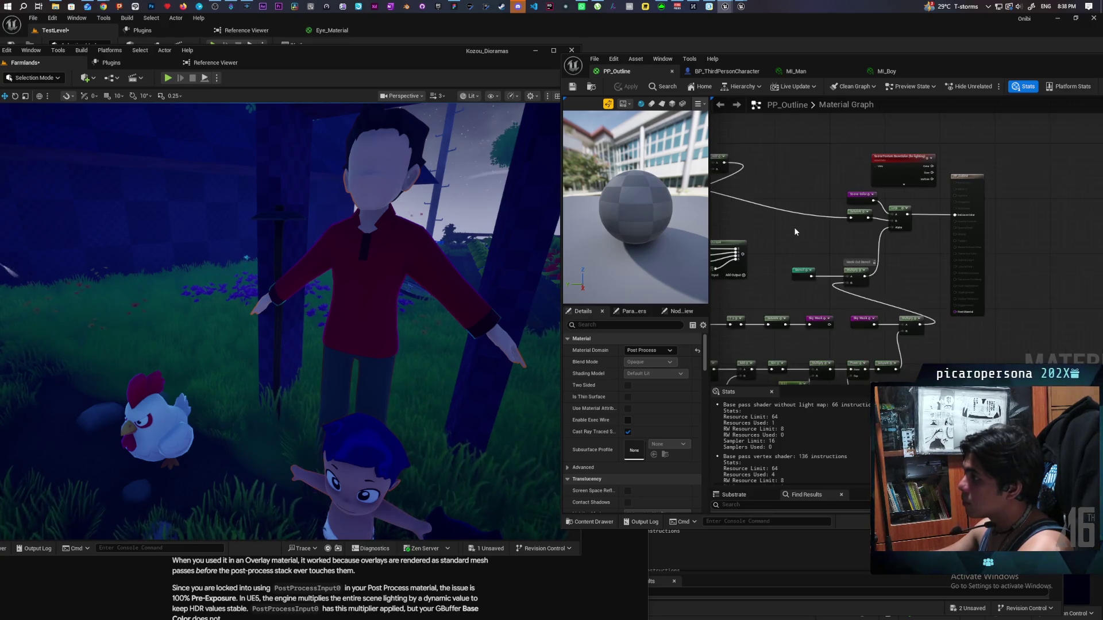
mouse_move(791, 247)
left_mouse_down()
mouse_move(1032, 279)
mouse_move(975, 314)
mouse_move(1069, 261)
left_mouse_up()
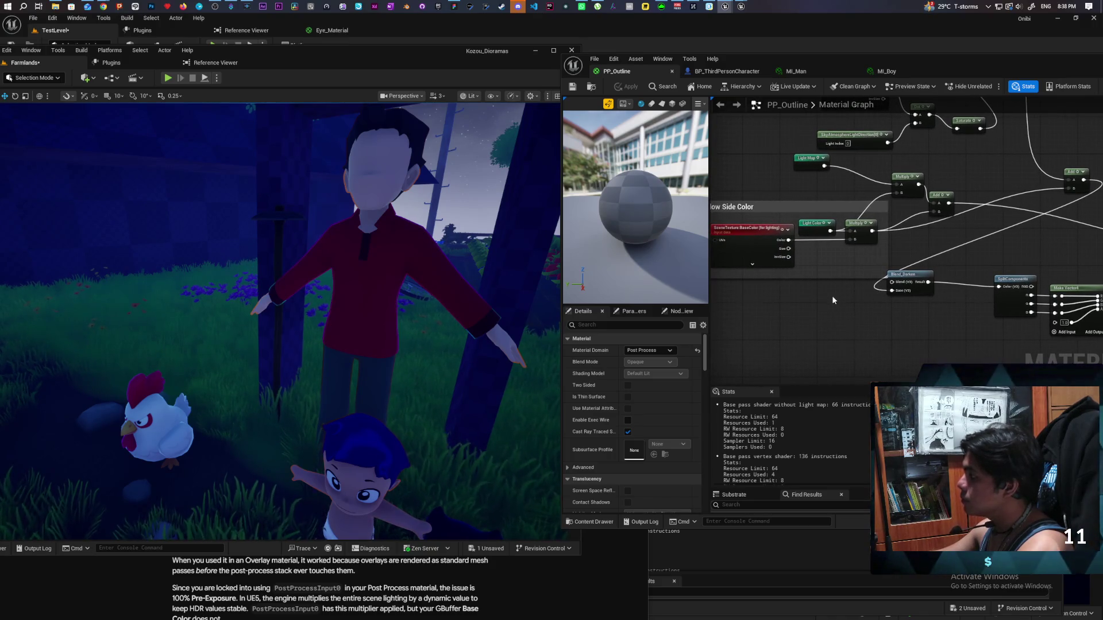
scroll(833, 299, "down", 6)
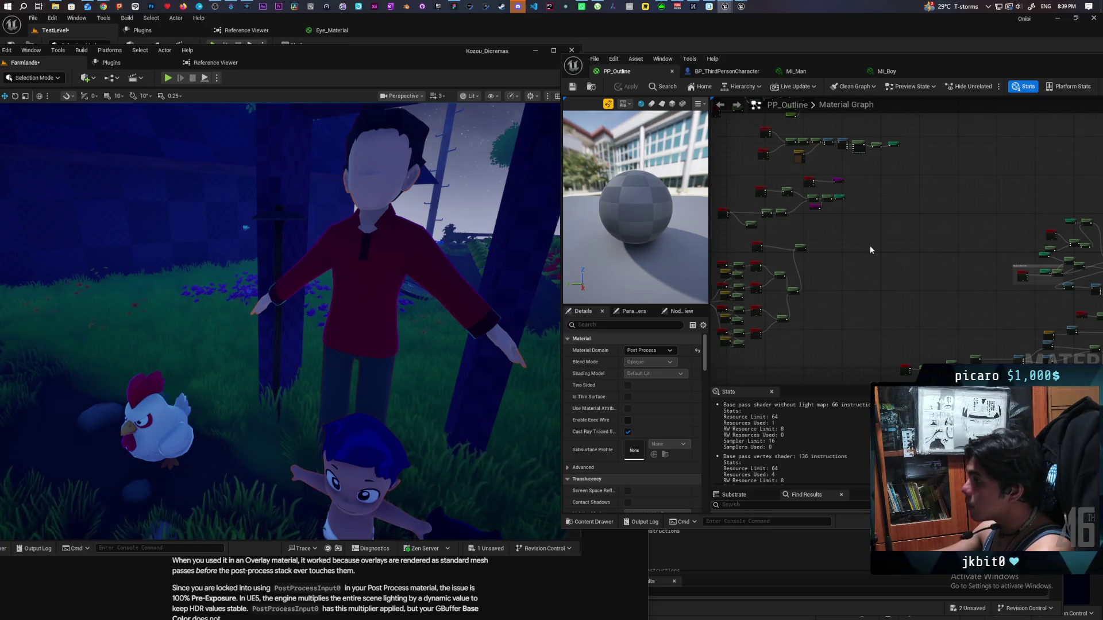
mouse_move(870, 246)
left_mouse_down()
mouse_move(889, 271)
mouse_move(850, 248)
left_mouse_up()
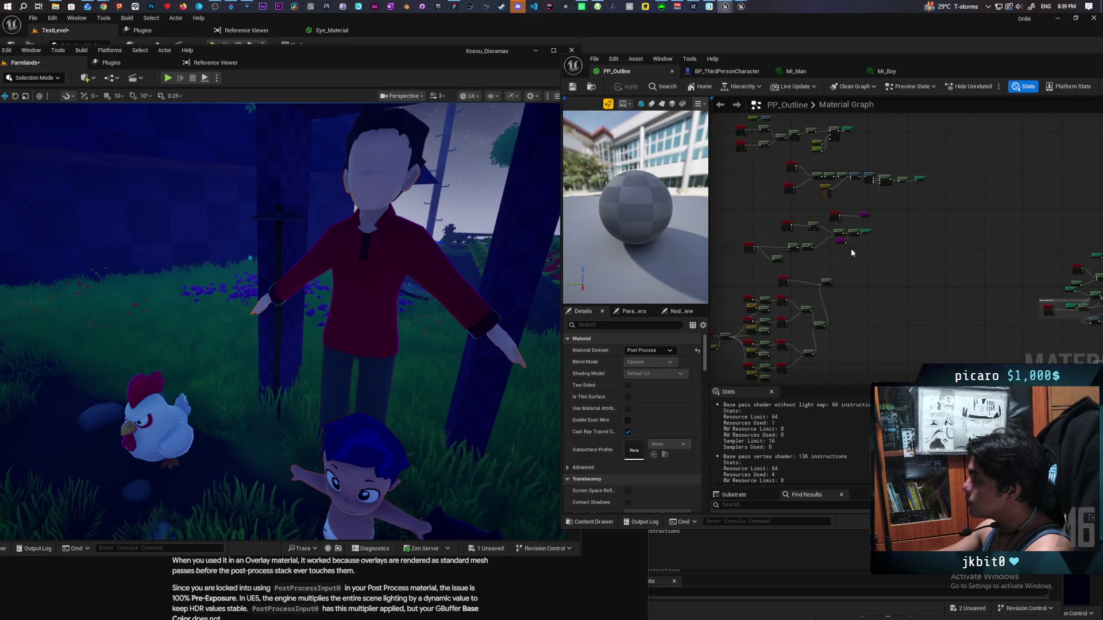